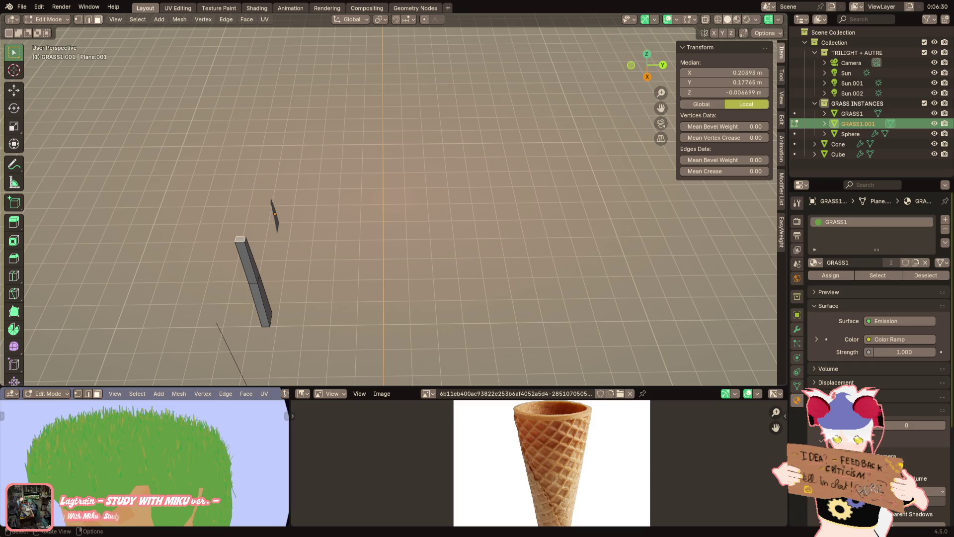
Frame the grass blade and extrude its top upward to lengthen the stem
middle_drag(298, 248, 327, 221)
scroll(328, 222, down, 5)
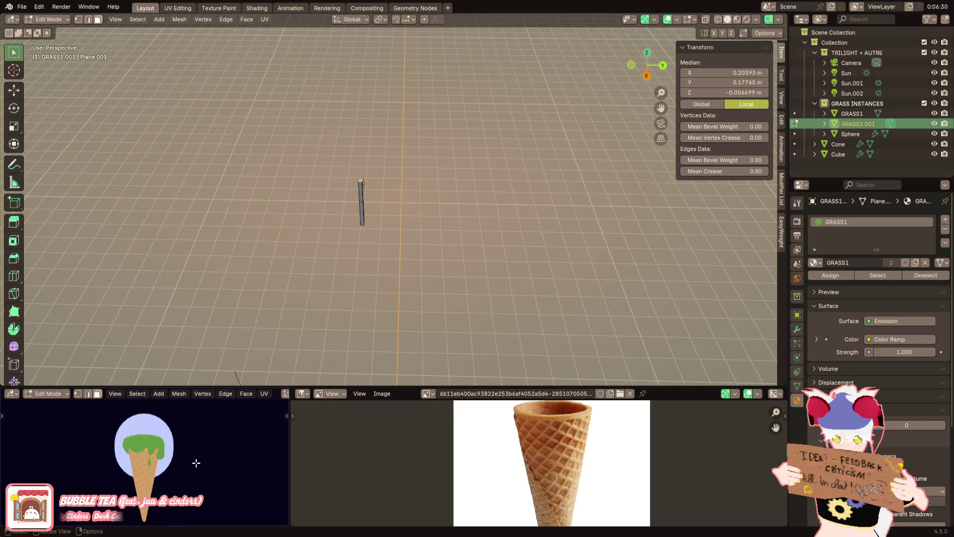
mouse_move(196, 463)
middle_down()
mouse_move(135, 482)
mouse_move(145, 488)
middle_up()
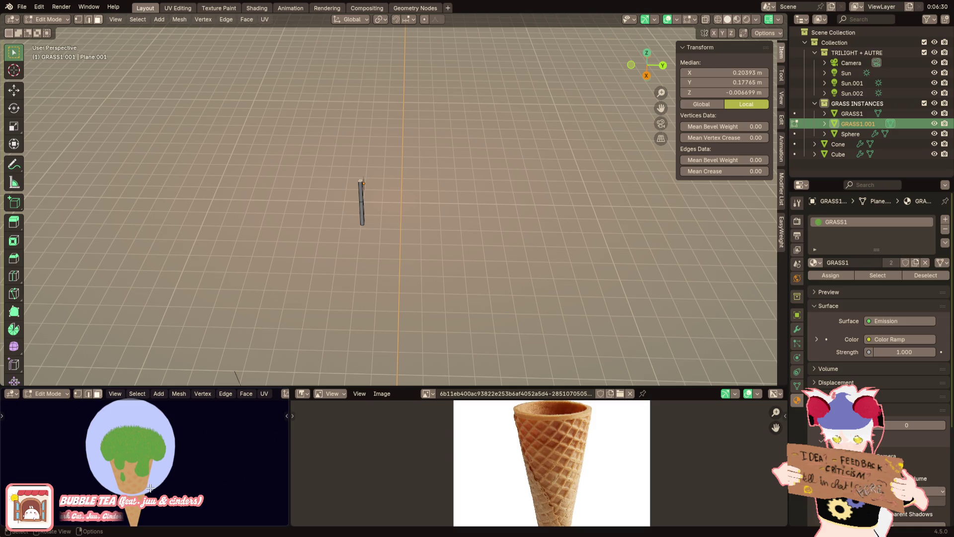
scroll(159, 439, up, 2)
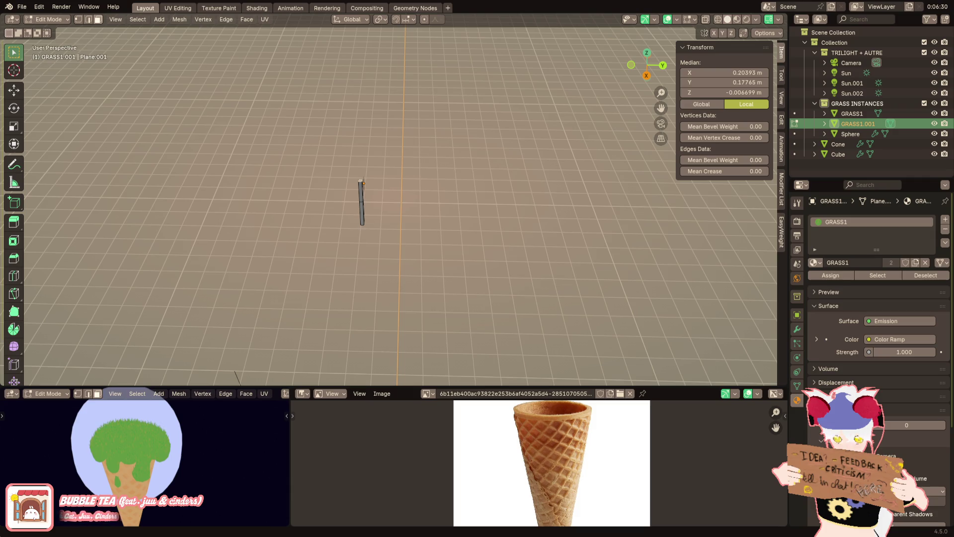
middle_drag(314, 185, 293, 181)
key(KP_Decimal)
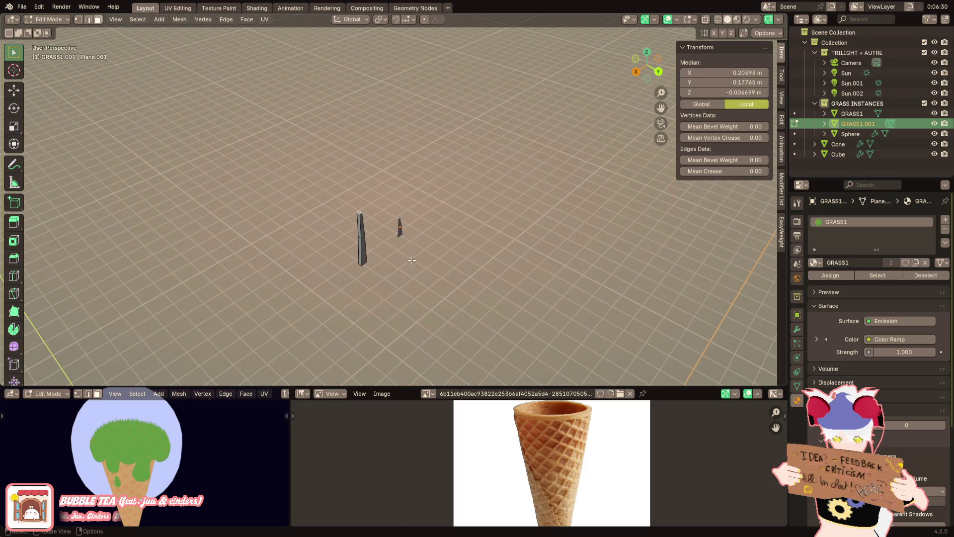
mouse_move(187, 469)
middle_down()
mouse_move(204, 478)
mouse_move(188, 458)
middle_up()
scroll(188, 457, down, 2)
scroll(361, 276, up, 3)
mouse_move(362, 276)
middle_down()
mouse_move(362, 208)
mouse_move(356, 219)
mouse_move(378, 250)
middle_up()
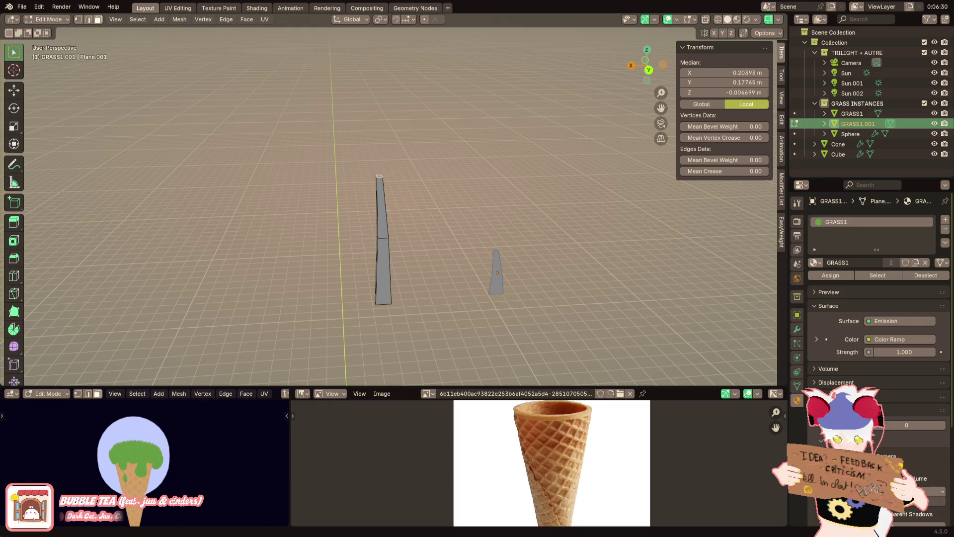
scroll(350, 189, up, 4)
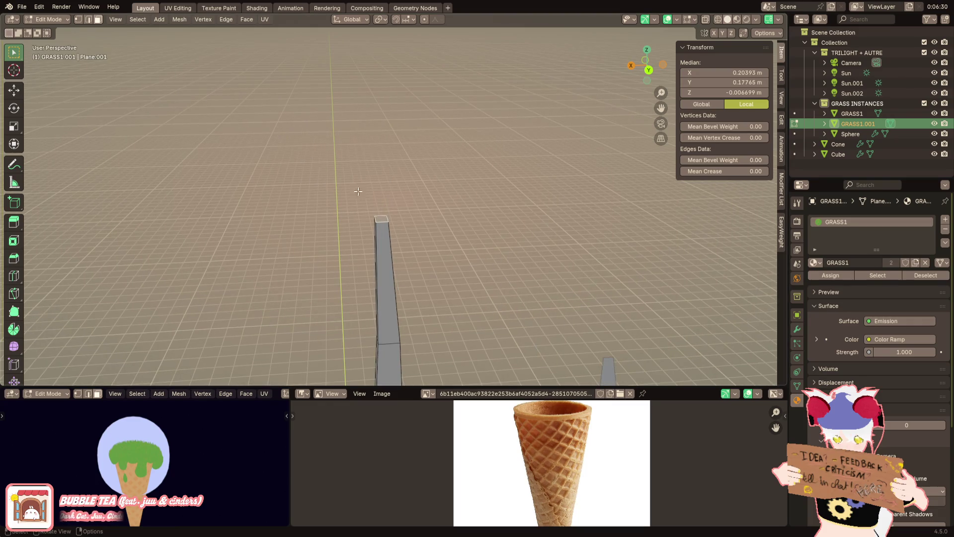
key(e)
click(396, 129)
middle_drag(397, 128, 440, 198)
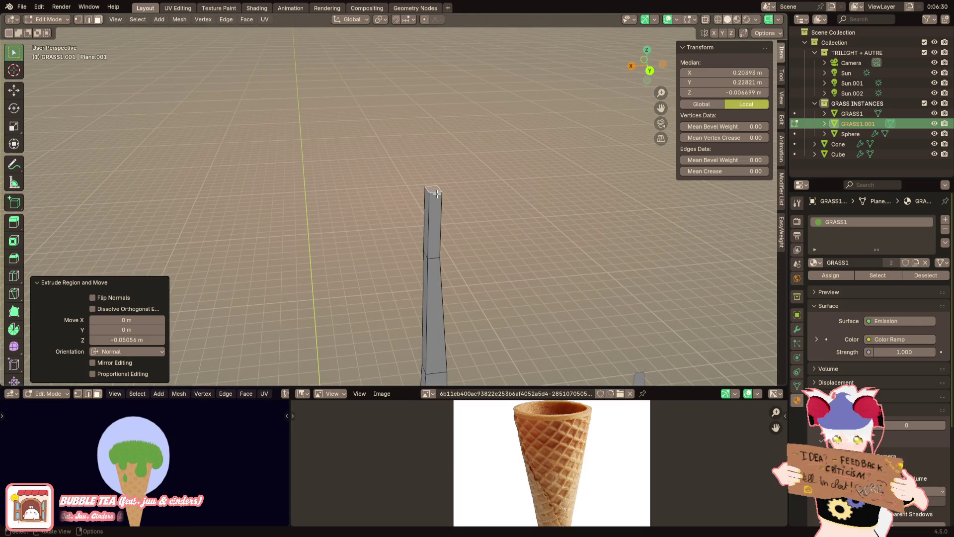
Shift the new top along X, bend it 74.8° around Y, and scale it 1.463×
key(g)
key(x)
click(404, 187)
key(r)
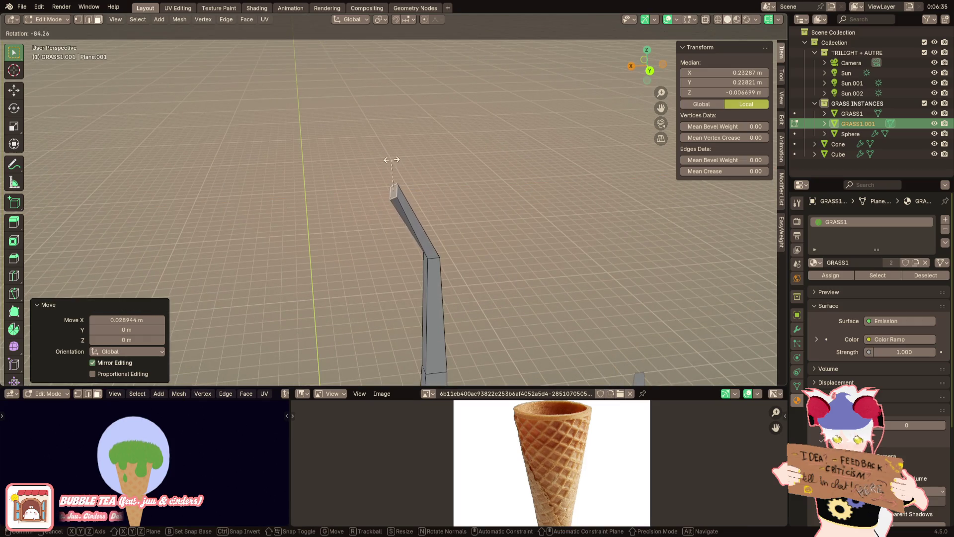
key(y)
click(395, 164)
key(s)
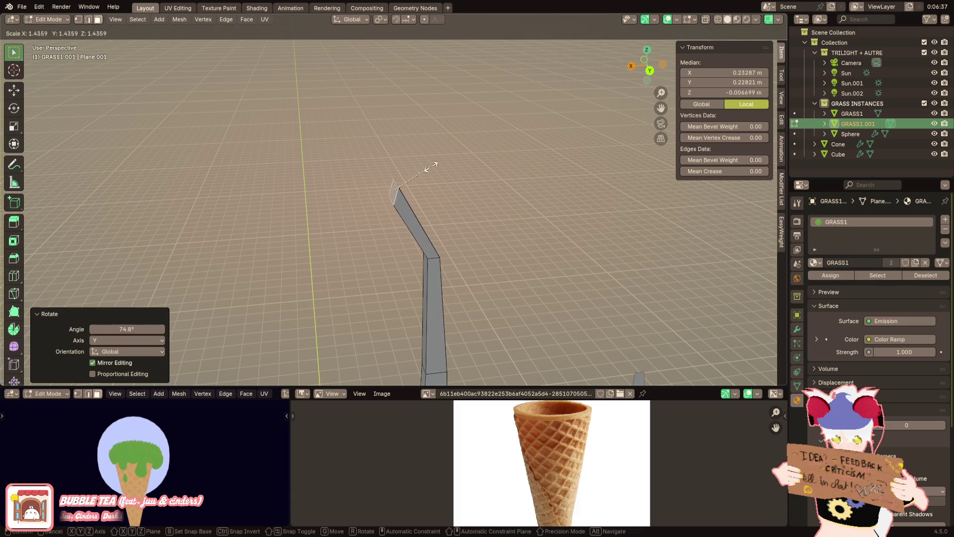
click(431, 165)
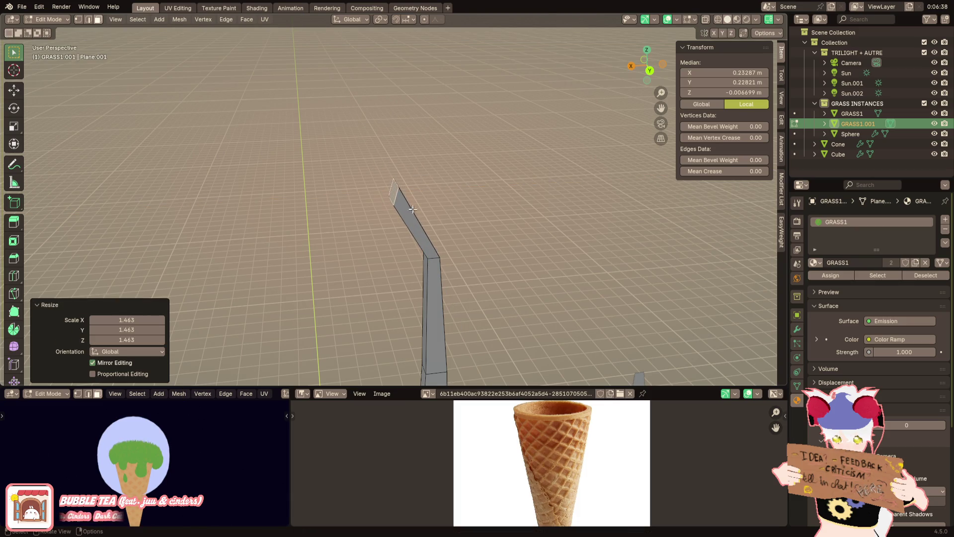
Duplicate the top face, enlarge it 4.185×, edge-slide it, and select the whole plate
key(shift+d)
key(s)
click(575, 227)
key(g)
key(g)
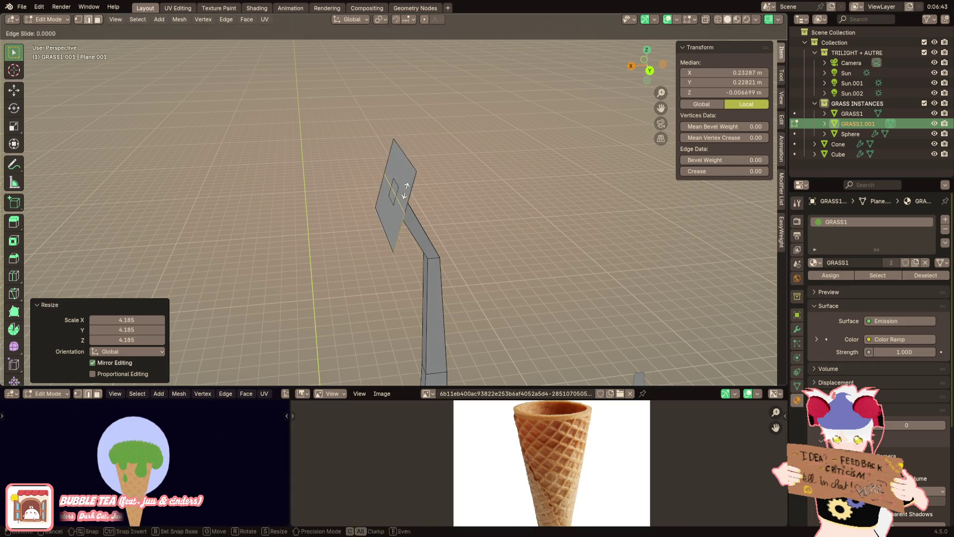
click(405, 190)
key(ctrl+l)
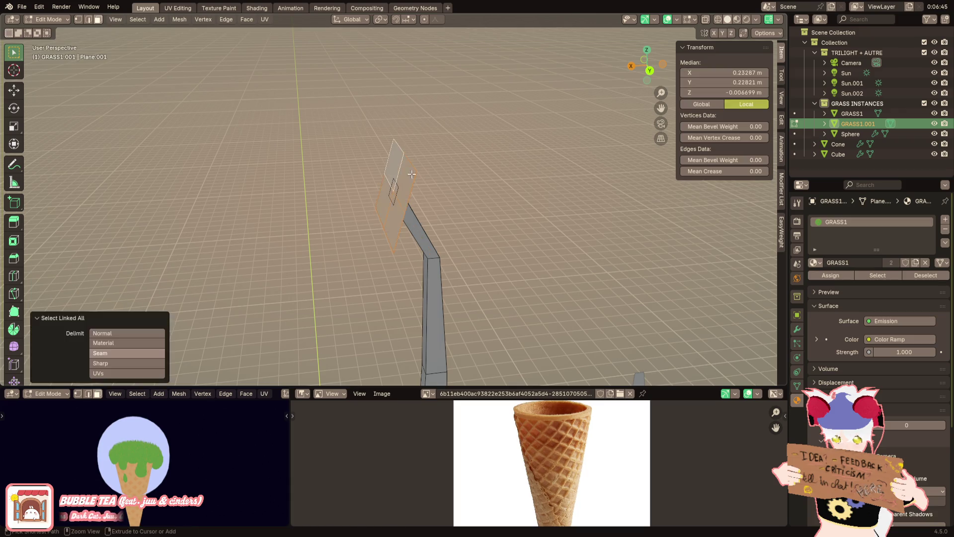
Round the square plate into a circle with LoopTools Circle
key(ctrl+f)
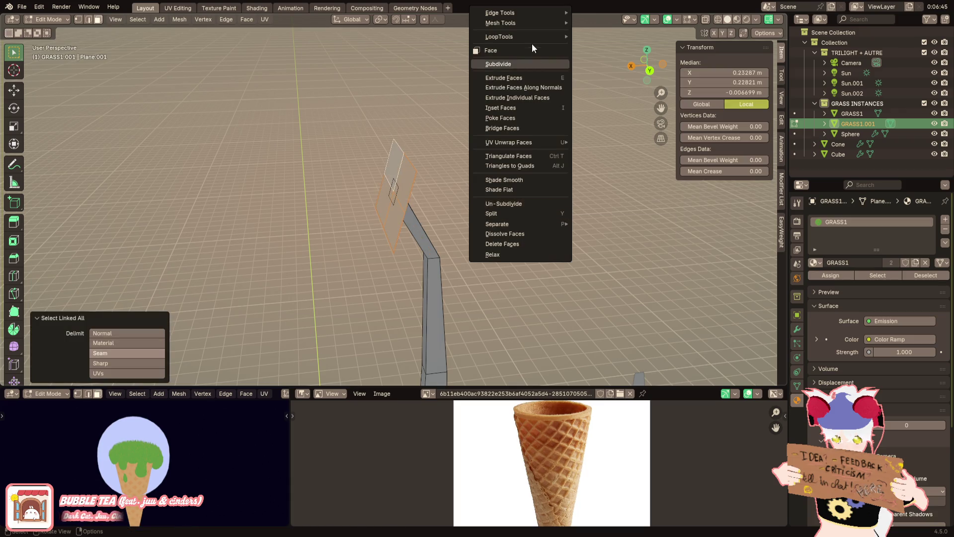
mouse_move(582, 35)
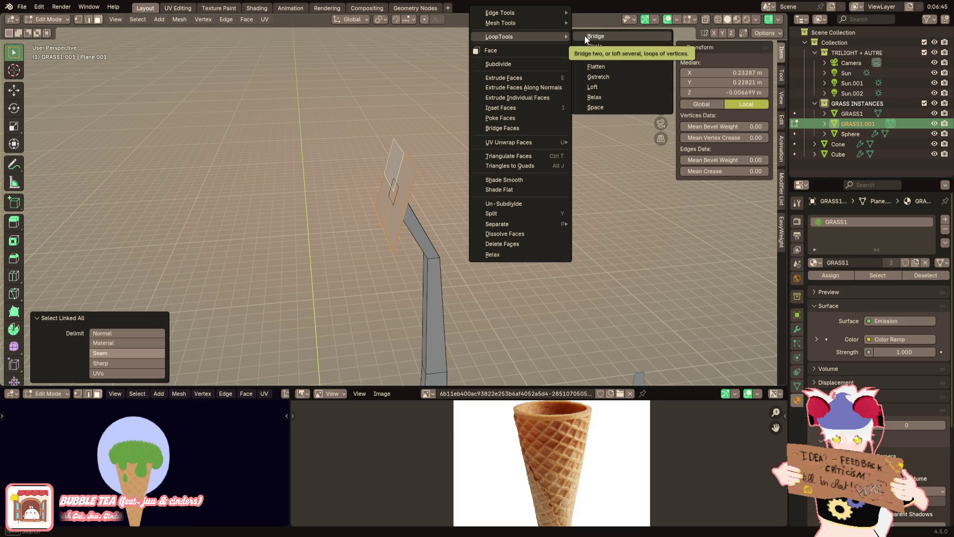
click(595, 46)
mouse_move(595, 45)
middle_down()
mouse_move(450, 206)
mouse_move(402, 221)
middle_up()
scroll(174, 221, up, 3)
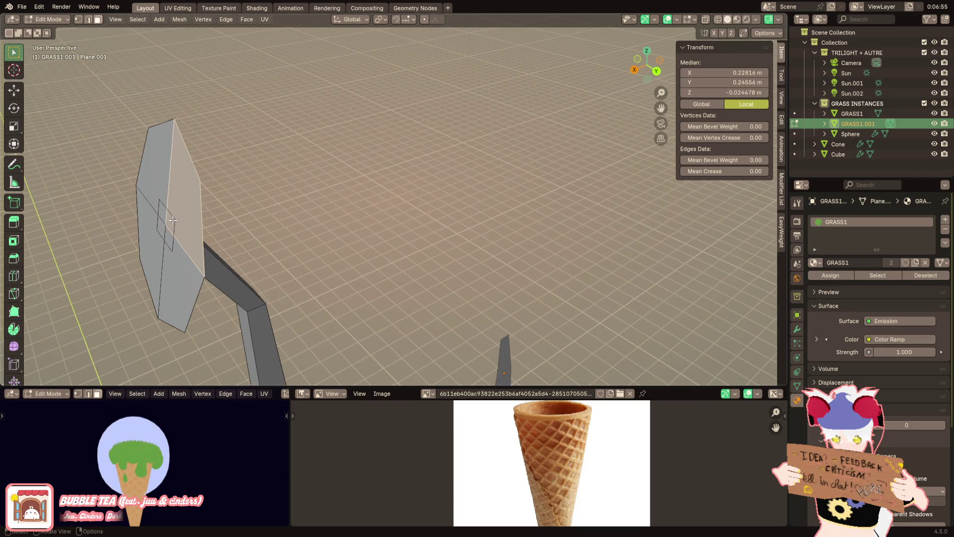
Delete the plate's inner faces, then reveal hidden geometry and frame the whole mesh
key(s)
click(243, 206)
key(ctrl+z)
click(243, 205)
click(176, 223)
key(x)
click(201, 252)
key(alt+h)
key(KP_Decimal)
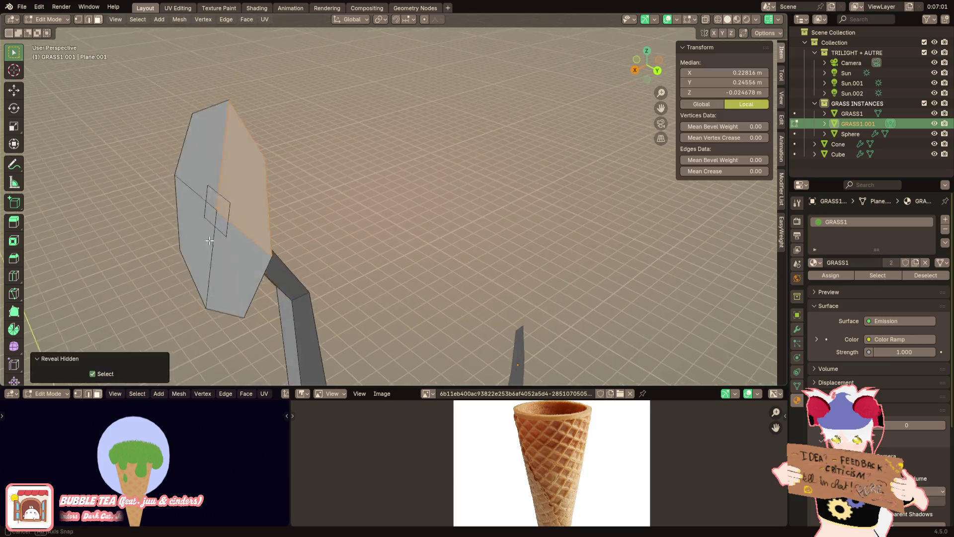
click(364, 279)
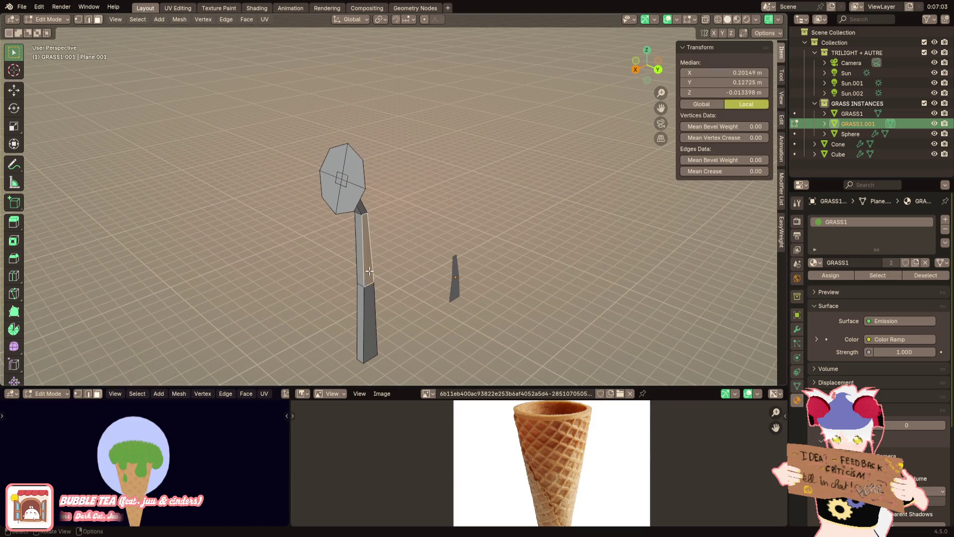
Give the stem a new material with Metallic 1 and an orange-tan base colour
key(ctrl+l)
click(833, 276)
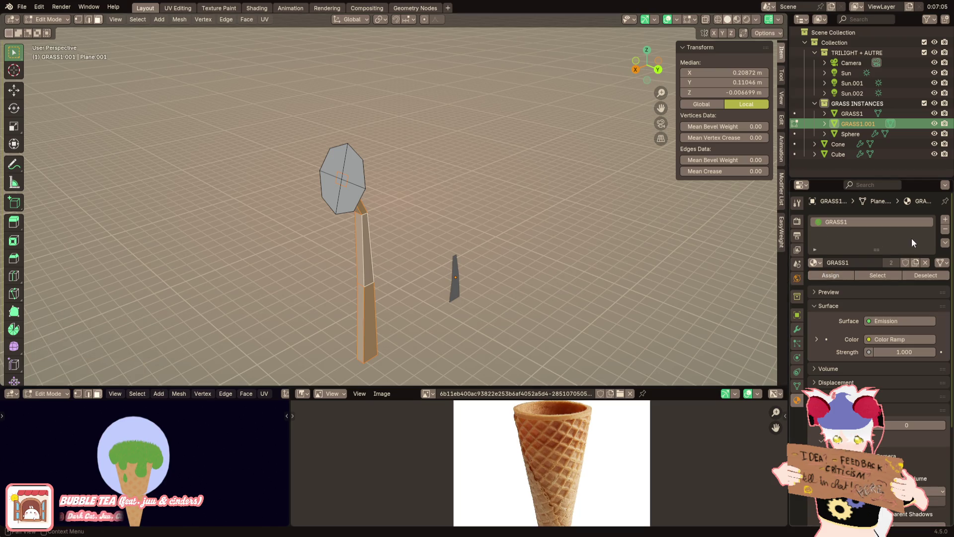
click(945, 219)
click(872, 282)
click(894, 372)
text(1)
key(Return)
drag(879, 254, 875, 250)
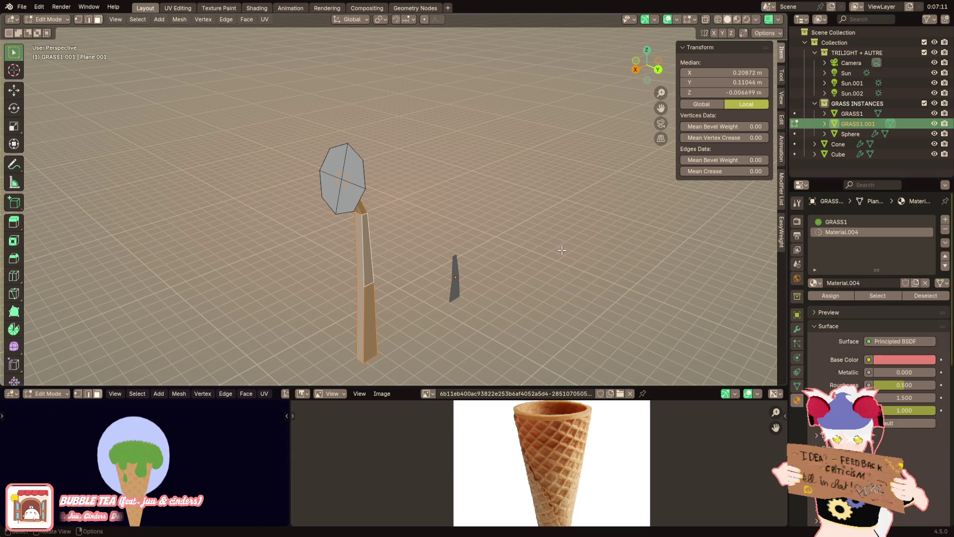
Select the flower head and make Material.004 a pinkish-red Emission shader
middle_drag(625, 252, 437, 237)
click(438, 224)
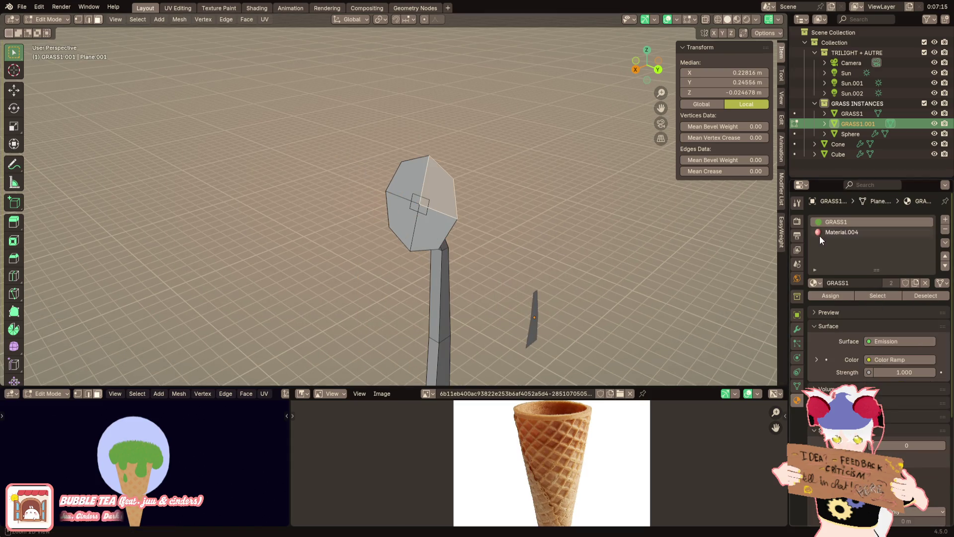
key(ctrl+l)
click(855, 233)
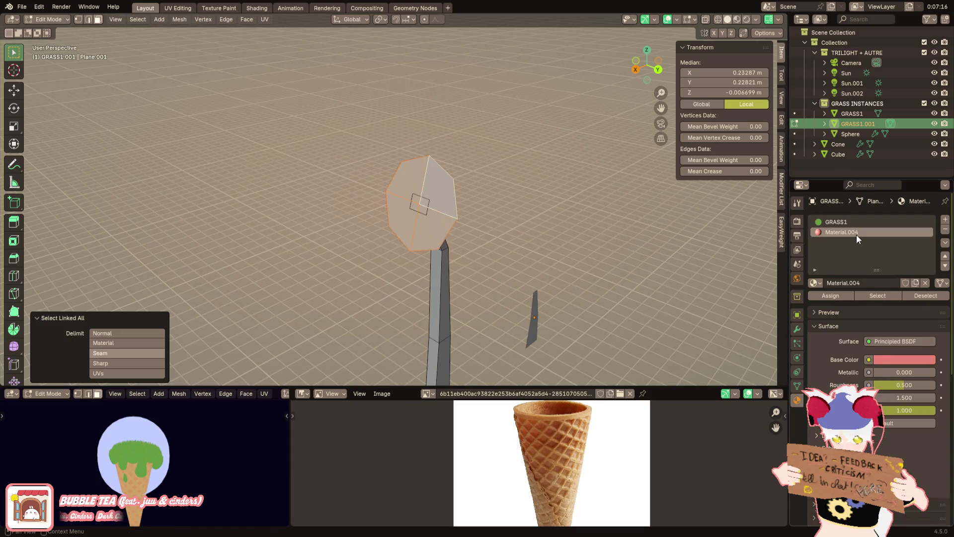
click(891, 359)
click(870, 340)
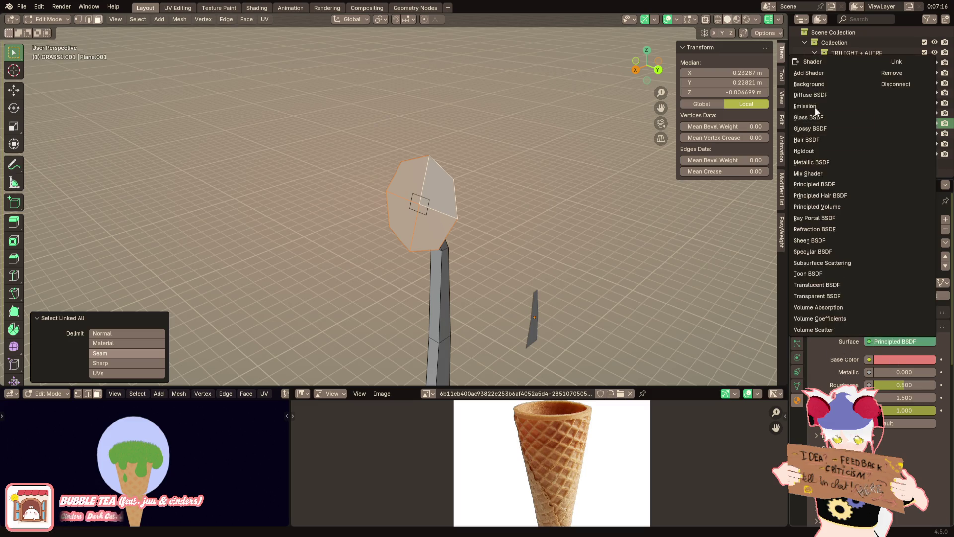
click(812, 95)
click(889, 359)
click(899, 230)
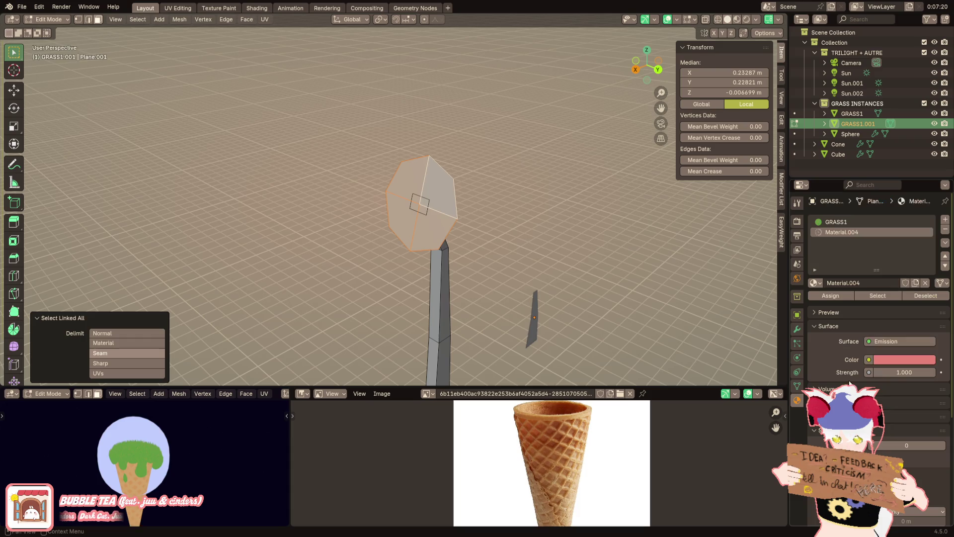
Add Material.005 as a yellow Emission shader and assign it to the flower head
click(945, 219)
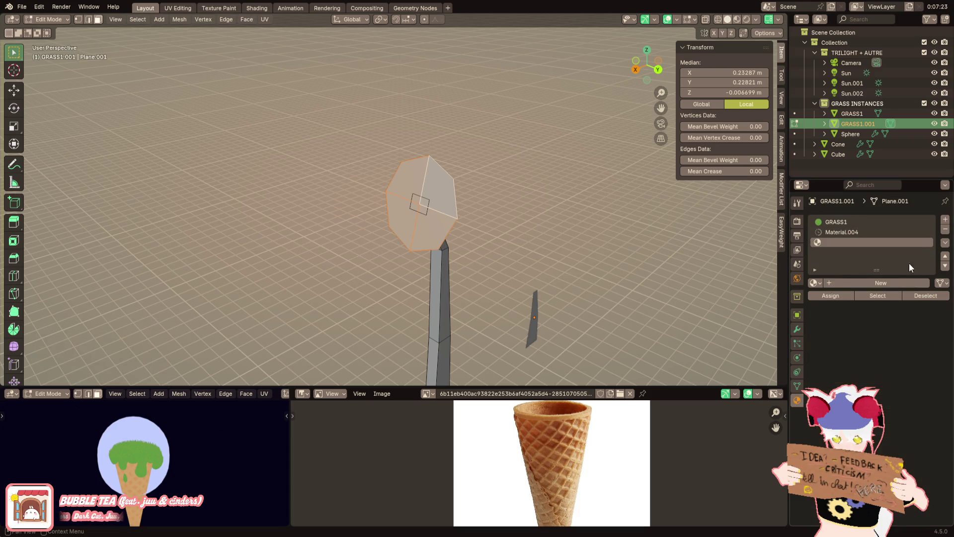
click(886, 287)
click(884, 341)
click(807, 106)
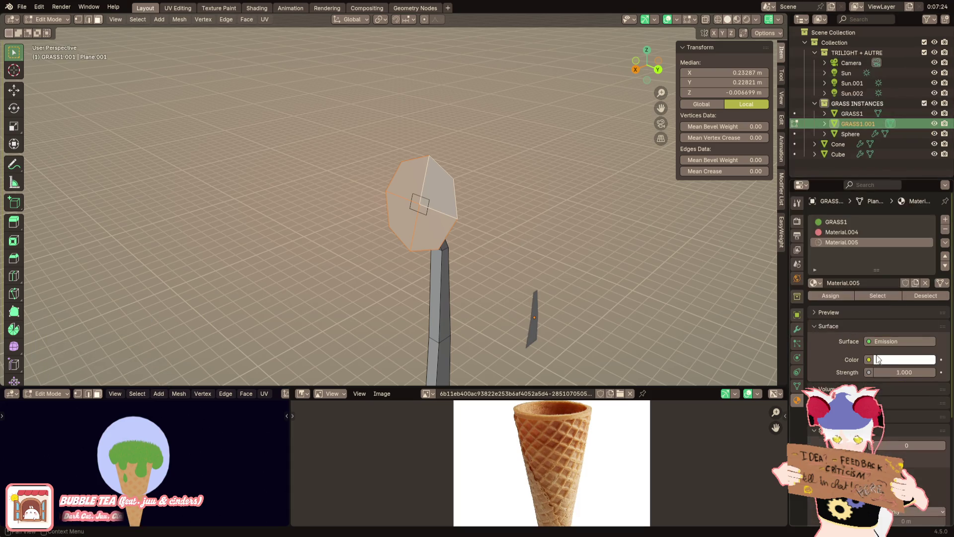
click(880, 360)
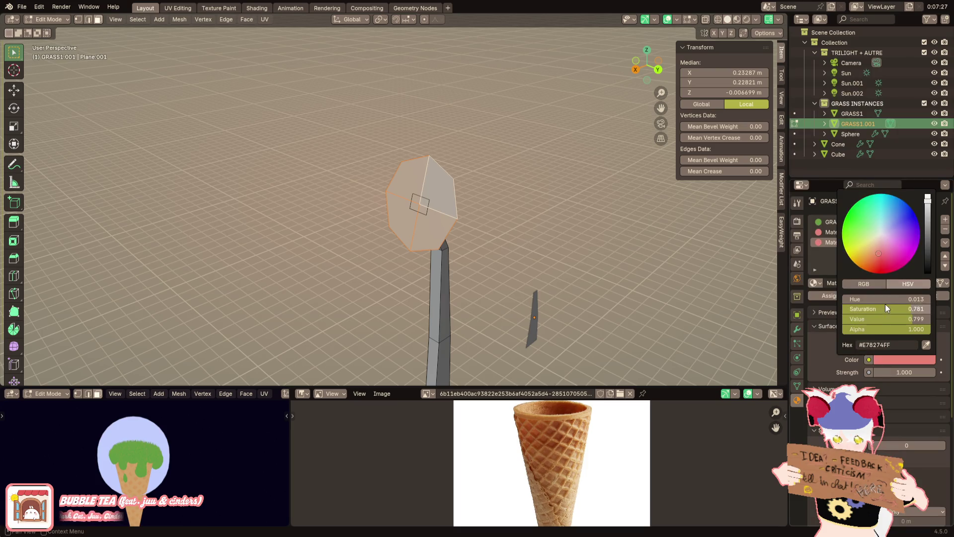
drag(886, 298, 897, 298)
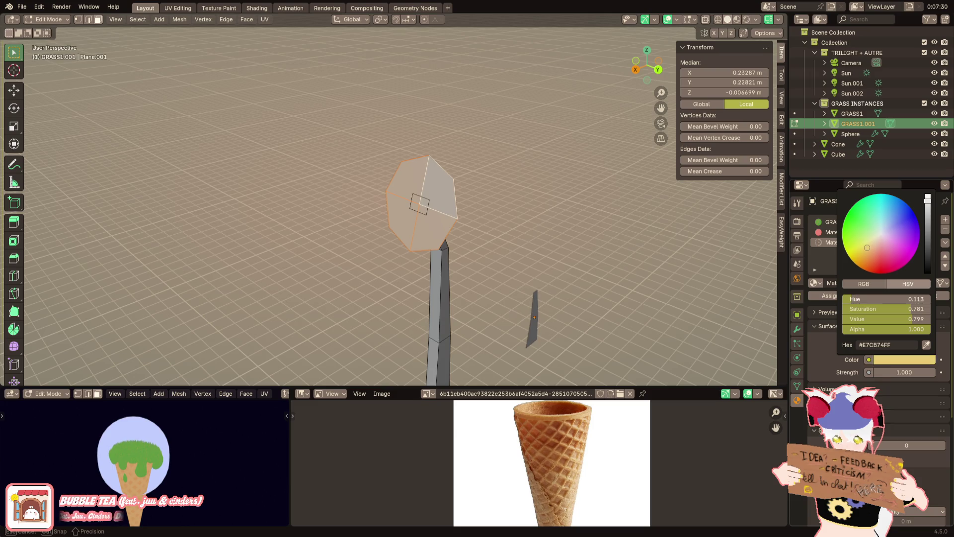
drag(894, 299, 892, 299)
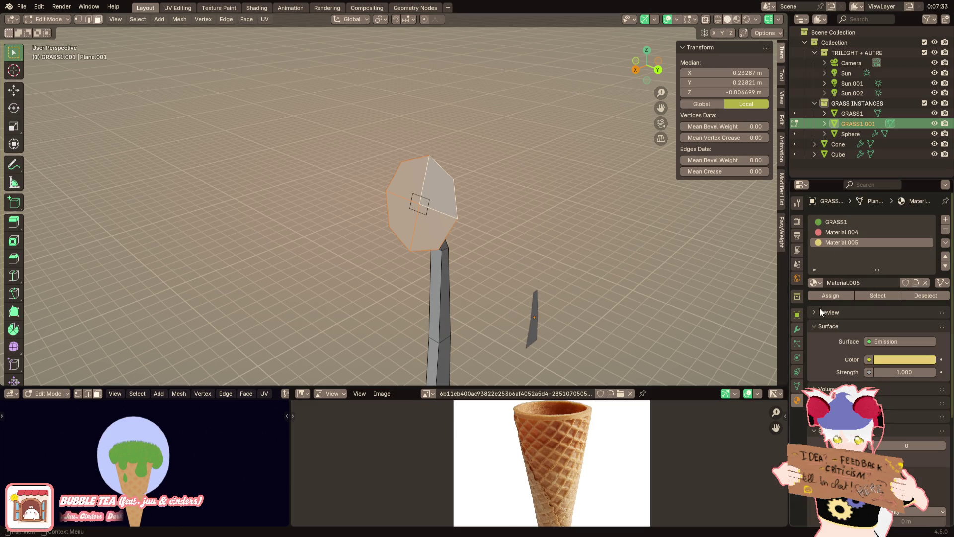
click(827, 297)
Snap the 3D cursor to the flower's top vertex and add a plane there
mouse_move(571, 214)
shift+middle_down()
mouse_move(561, 229)
mouse_move(486, 202)
shift+middle_up()
click(484, 200)
key(shift+s)
click(491, 286)
key(Tab)
click(135, 20)
mouse_move(145, 30)
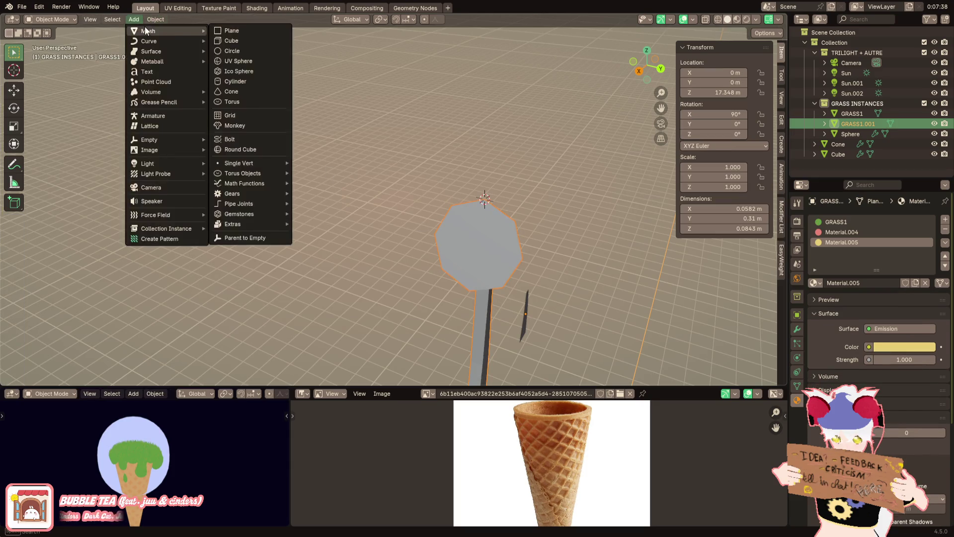
click(219, 30)
Rotate the plane 90° around Y to stand it upright and shrink it
key(r)
key(x)
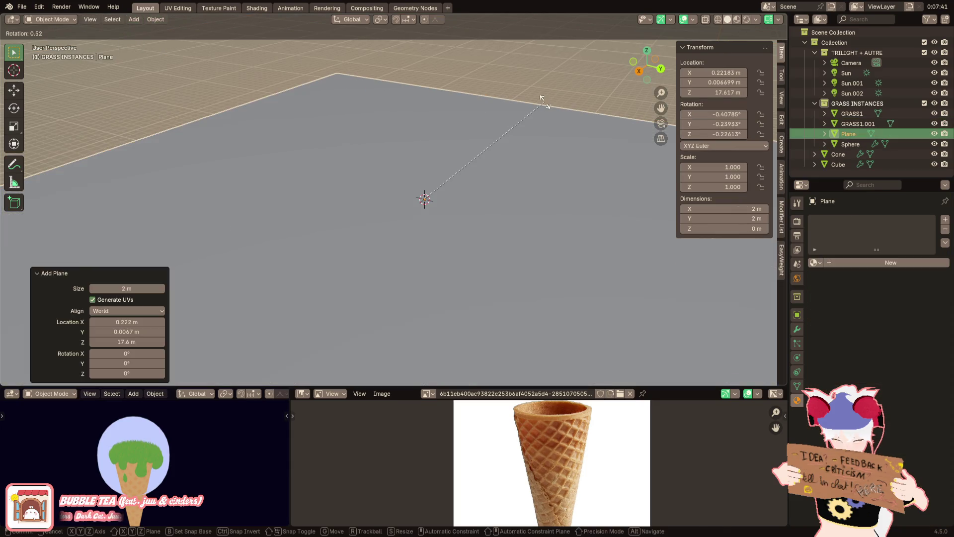
key(y)
key(9)
key(0)
key(Return)
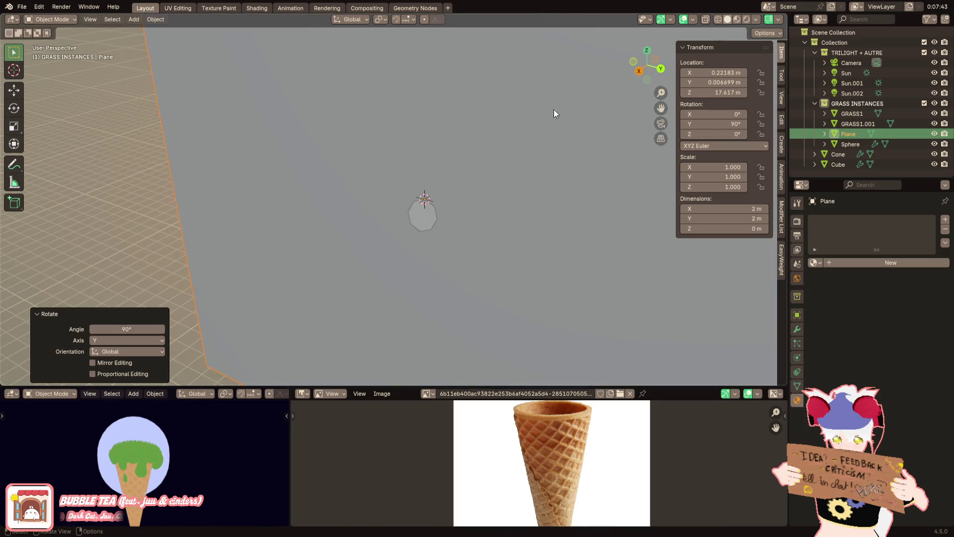
key(s)
click(449, 174)
scroll(548, 142, up, 5)
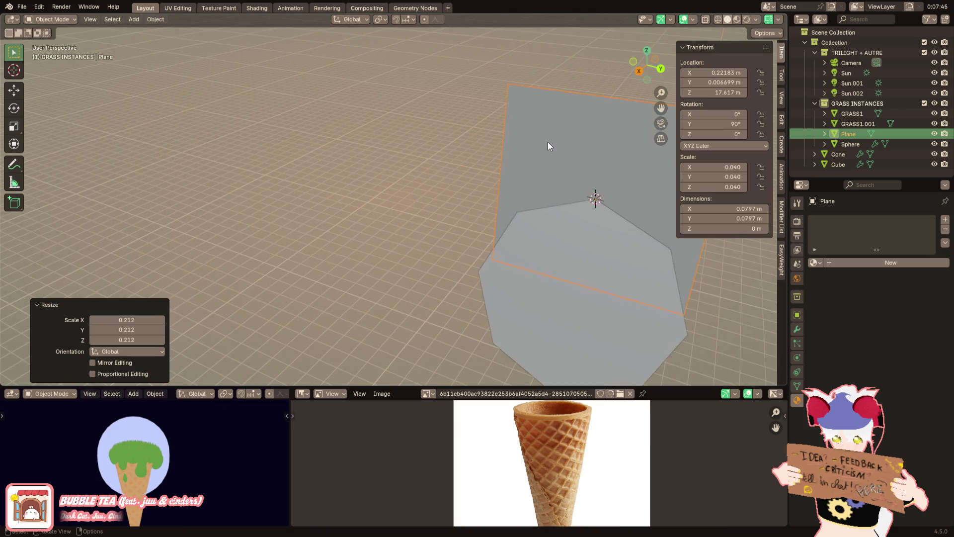
middle_drag(540, 140, 428, 143)
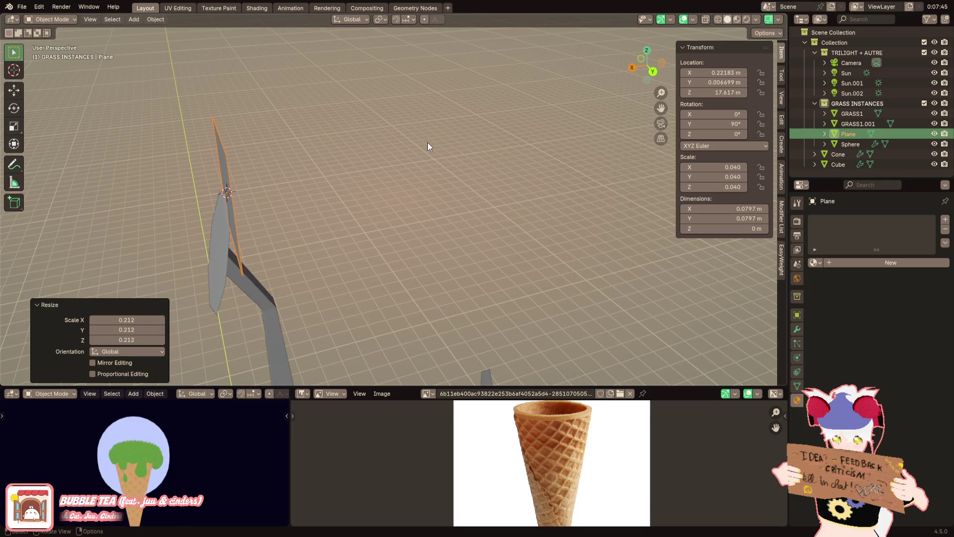
Tilt the plane slightly on Y, shrink it to 0.032, and scale its mesh down in Edit Mode
key(r)
key(y)
click(445, 187)
mouse_move(444, 188)
middle_down()
mouse_move(443, 178)
mouse_move(514, 188)
mouse_move(547, 179)
middle_up()
key(s)
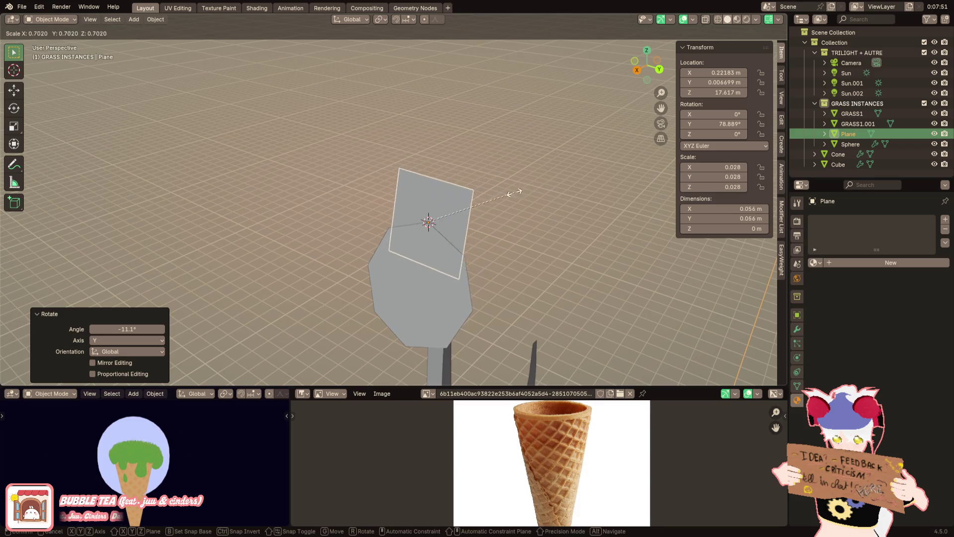
click(523, 192)
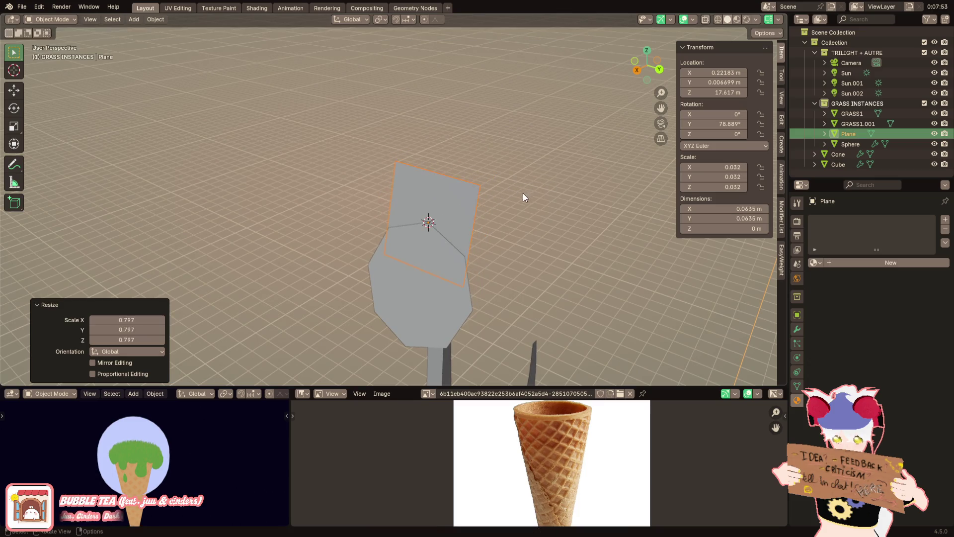
key(Tab)
key(s)
click(543, 252)
Loop-cut the plane, extrude its top edge upward, shift it on X, and narrow it
key(ctrl+r)
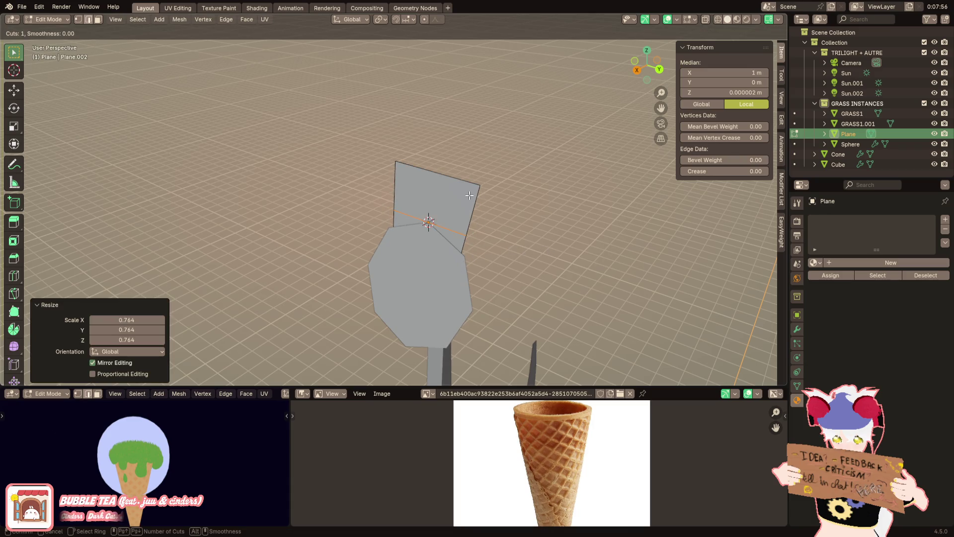
click(470, 195)
click(469, 195)
key(e)
click(472, 117)
middle_drag(473, 118, 366, 132)
key(g)
key(x)
key(s)
click(373, 133)
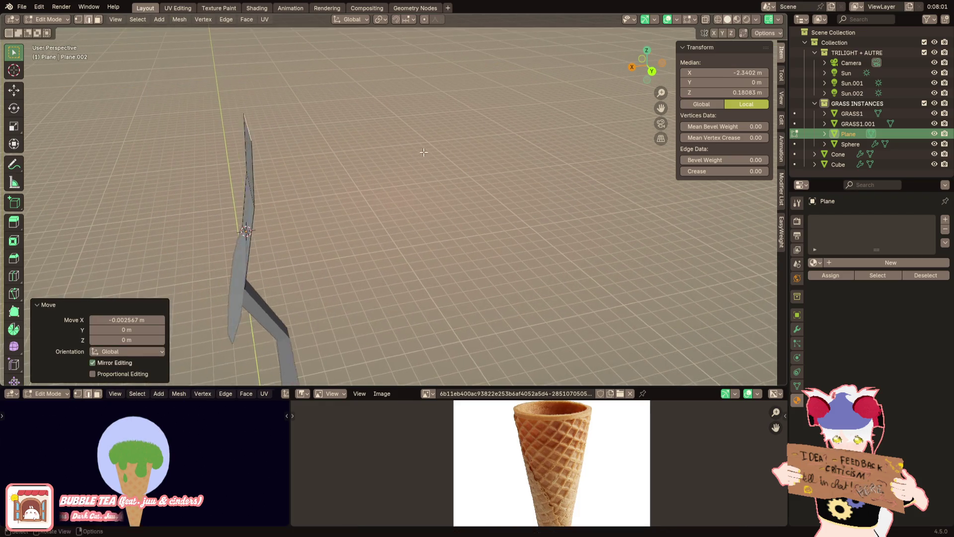
key(KP_Decimal)
key(s)
click(606, 129)
Extrude the petal's tip again and shrink it to a point
key(e)
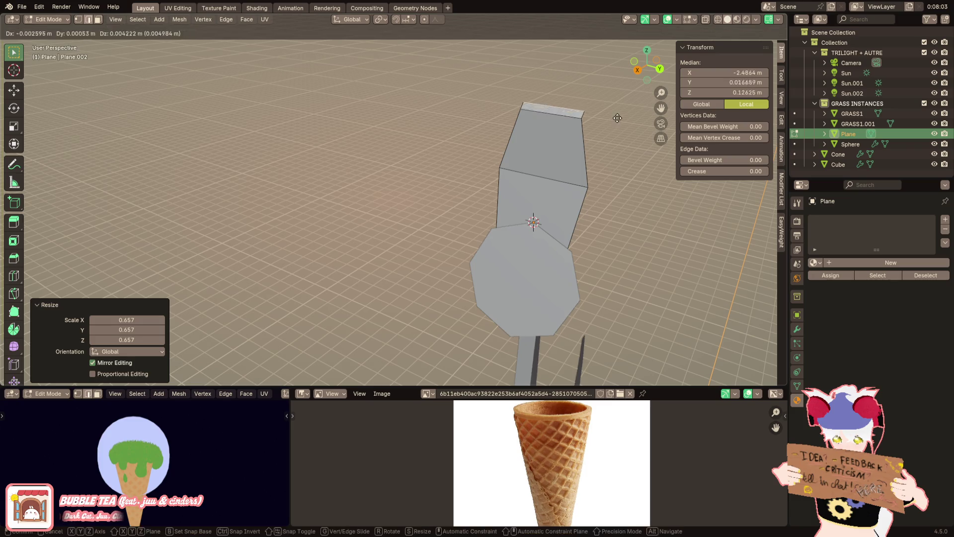
click(616, 120)
key(s)
click(569, 97)
key(e)
click(569, 99)
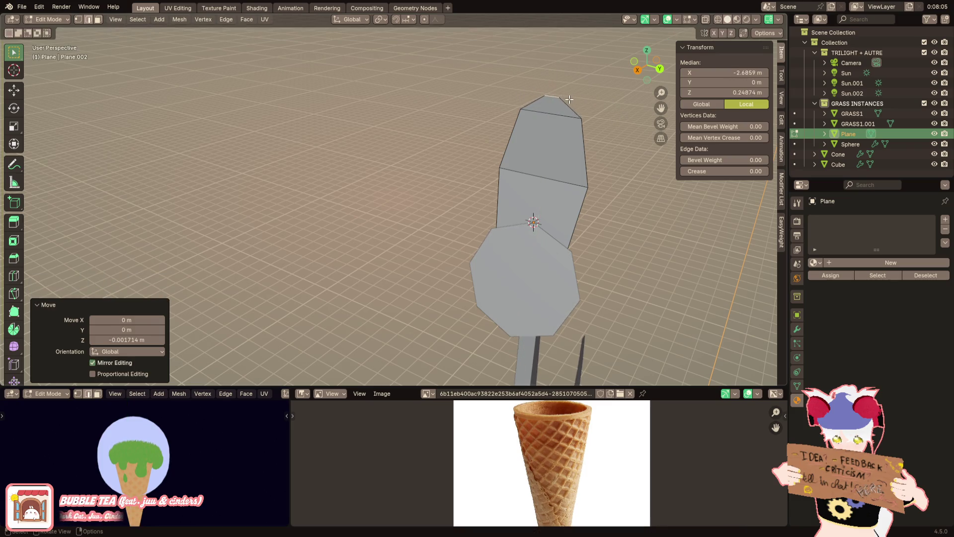
Select the whole petal and give it Material.004
key(alt+a)
click(552, 178)
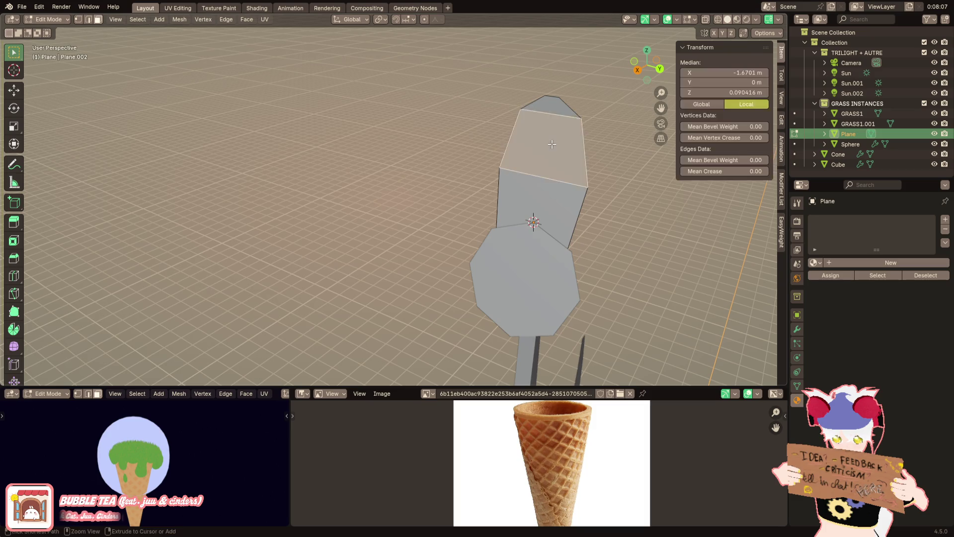
key(ctrl+l)
middle_drag(552, 179, 746, 238)
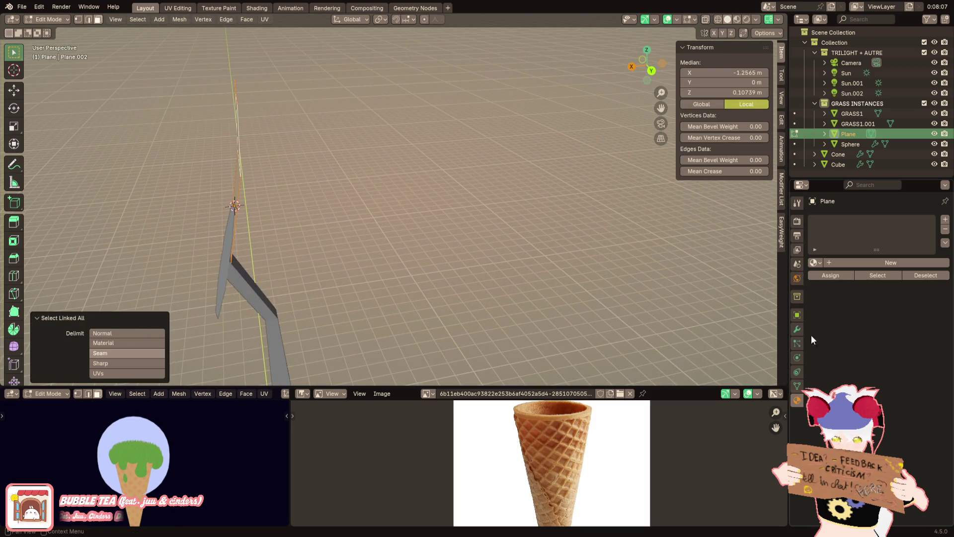
click(815, 262)
click(840, 329)
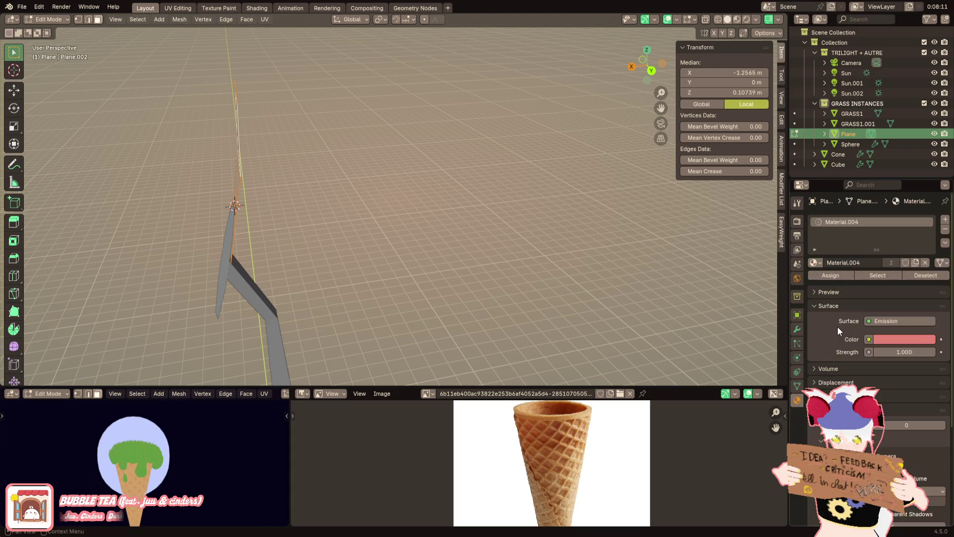
Add an Array modifier with a count of 2 to the petal
click(797, 329)
click(836, 223)
click(825, 240)
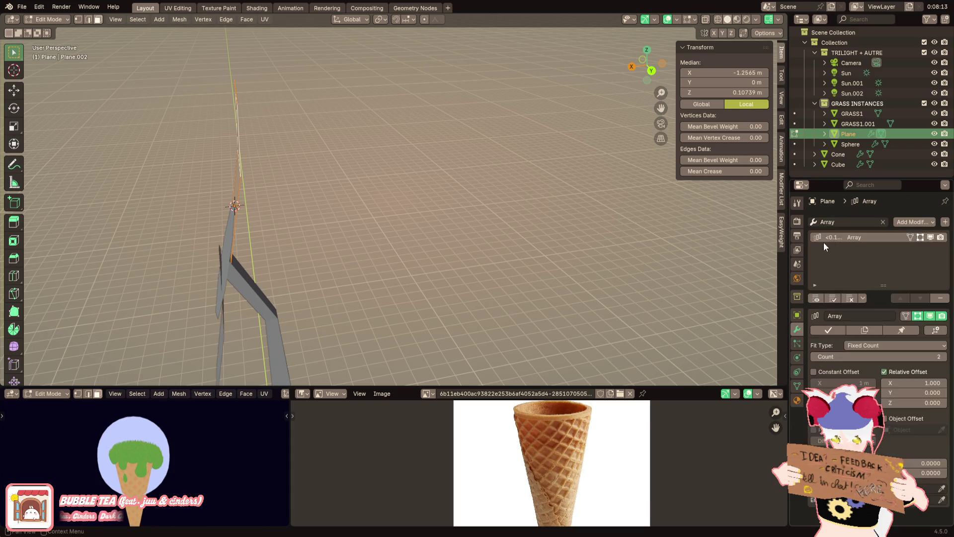
middle_drag(468, 241, 540, 230)
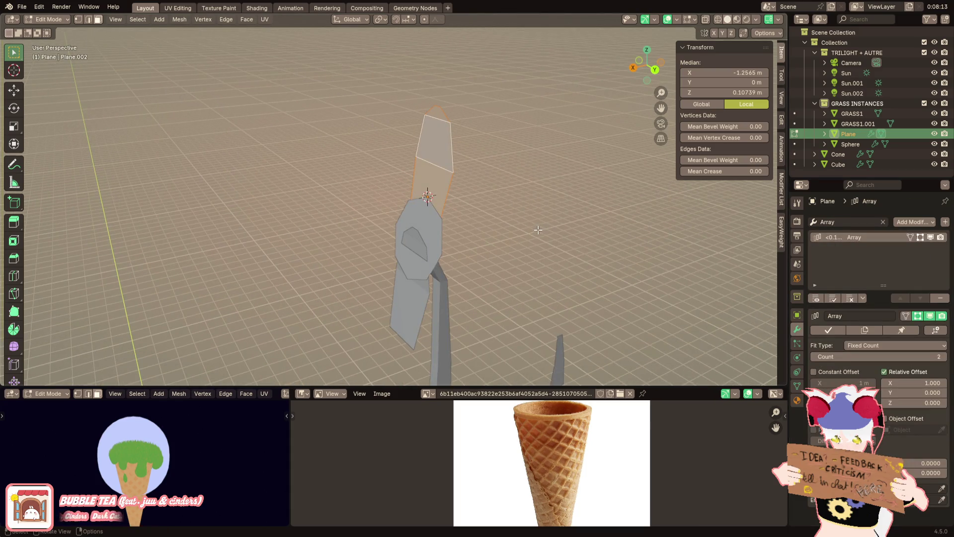
key(Tab)
click(435, 237)
key(Tab)
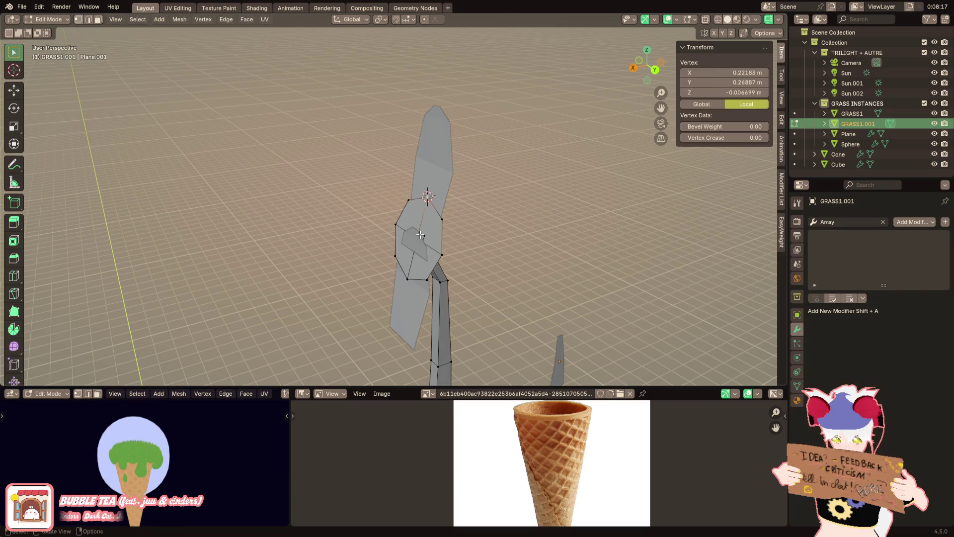
key(Tab)
click(133, 20)
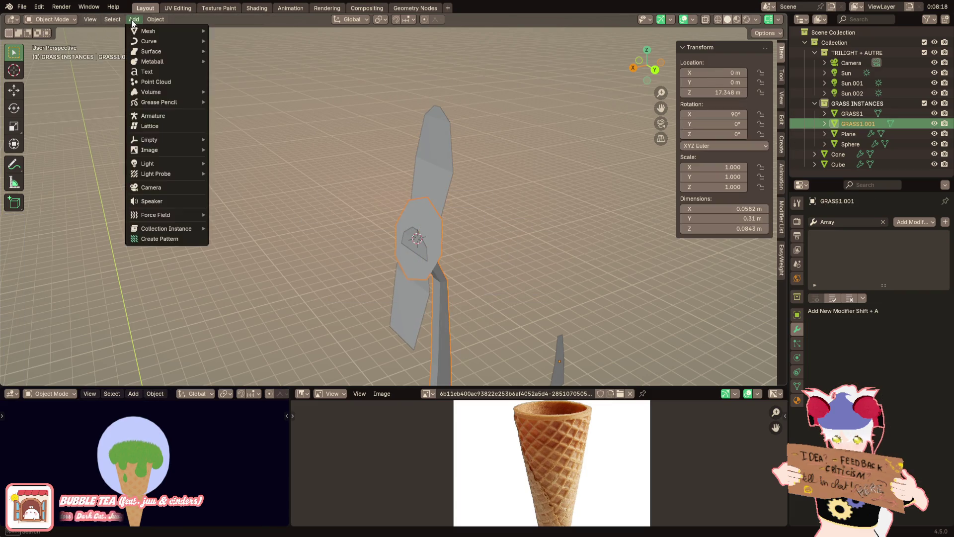
Add a plain-axes Empty and make it the petal Array's object offset instead of relative offset
mouse_move(172, 139)
click(209, 138)
click(441, 148)
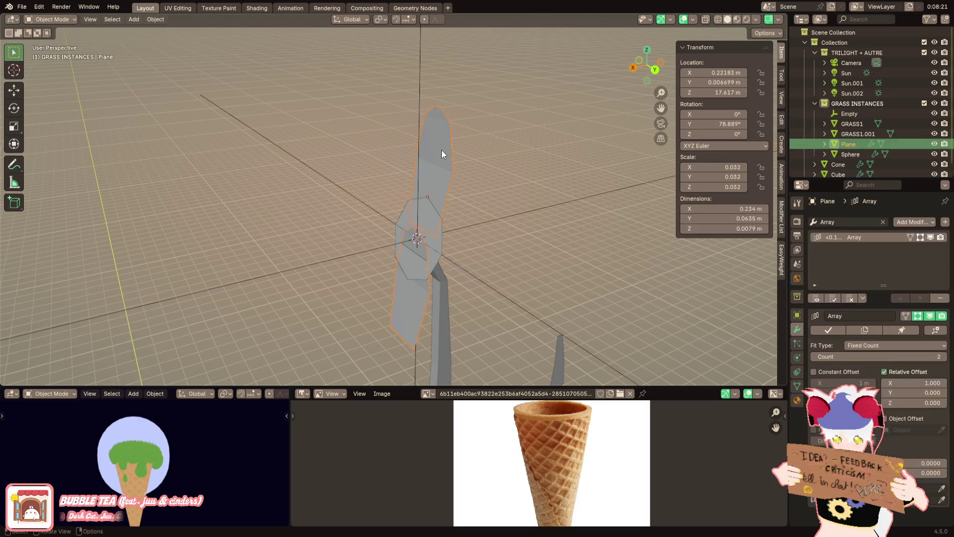
click(919, 374)
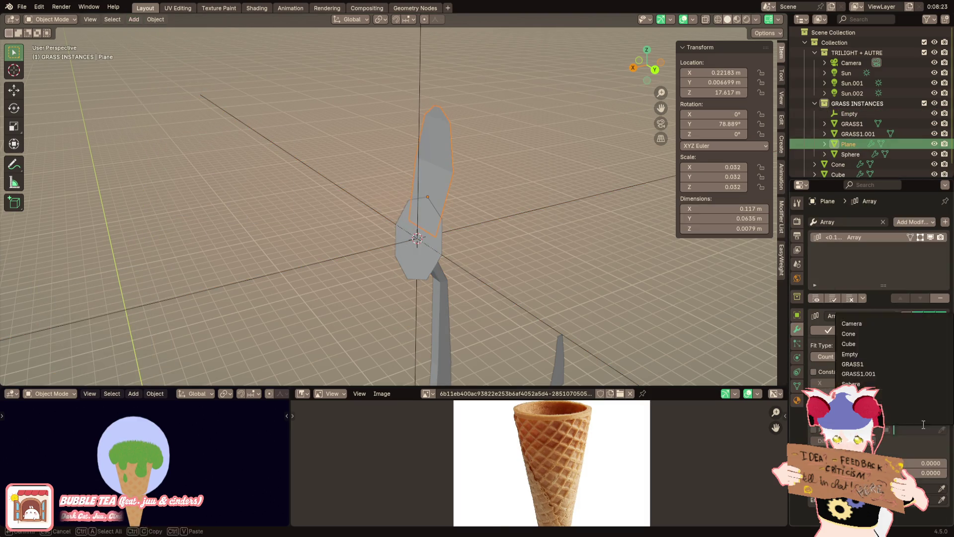
click(914, 418)
key(e)
click(461, 230)
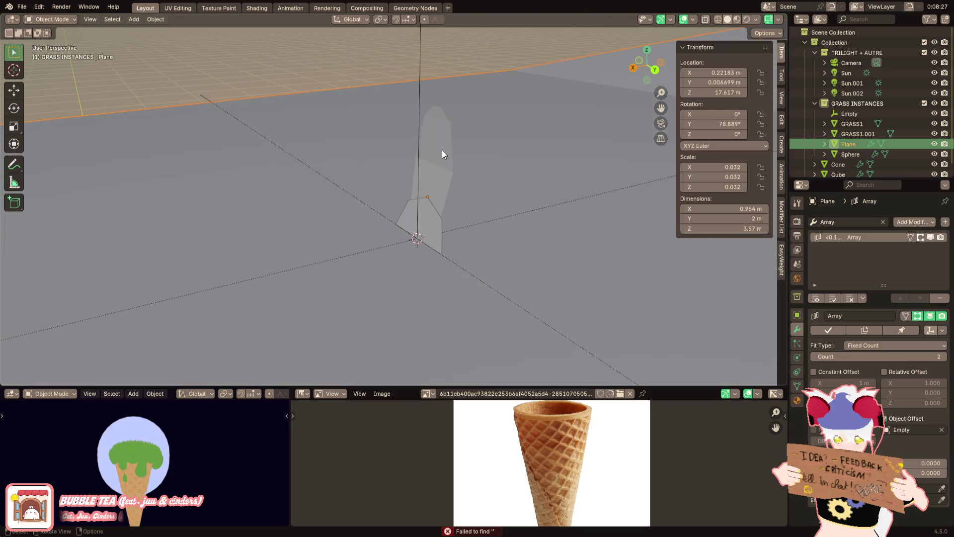
Apply the petal's scale and raise the array count to 5 copies
key(ctrl+a)
click(428, 169)
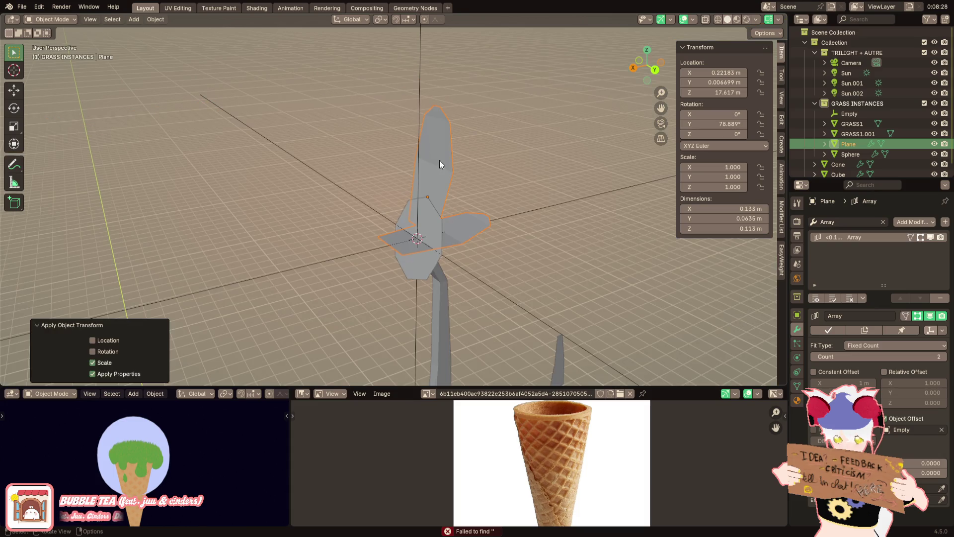
click(416, 214)
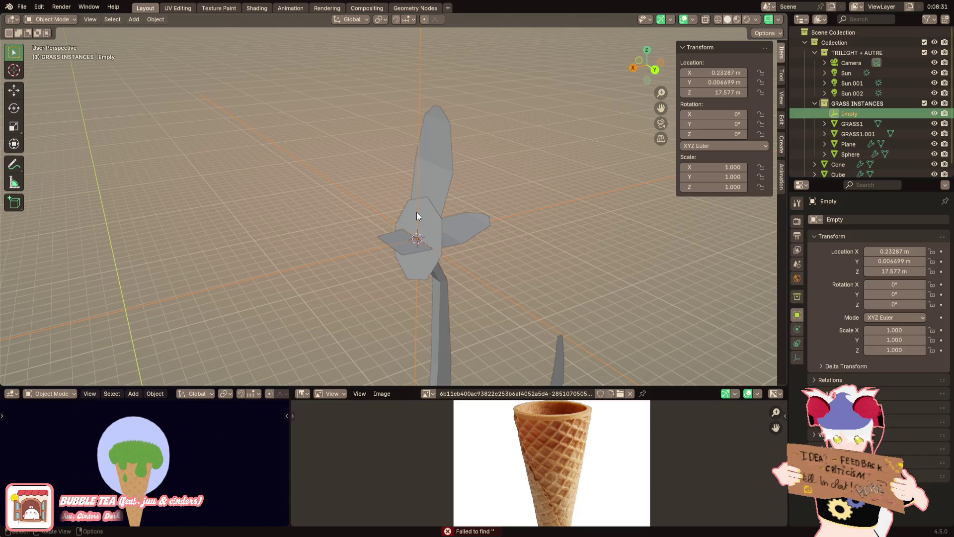
middle_drag(457, 196, 502, 180)
click(502, 180)
drag(939, 356, 951, 356)
Try rotating the Empty about different axes to fan the petals, undoing each attempt
click(469, 234)
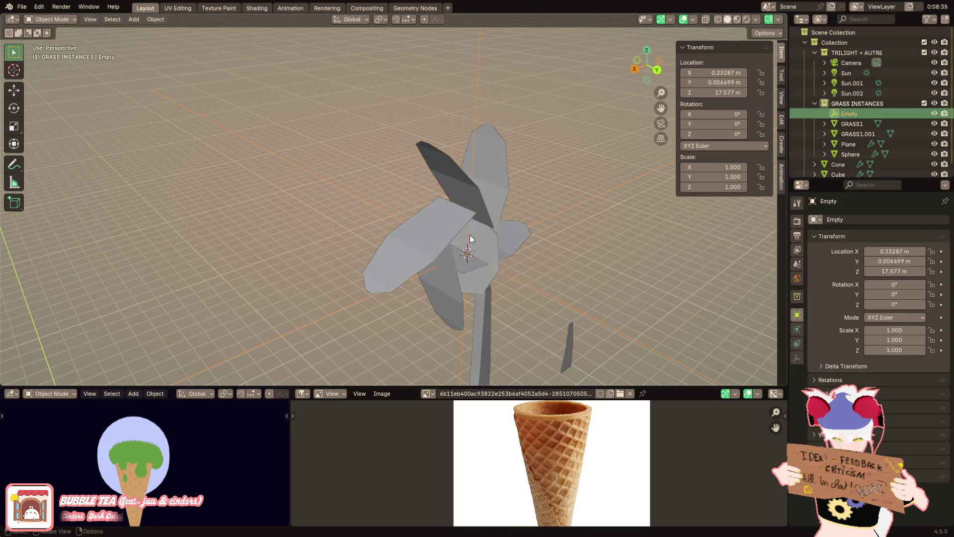
key(r)
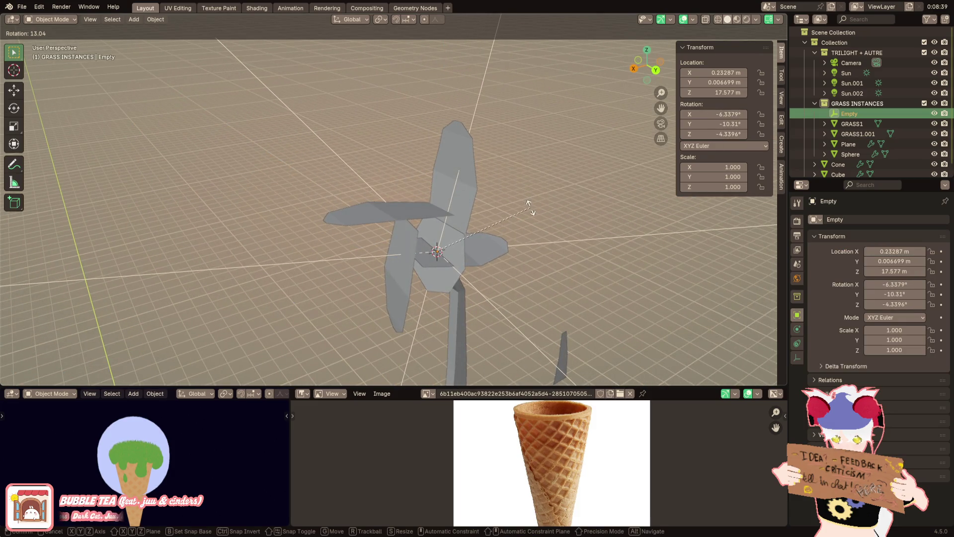
click(529, 208)
middle_drag(530, 207, 505, 204)
key(ctrl+z)
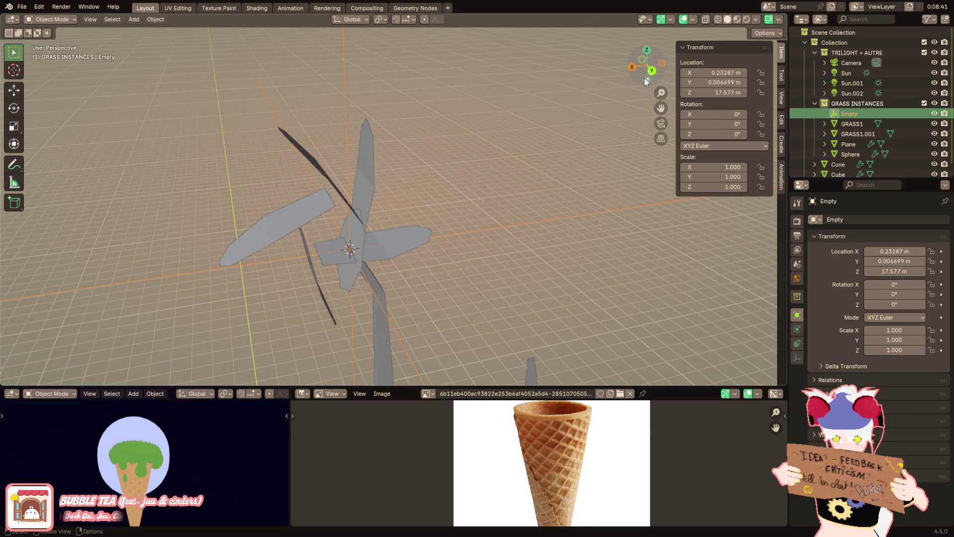
key(r)
key(y)
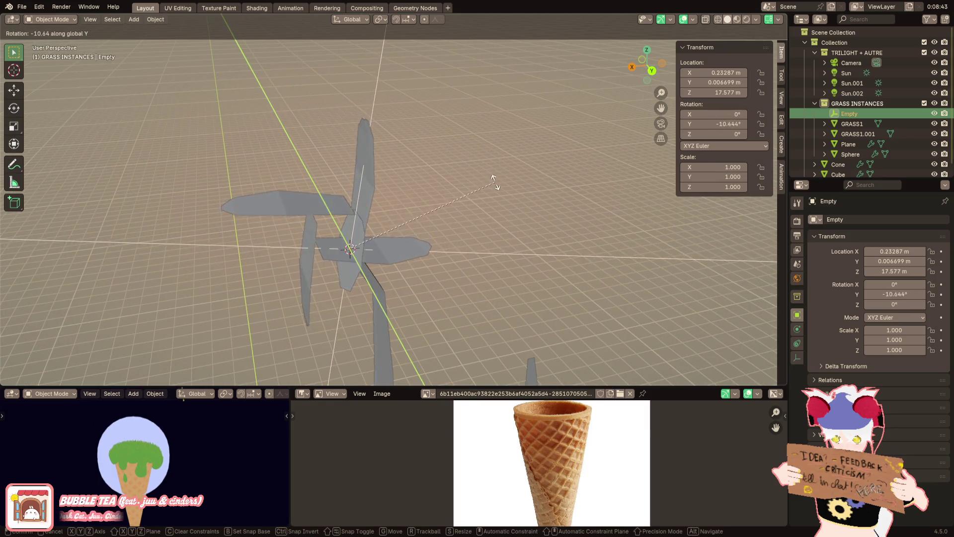
key(x)
click(534, 185)
mouse_move(535, 184)
middle_down()
mouse_move(530, 301)
mouse_move(511, 271)
mouse_move(475, 267)
middle_up()
key(ctrl+z)
Switch to Normal orientation, tilt the Empty about its own X axis, and apply the petal's rotation
click(365, 19)
click(353, 72)
mouse_move(443, 157)
middle_down()
mouse_move(445, 193)
mouse_move(444, 184)
mouse_move(473, 193)
middle_up()
key(r)
key(x)
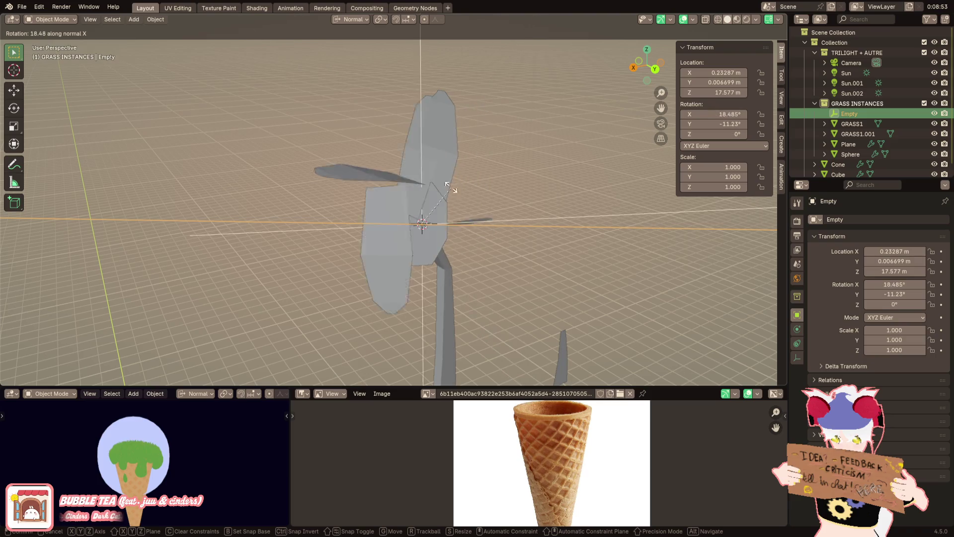
click(448, 136)
click(460, 142)
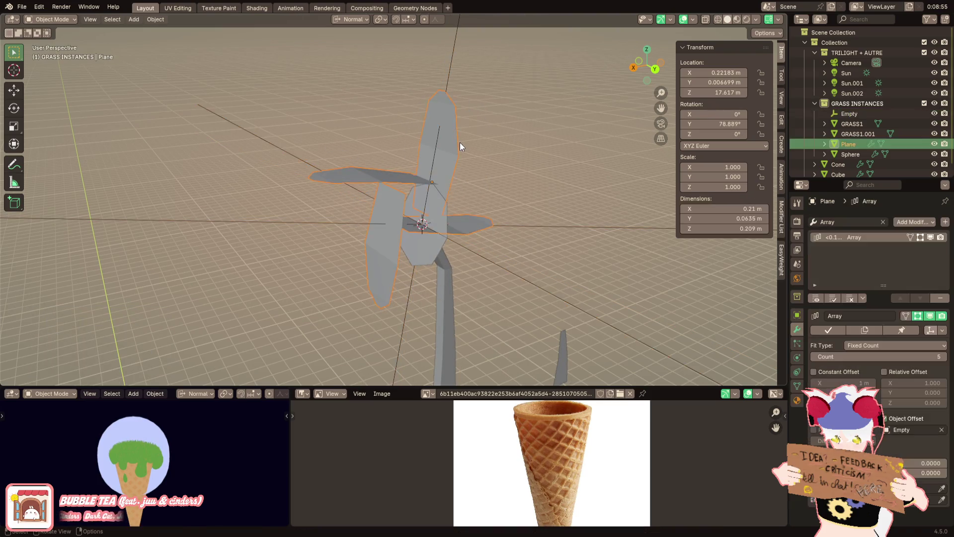
key(ctrl+a)
click(465, 150)
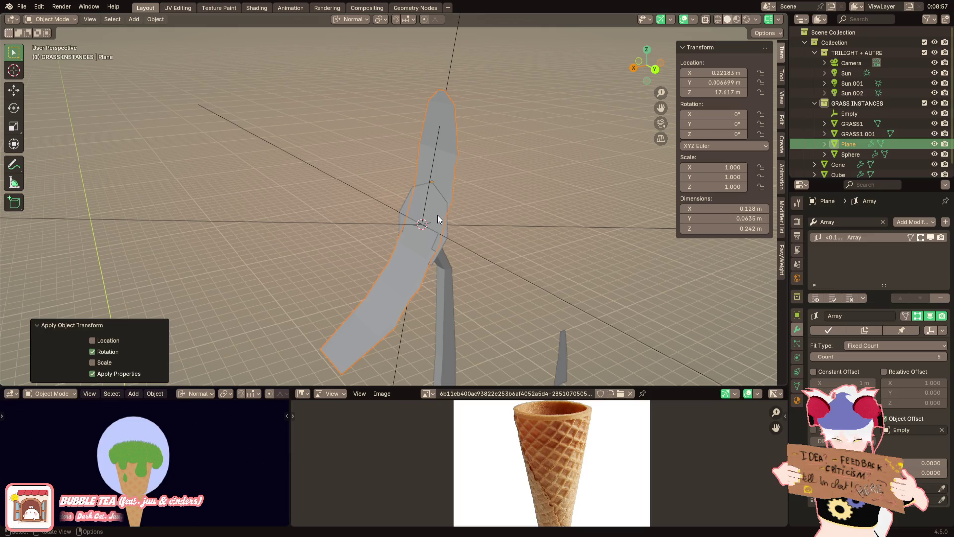
Reset the Empty's Y rotation to 0°, then tilt it slightly about Y to -5.8°
click(473, 223)
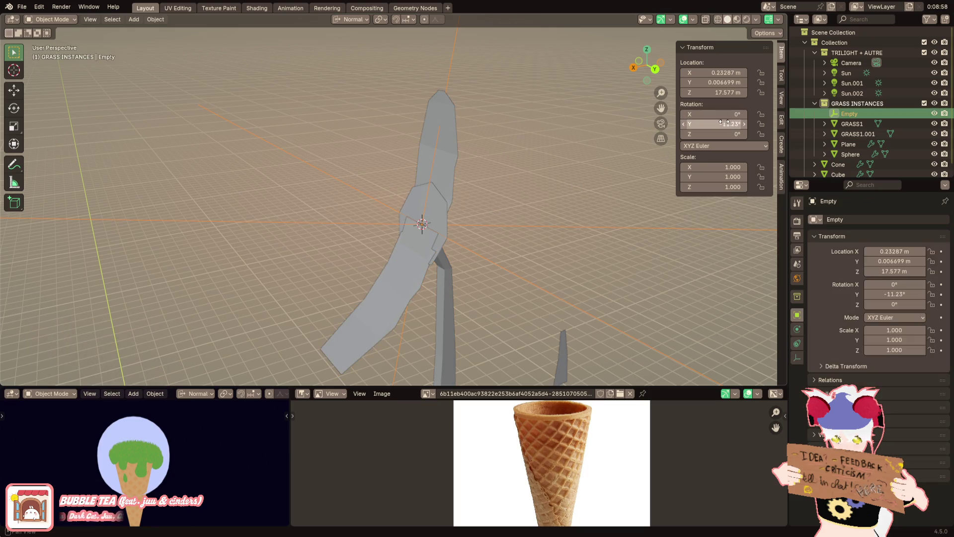
text(0)
key(Return)
key(r)
key(x)
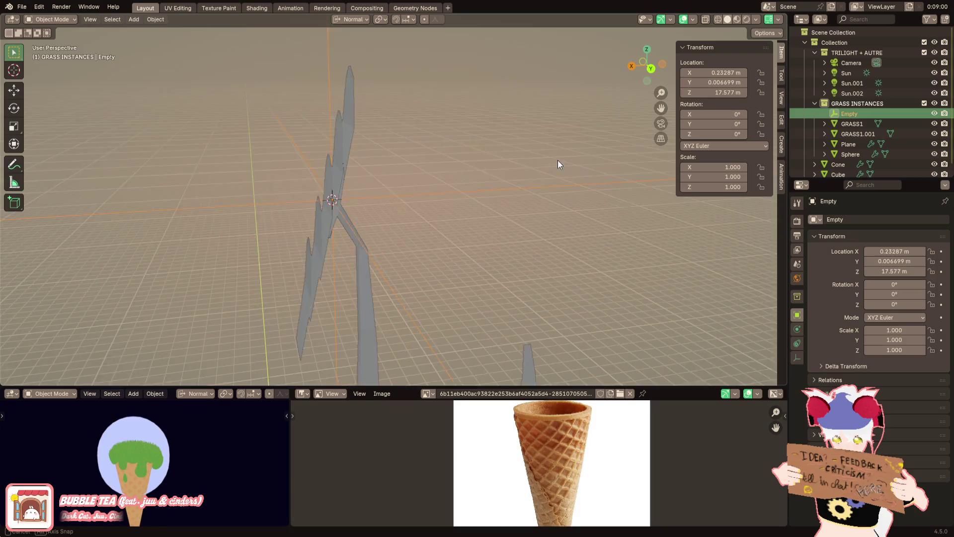
key(y)
click(566, 187)
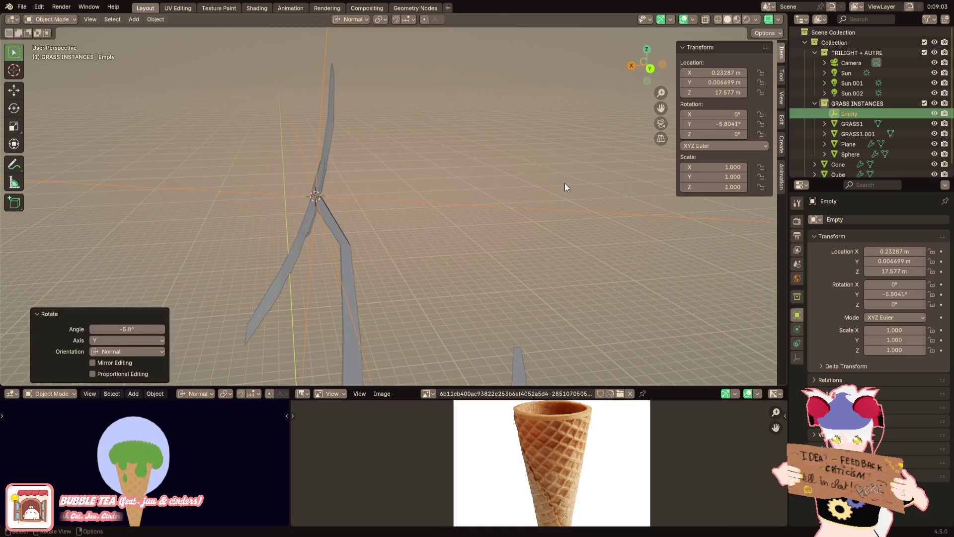
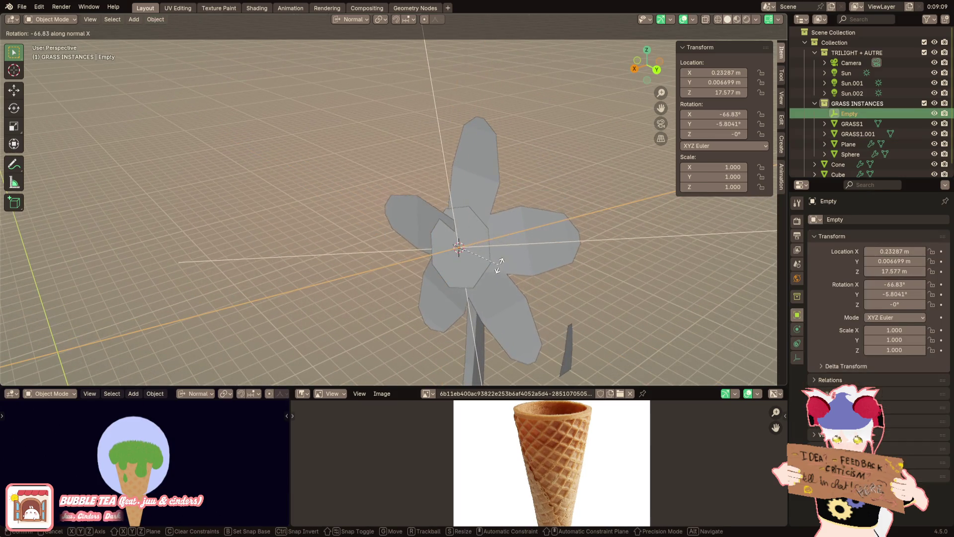
Tilt the Empty through several rotations, including a -6.94° correction, to start fanning the petals
click(496, 260)
key(ctrl+z)
mouse_move(464, 250)
middle_down()
mouse_move(471, 240)
mouse_move(491, 247)
mouse_move(464, 215)
mouse_move(546, 153)
mouse_move(621, 141)
mouse_move(463, 218)
mouse_move(489, 194)
middle_up()
key(r)
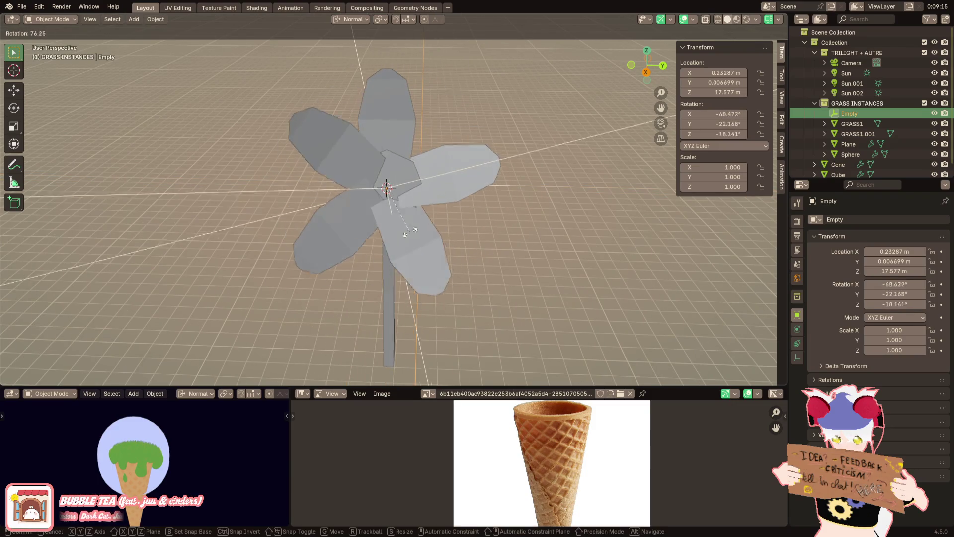
click(415, 232)
mouse_move(413, 231)
middle_down()
mouse_move(502, 256)
mouse_move(499, 219)
mouse_move(528, 157)
mouse_move(485, 136)
mouse_move(440, 141)
mouse_move(437, 112)
mouse_move(385, 124)
mouse_move(440, 94)
middle_up()
key(r)
click(514, 172)
key(r)
click(495, 128)
key(r)
click(426, 99)
Switch to Global orientation and rotate the Empty about Z and Y until the petals spread evenly
key(r)
key(z)
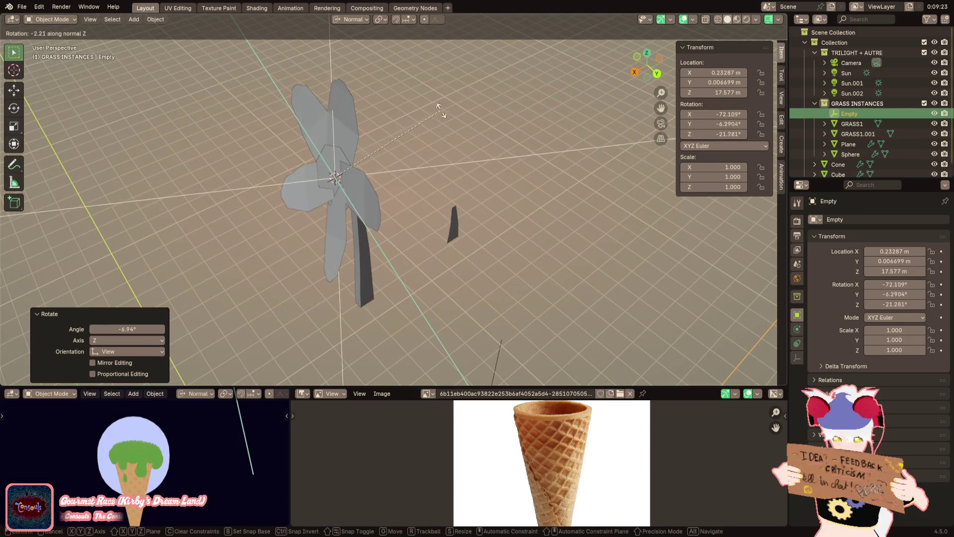
right_click(437, 115)
click(358, 20)
click(353, 50)
key(r)
key(z)
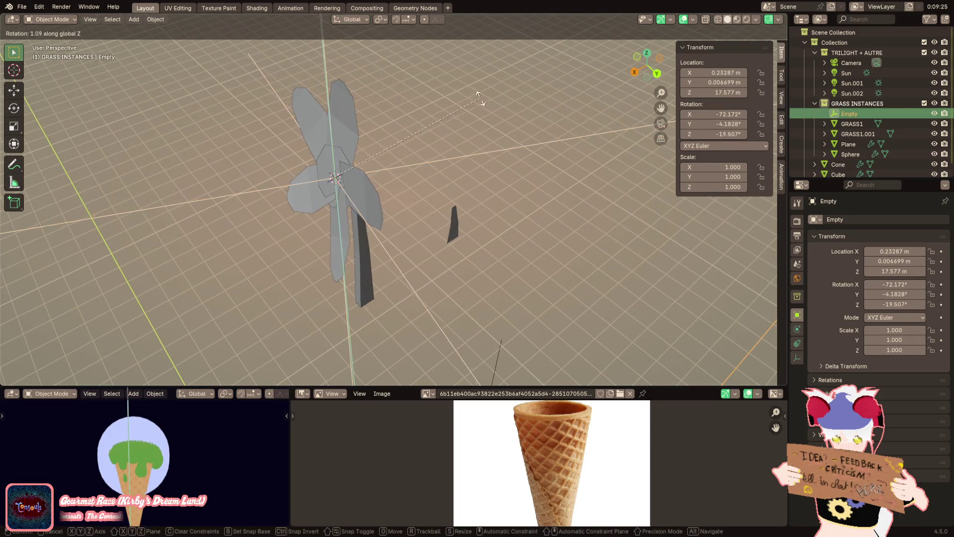
click(452, 92)
mouse_move(452, 93)
middle_down()
mouse_move(411, 78)
mouse_move(479, 94)
mouse_move(532, 90)
mouse_move(411, 177)
mouse_move(421, 194)
mouse_move(451, 178)
middle_up()
key(r)
key(y)
click(447, 89)
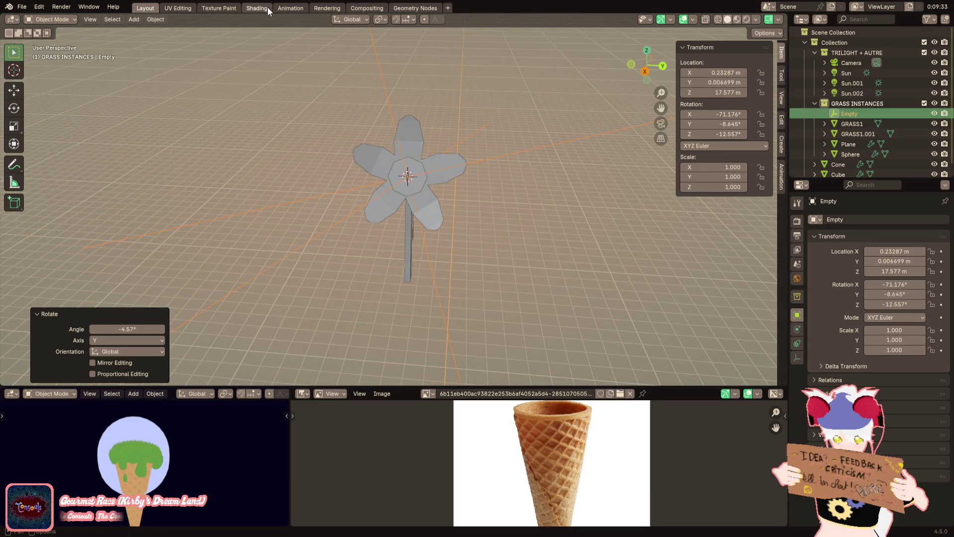
Scale the Plane's petal-tip vertices down to 0.894 in Edit Mode to taper the petals
scroll(406, 149, up, 5)
click(371, 171)
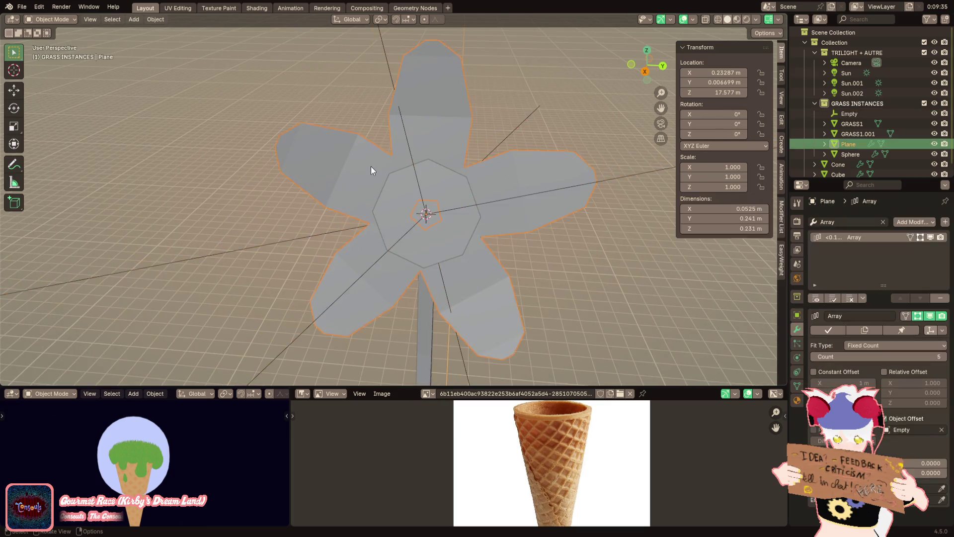
key(Tab)
scroll(427, 203, up, 3)
scroll(427, 204, down, 4)
key(Up)
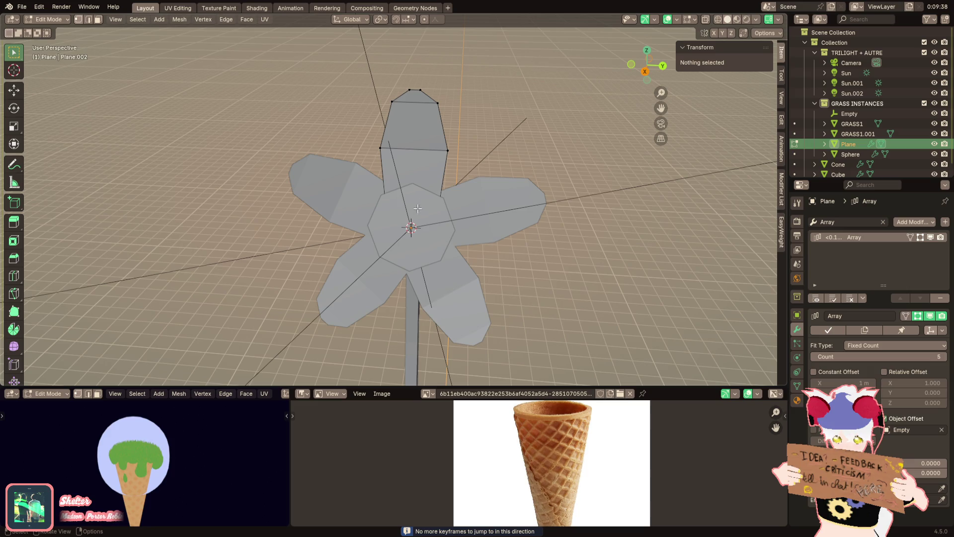
click(411, 220)
key(s)
click(472, 152)
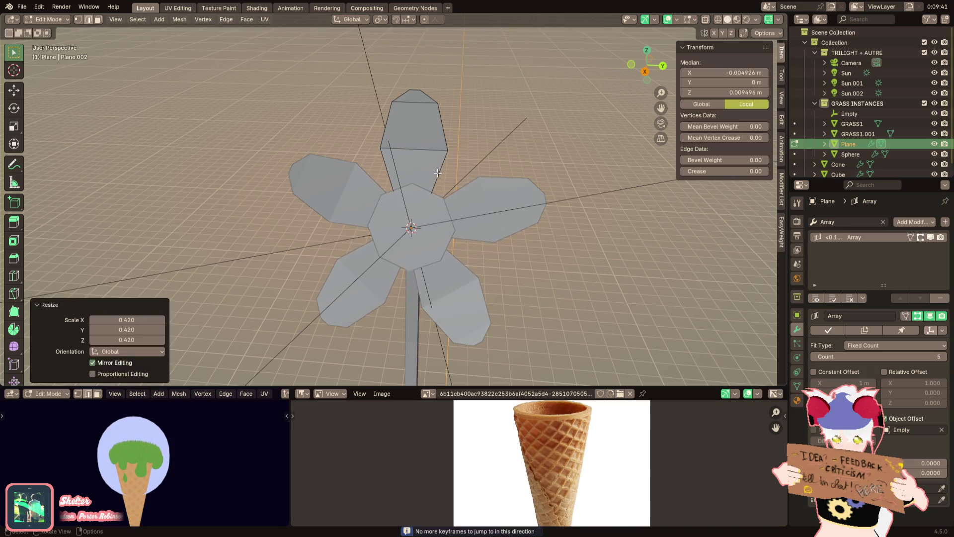
scroll(472, 152, down, 6)
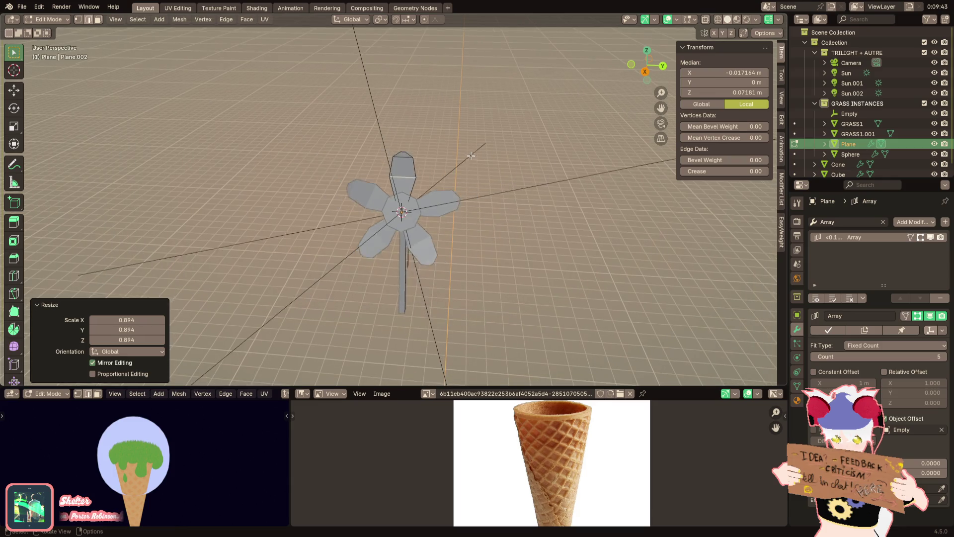
key(Tab)
Bring up the Shading workspace showing the pink Emission Material.004
click(257, 8)
scroll(402, 248, down, 6)
scroll(472, 103, up, 8)
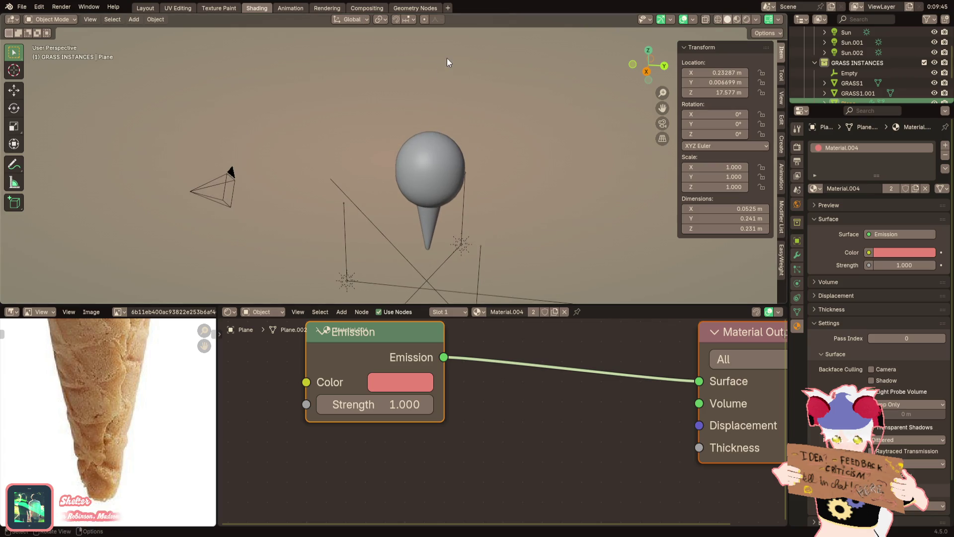
Select the cube inside the bubble and view its grass node tree with rendered shading
click(440, 141)
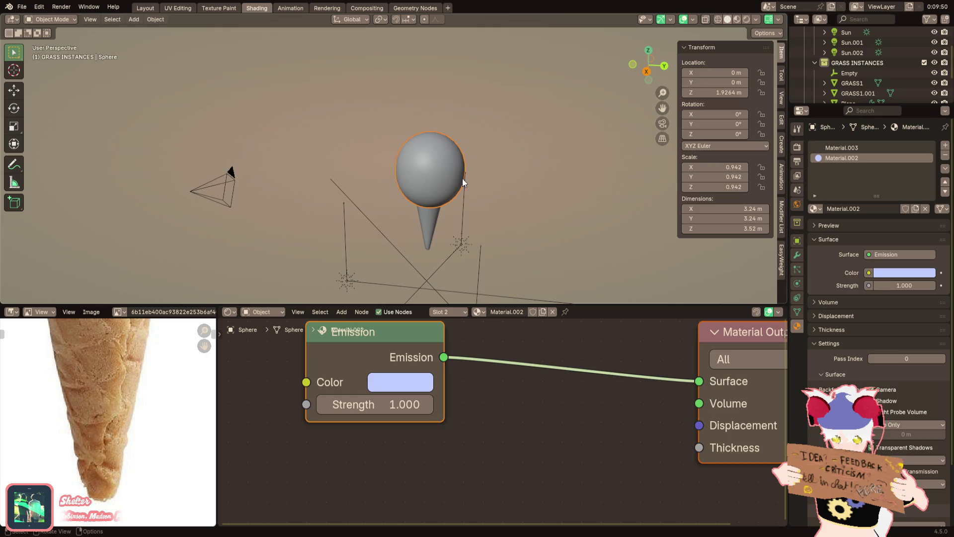
click(437, 174)
click(413, 8)
scroll(579, 142, up, 5)
scroll(619, 308, down, 2)
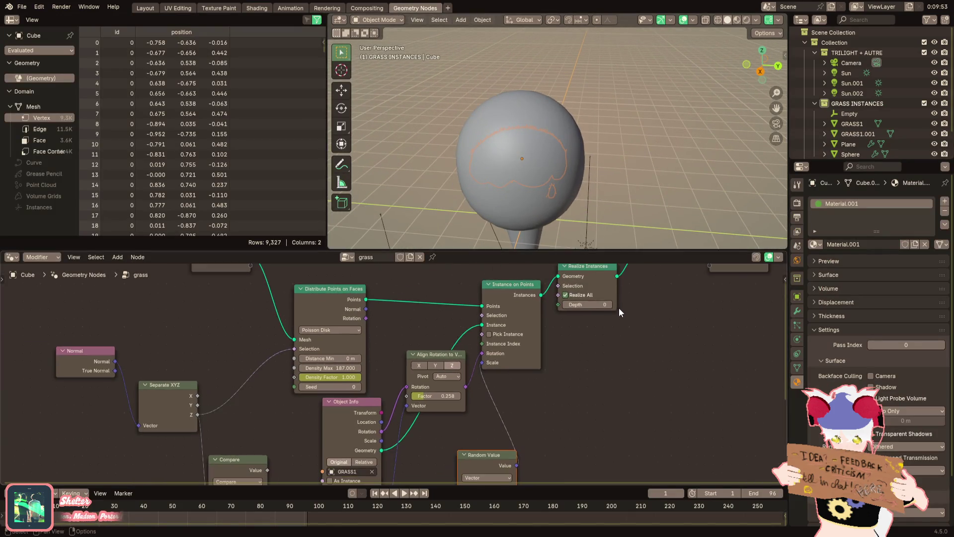
click(747, 20)
mouse_move(613, 318)
middle_down()
mouse_move(448, 347)
mouse_move(377, 374)
middle_up()
scroll(378, 374, up, 2)
middle_drag(320, 367, 414, 306)
Duplicate the Distribute Points on Faces node and place the copy above the original
click(203, 306)
mouse_move(203, 307)
middle_down()
mouse_move(393, 301)
mouse_move(353, 351)
mouse_move(348, 385)
mouse_move(322, 405)
middle_up()
scroll(380, 364, down, 1)
key(shift+d)
click(308, 330)
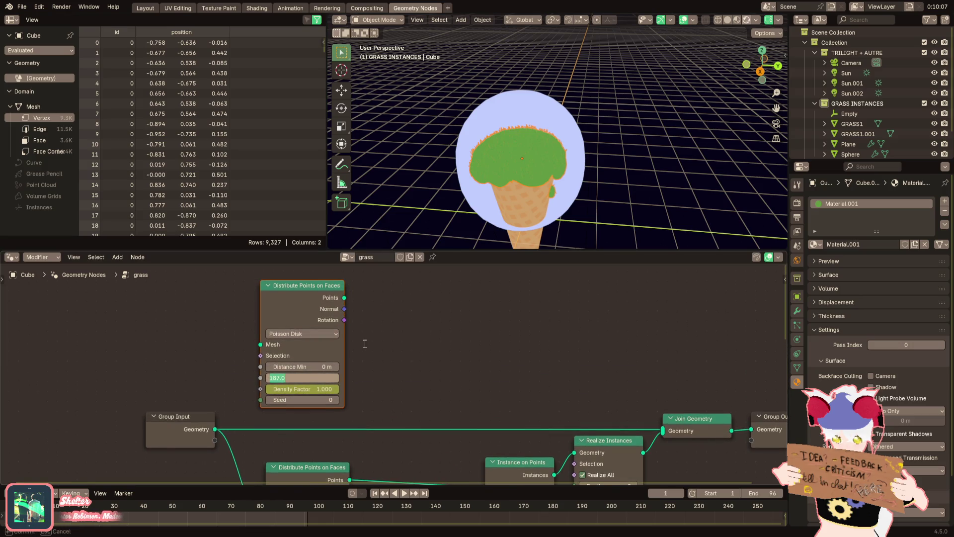
scroll(363, 343, down, 2)
mouse_move(336, 433)
middle_down()
mouse_move(354, 426)
mouse_move(357, 391)
middle_up()
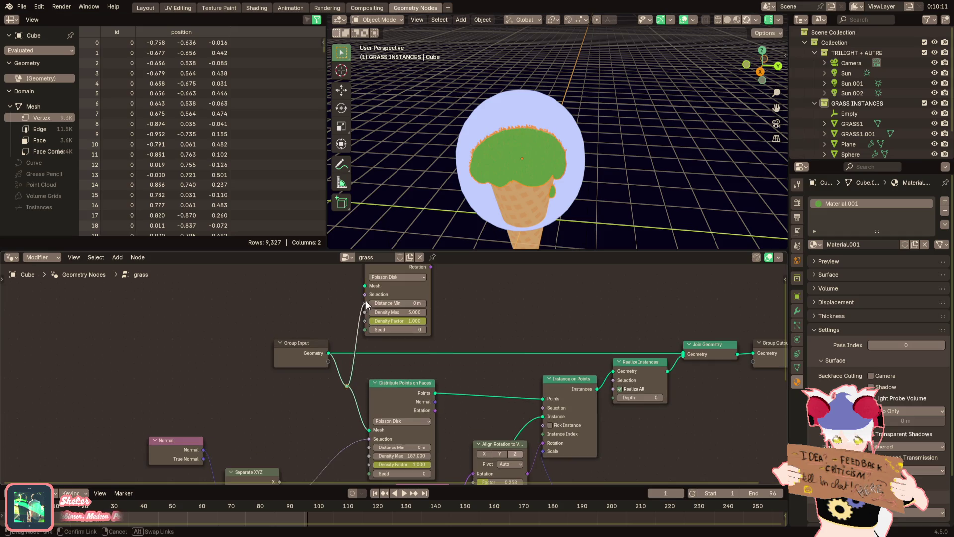
scroll(373, 291, down, 2)
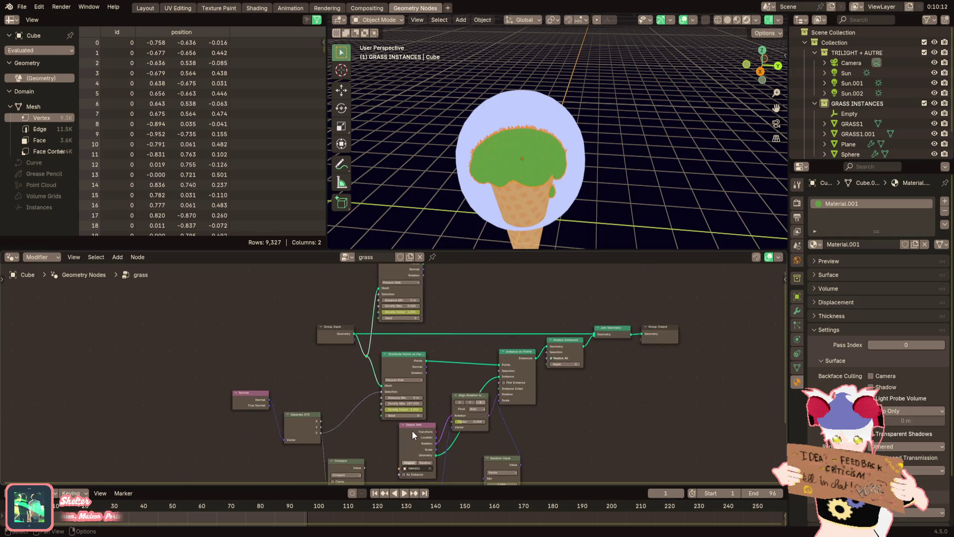
scroll(355, 432, up, 2)
right_click(355, 429)
key(Escape)
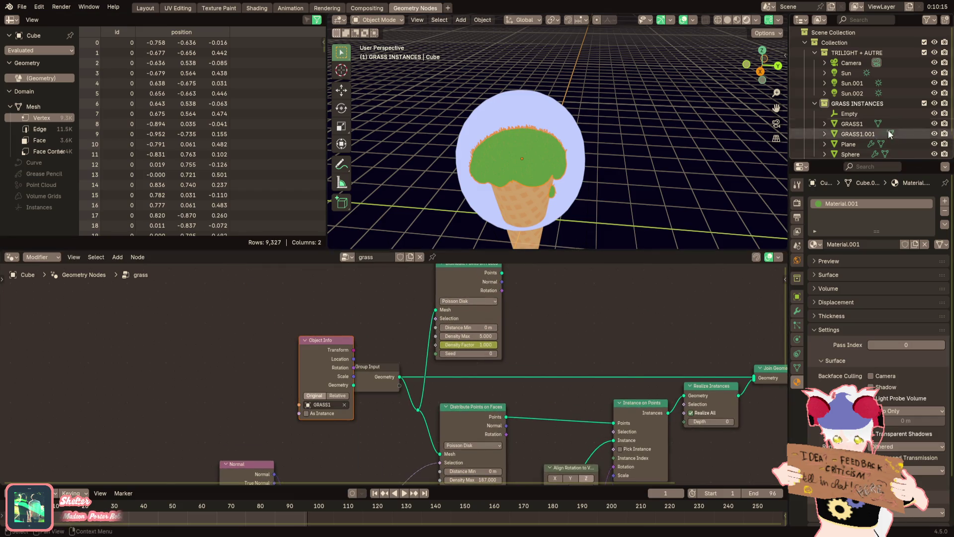
Set the Object Info node's object to GRASS1.001
click(336, 410)
click(333, 460)
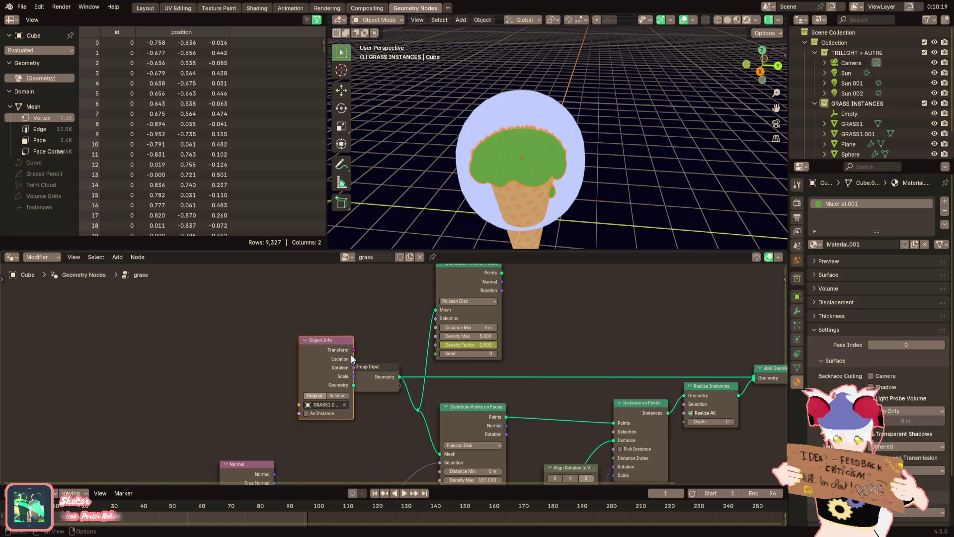
scroll(346, 392, up, 1)
drag(345, 392, 313, 337)
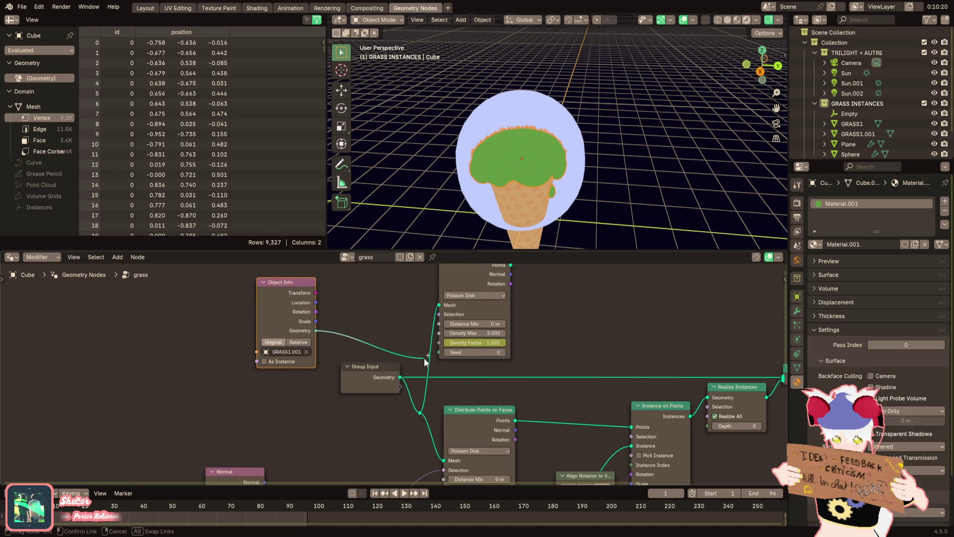
right_click(438, 310)
shift+scroll(383, 291, up, 3)
ctrl+scroll(401, 335, right, 5)
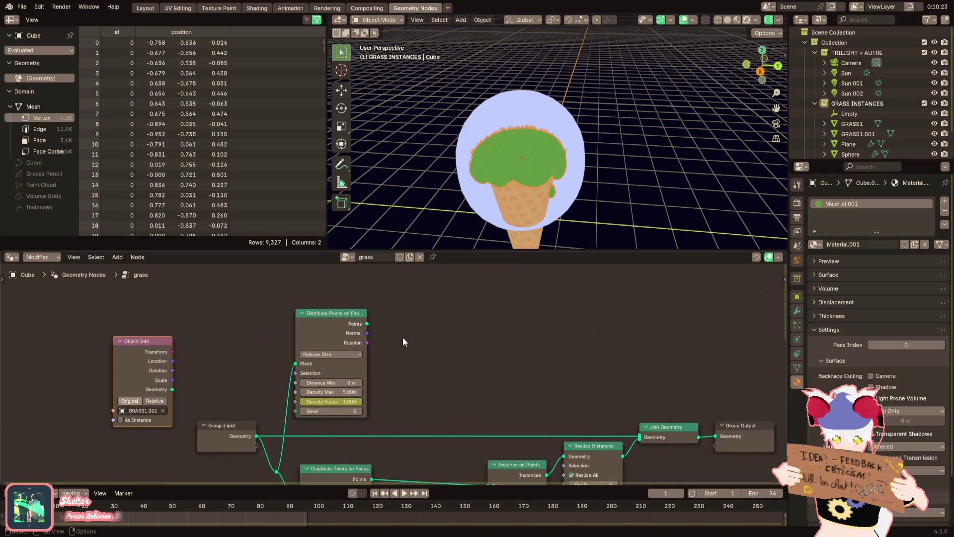
scroll(401, 354, down, 1)
middle_drag(526, 450, 537, 426)
Duplicate Instance on Points and wire in the new scatter points, GRASS1.001 geometry and rotation
click(512, 428)
key(shift+d)
click(477, 278)
drag(380, 307, 377, 308)
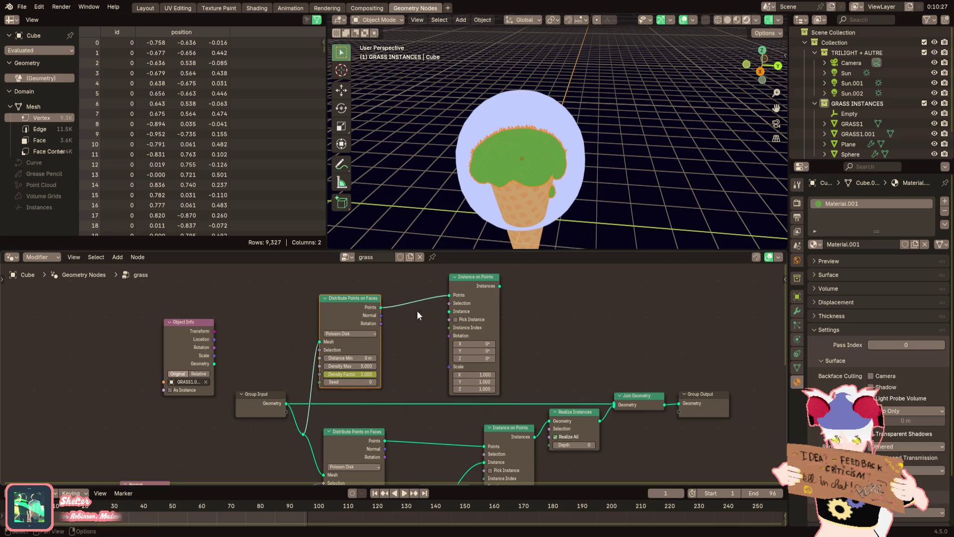
drag(214, 363, 364, 342)
drag(450, 314, 450, 313)
middle_drag(347, 389, 388, 354)
drag(254, 312, 491, 300)
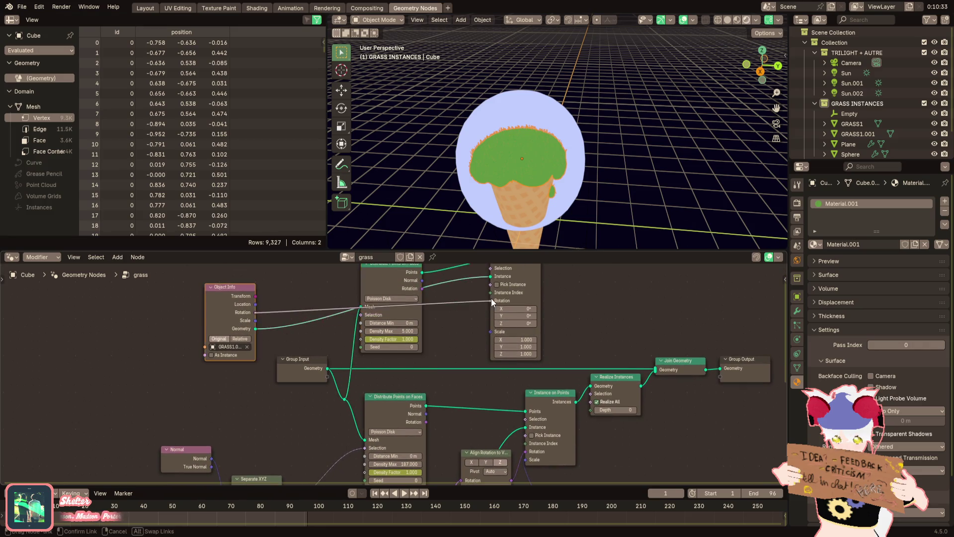
scroll(532, 306, up, 1)
middle_drag(532, 306, 428, 354)
Duplicate Realize Instances for the flower instances and link it into Join Geometry
click(608, 420)
click(530, 437)
key(shift+d)
click(531, 328)
drag(445, 289, 541, 340)
drag(600, 389, 580, 428)
Inspect the flowers scattered on the grass top, then return to the Layout workspace
scroll(548, 214, up, 2)
mouse_move(548, 213)
middle_down()
mouse_move(610, 189)
mouse_move(562, 214)
mouse_move(539, 193)
mouse_move(646, 134)
mouse_move(627, 171)
mouse_move(492, 144)
mouse_move(530, 148)
mouse_move(543, 161)
mouse_move(529, 186)
mouse_move(555, 168)
middle_up()
scroll(528, 186, up, 2)
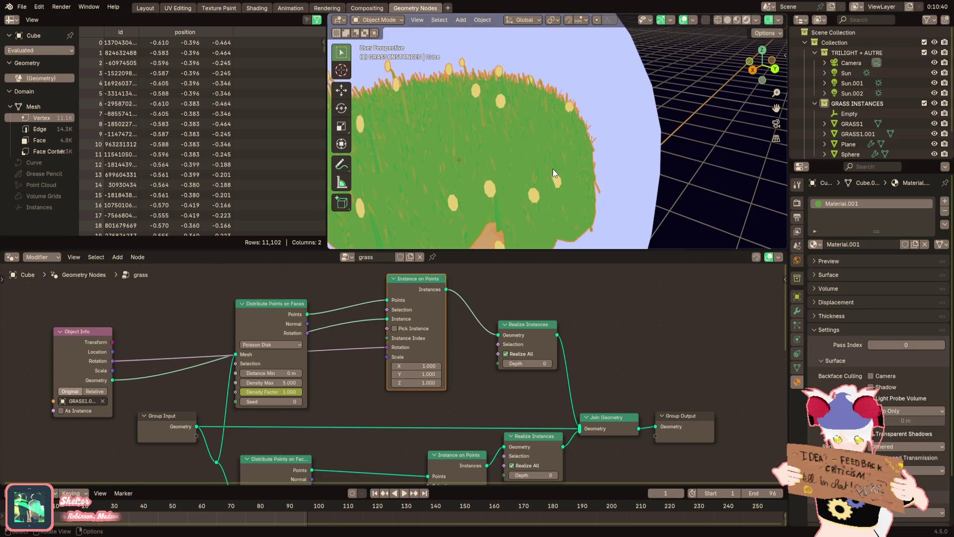
click(146, 8)
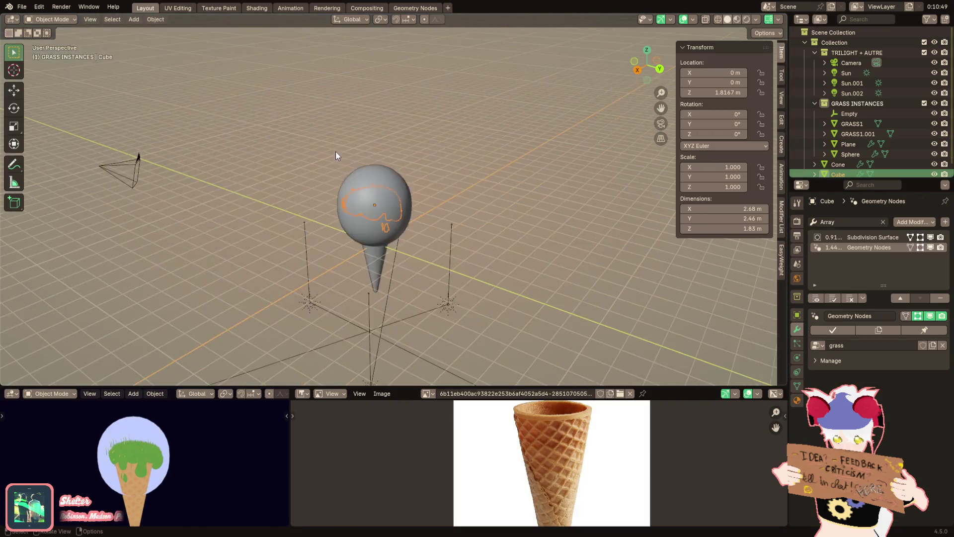
Join the Plane petals and Empty into the GRASS1.001 stem object
scroll(336, 155, down, 5)
mouse_move(353, 114)
shift+middle_down()
mouse_move(397, 178)
mouse_move(383, 198)
shift+middle_up()
scroll(388, 180, up, 4)
scroll(373, 169, up, 3)
click(350, 132)
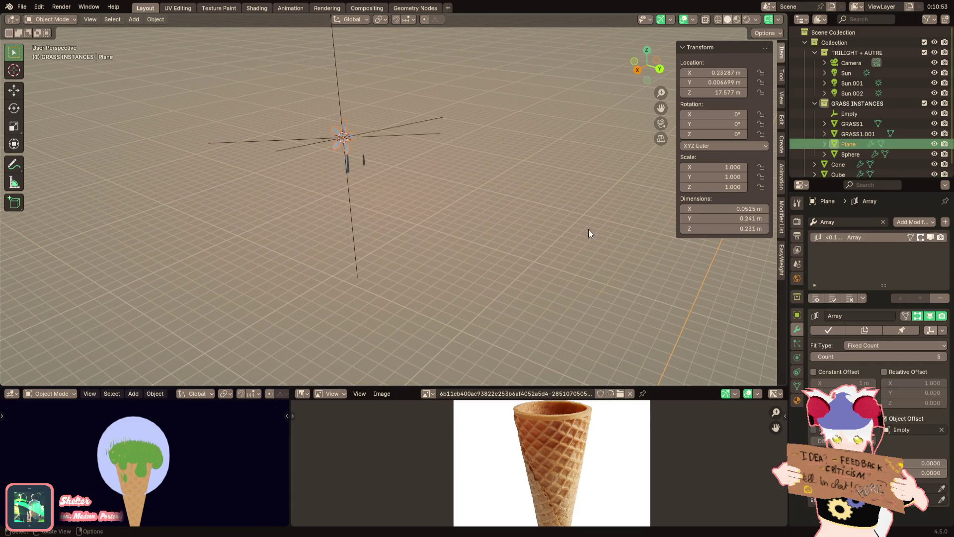
shift+click(343, 139)
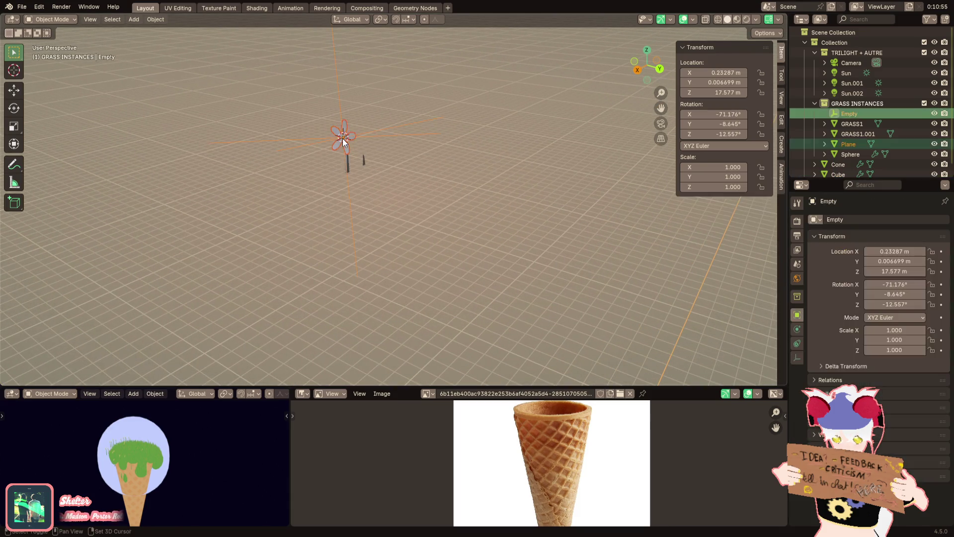
shift+click(352, 139)
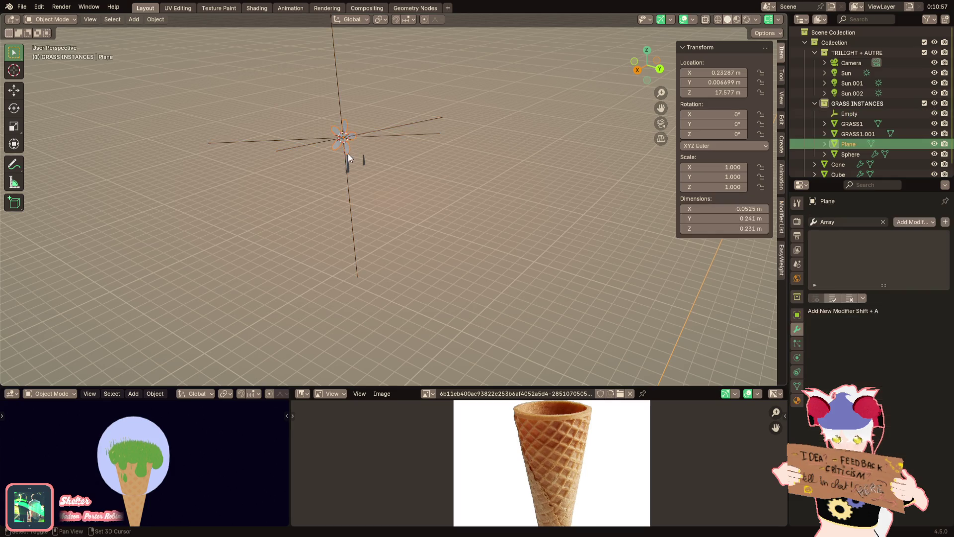
shift+click(350, 159)
right_click(467, 200)
click(442, 233)
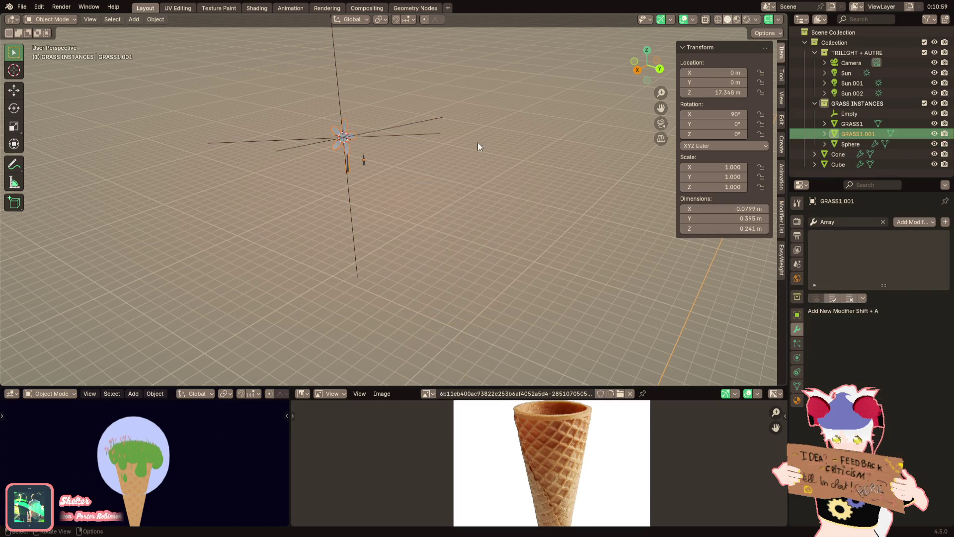
Shrink the merged flower, lower it along Z, apply its rotation, and delete the leftover Empty
key(s)
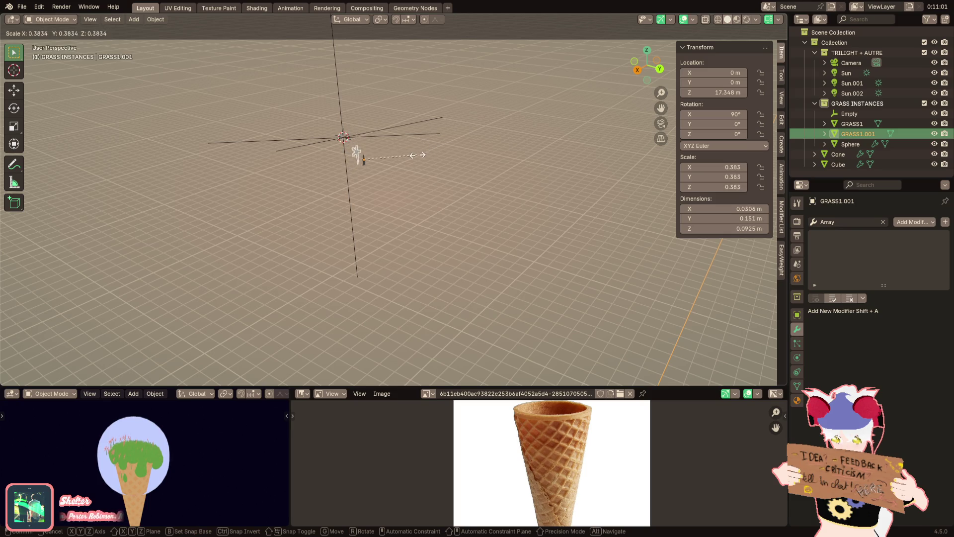
click(424, 156)
key(g)
key(z)
click(428, 162)
key(ctrl+a)
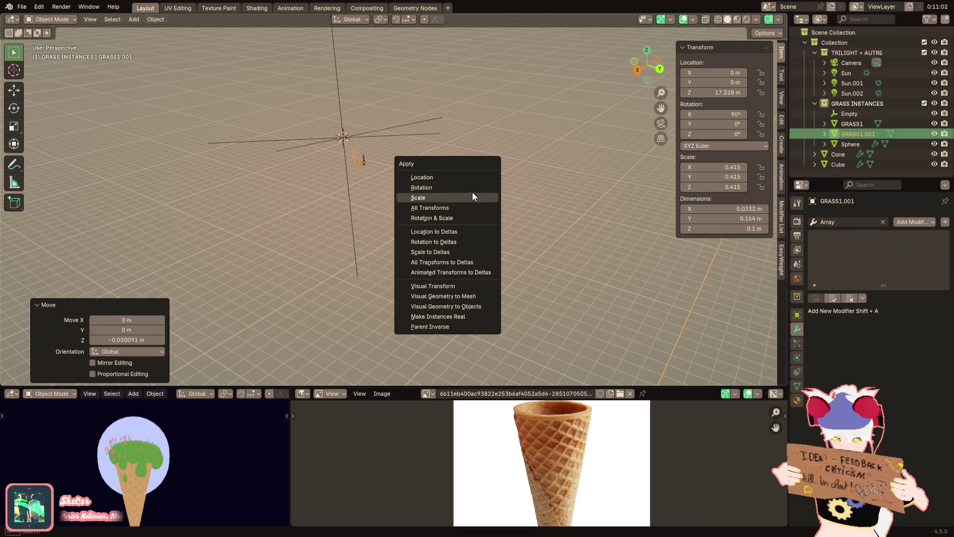
click(473, 191)
click(369, 131)
key(Delete)
Frame the scene, select GRASS1.001 in the Outliner, and open the Geometry Nodes workspace
key(Home)
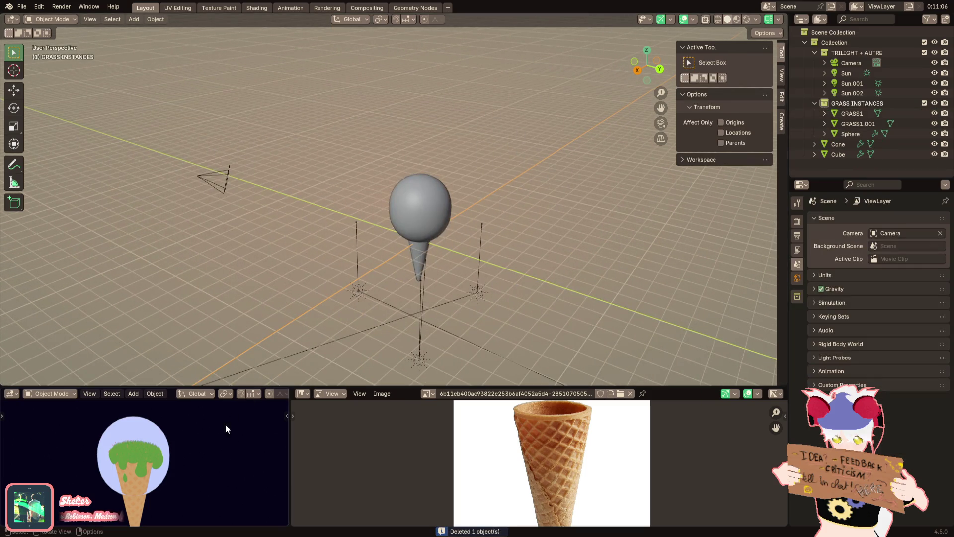
scroll(205, 452, up, 5)
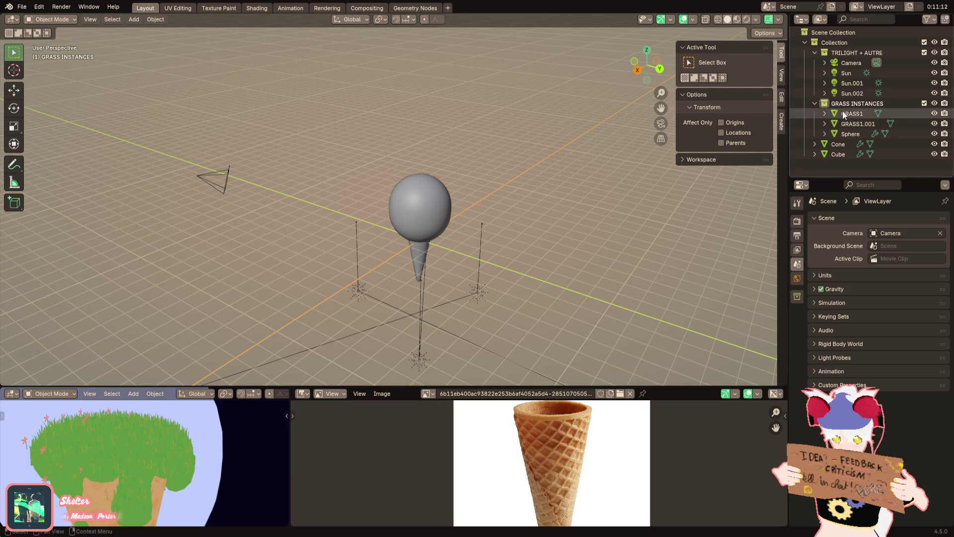
click(850, 123)
scroll(407, 165, down, 5)
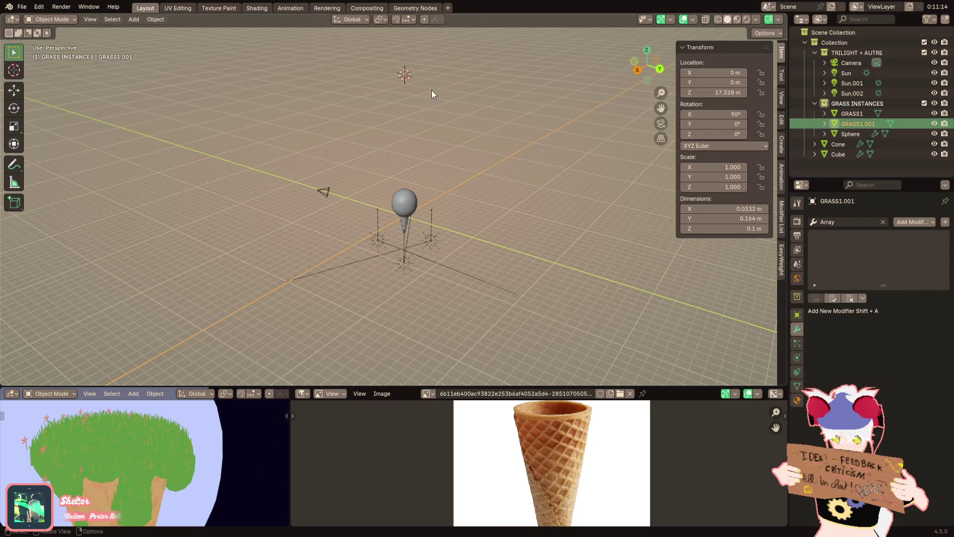
scroll(430, 92, up, 3)
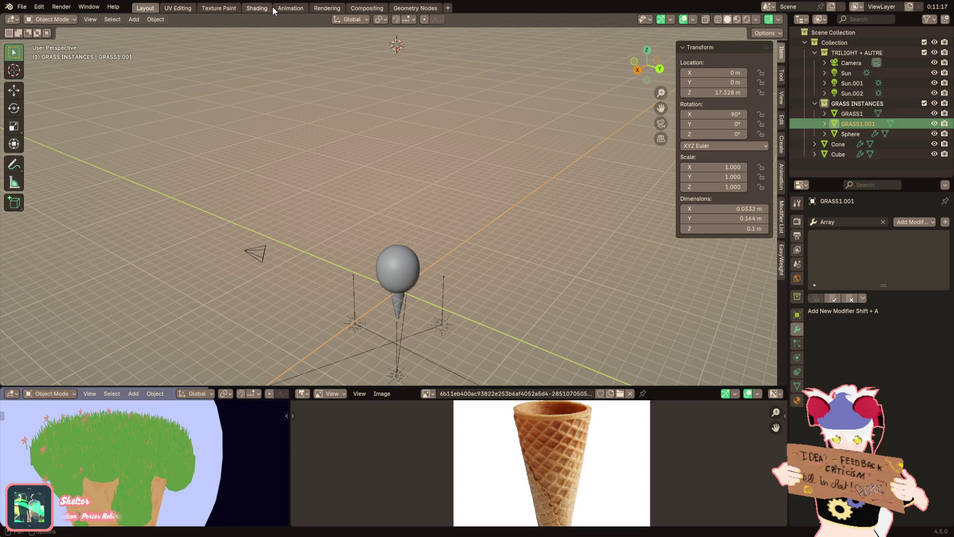
click(397, 8)
scroll(547, 196, up, 2)
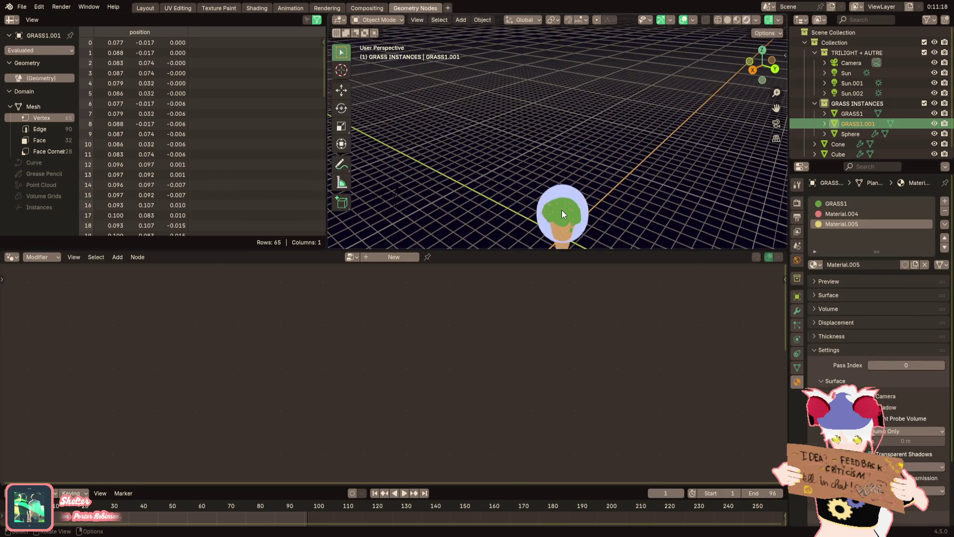
Select the Cube and insert a duplicate Align Rotation to Vector node into the upper chain
click(562, 210)
scroll(542, 160, up, 5)
scroll(598, 102, up, 6)
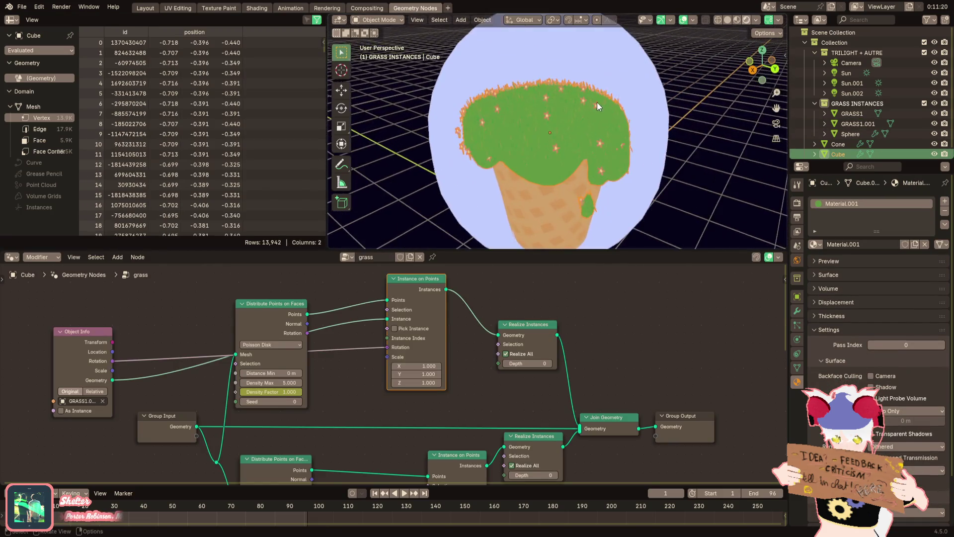
middle_drag(596, 123, 519, 124)
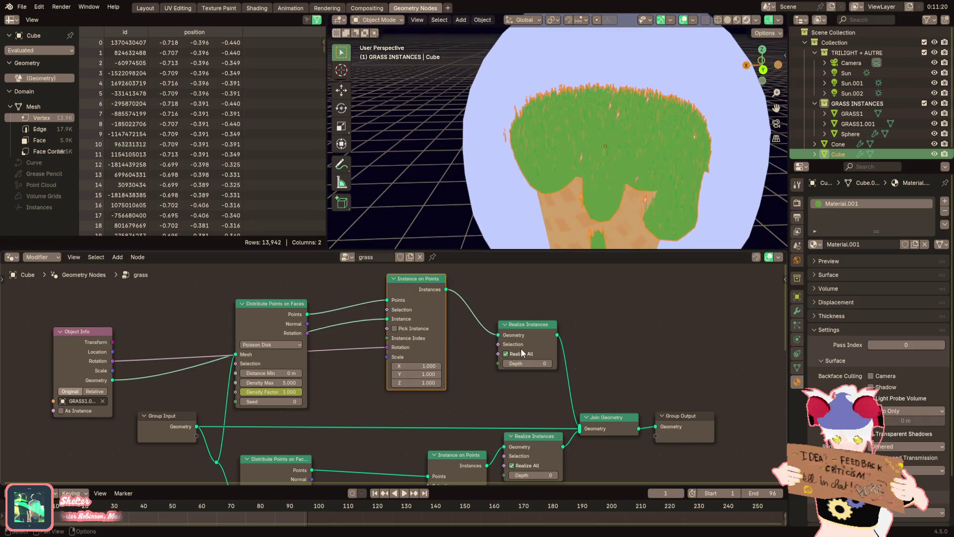
scroll(472, 348, down, 1)
middle_drag(437, 343, 490, 313)
scroll(489, 313, down, 1)
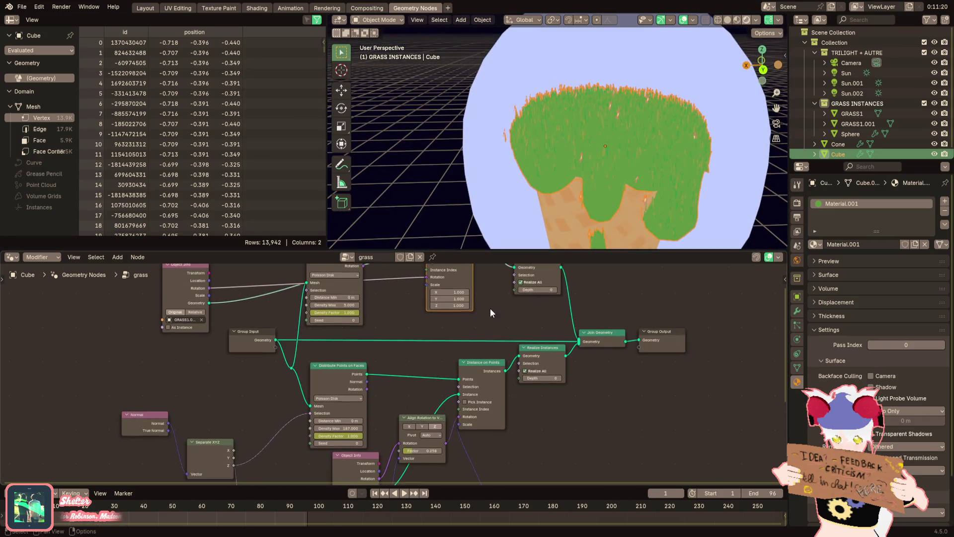
key(shift+d)
click(436, 404)
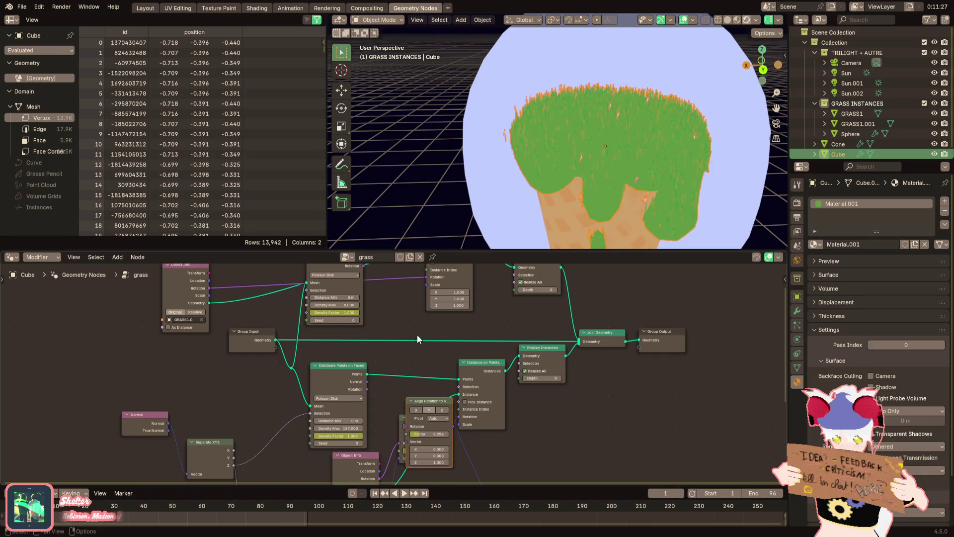
mouse_move(429, 400)
mouse_down()
mouse_move(425, 353)
mouse_move(399, 291)
mouse_move(426, 342)
mouse_move(354, 299)
mouse_up()
Duplicate the Random Value node and link it to the new Align Rotation node's Vector input
shift+scroll(397, 328, up, 1)
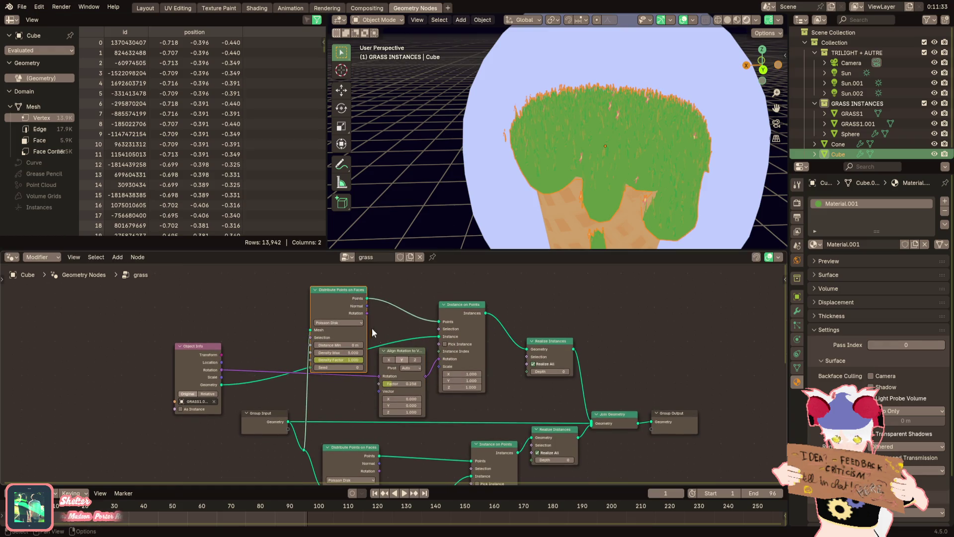
shift+scroll(369, 324, down, 12)
scroll(434, 353, down, 1)
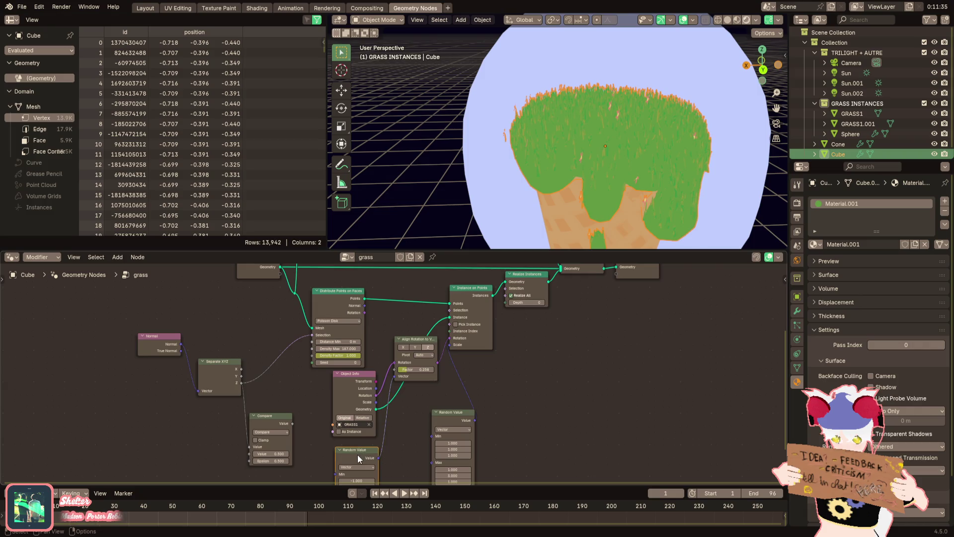
key(shift+d)
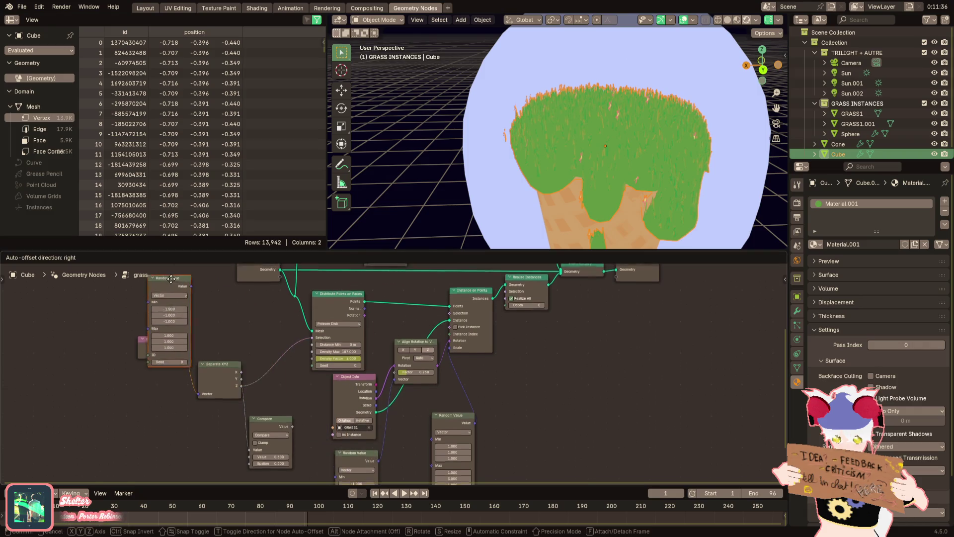
click(105, 299)
mouse_move(125, 305)
mouse_down()
mouse_move(282, 269)
mouse_move(354, 333)
mouse_up()
Raise the new Align Rotation node's factor to 1.000
scroll(549, 176, up, 3)
middle_drag(550, 176, 515, 179)
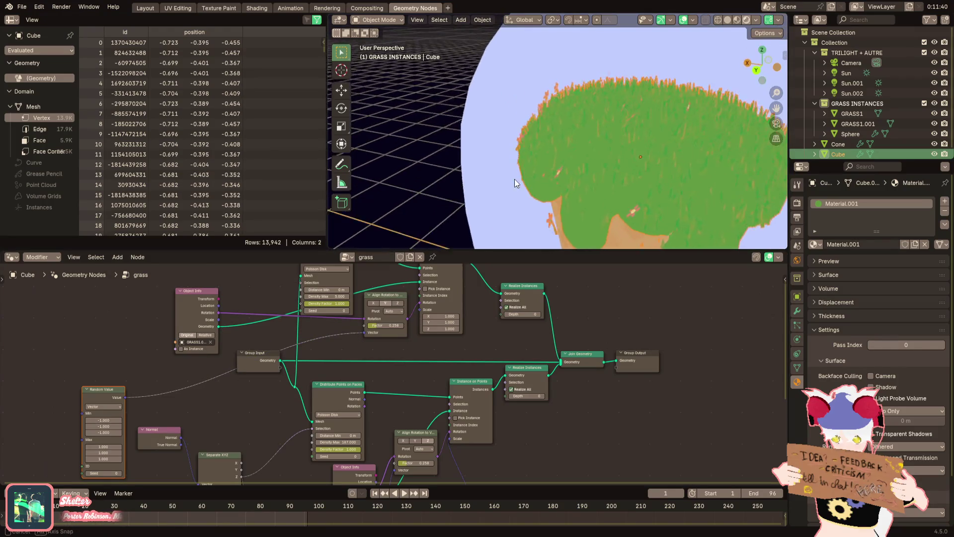
scroll(265, 361, up, 2)
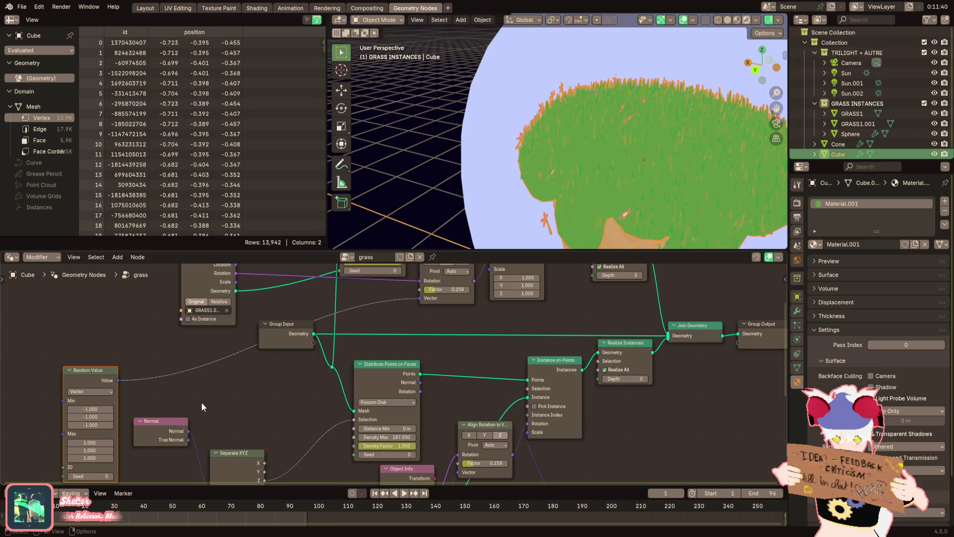
middle_drag(203, 402, 234, 384)
mouse_move(477, 219)
middle_down()
mouse_move(523, 174)
mouse_move(533, 144)
mouse_move(588, 188)
mouse_move(658, 183)
mouse_move(523, 137)
middle_up()
scroll(583, 157, up, 4)
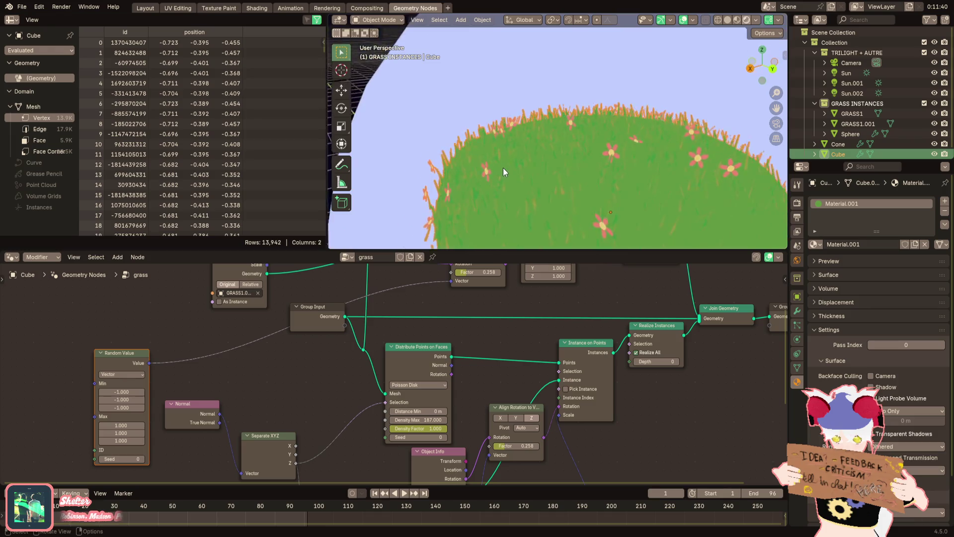
scroll(503, 171, up, 1)
drag(122, 441, 179, 441)
key(Escape)
drag(122, 432, 127, 426)
key(Escape)
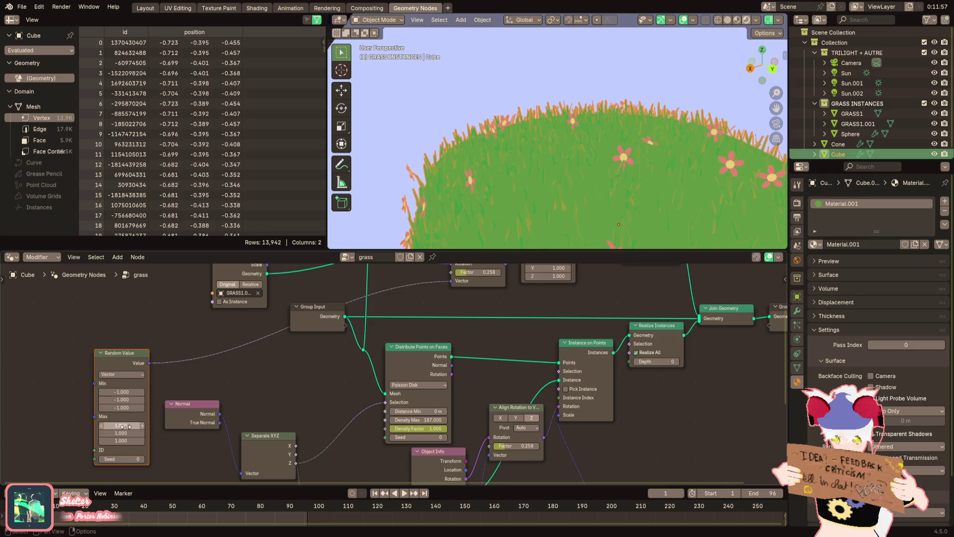
middle_drag(189, 339, 150, 419)
drag(438, 350, 467, 350)
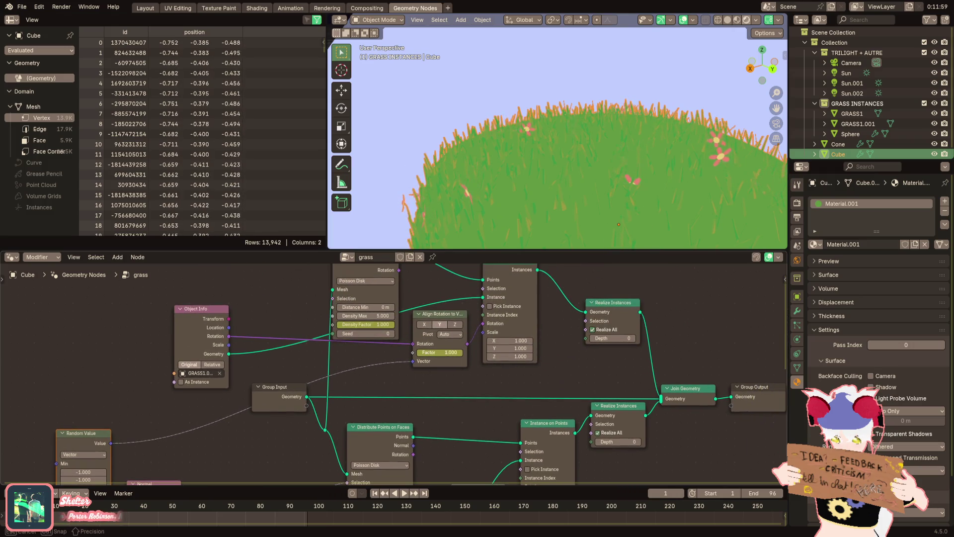
click(456, 324)
Set the random vector range to Min (0, -0.1, 0) and Max (0, 0.5, 0)
scroll(475, 221, down, 3)
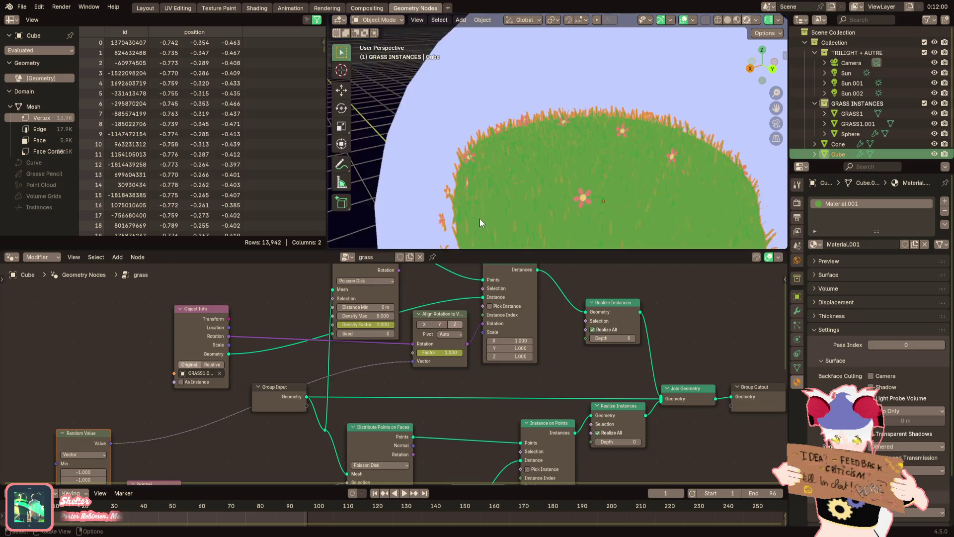
scroll(442, 201, up, 3)
middle_drag(117, 444, 164, 377)
scroll(163, 377, up, 1)
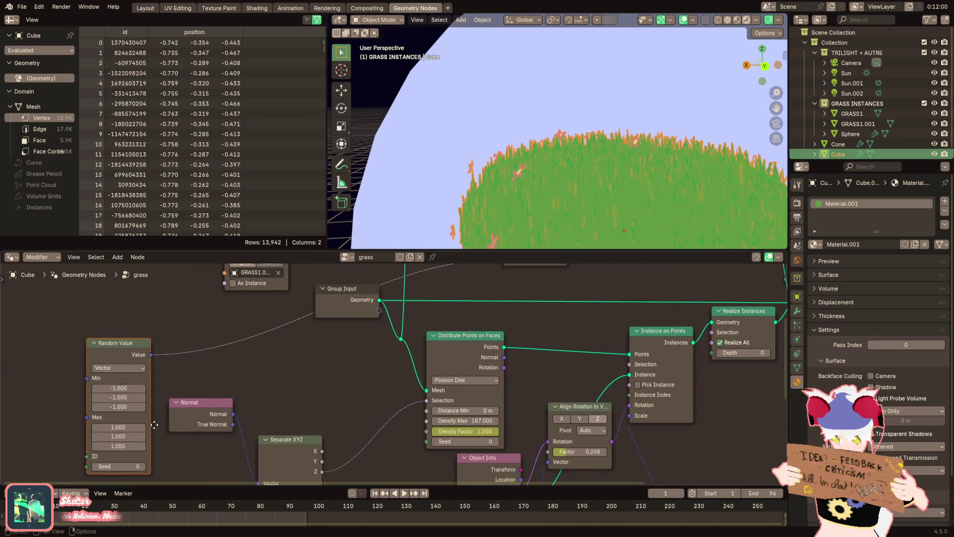
mouse_move(121, 424)
mouse_down()
mouse_move(144, 433)
mouse_move(114, 433)
mouse_move(122, 443)
mouse_up()
key(BackSpace)
key(BackSpace)
key(BackSpace)
key(BackSpace)
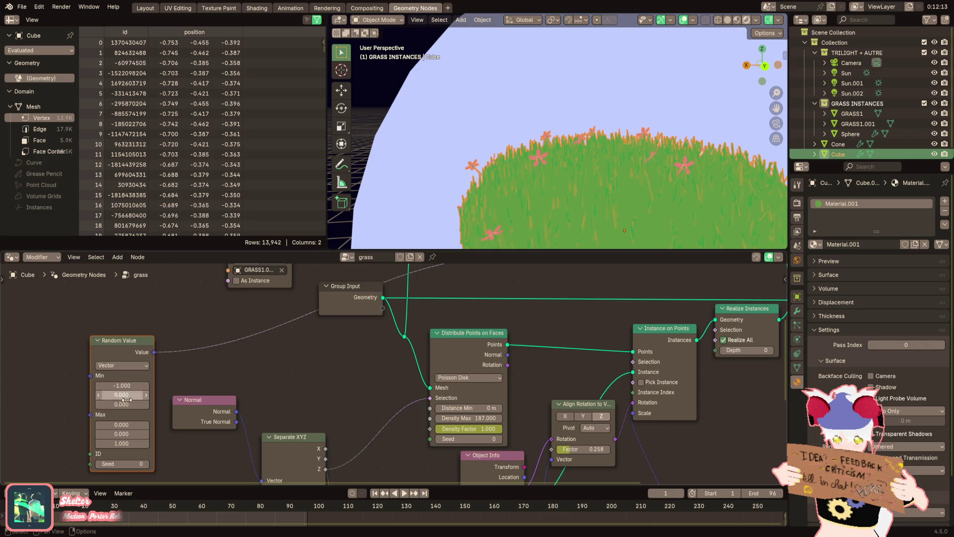
key(BackSpace)
key(BackSpace)
drag(122, 444, 107, 443)
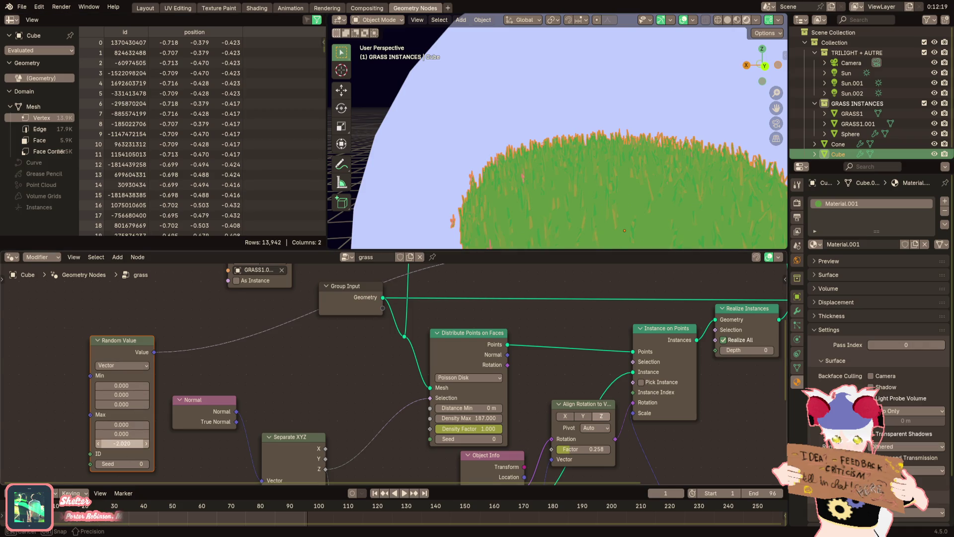
drag(122, 444, 123, 443)
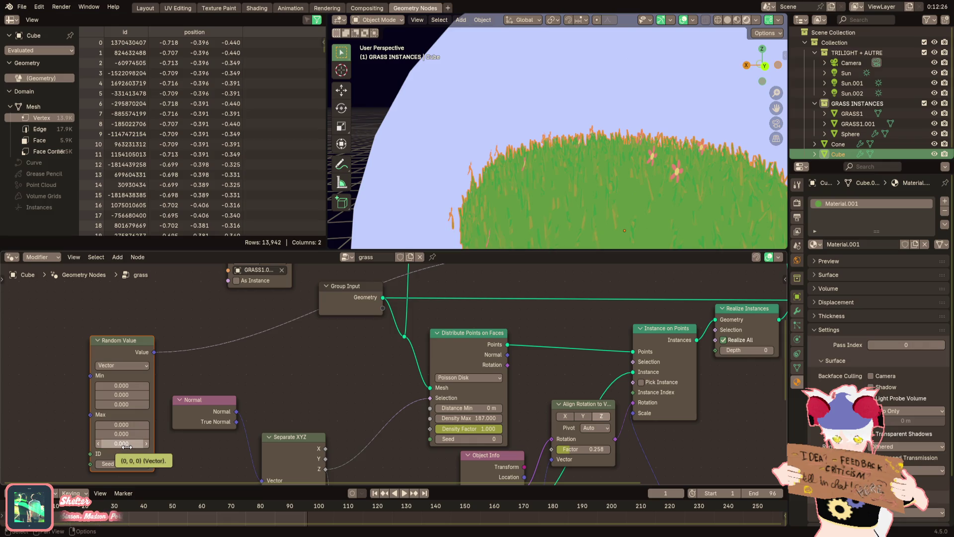
drag(122, 434, 123, 434)
text(0.100)
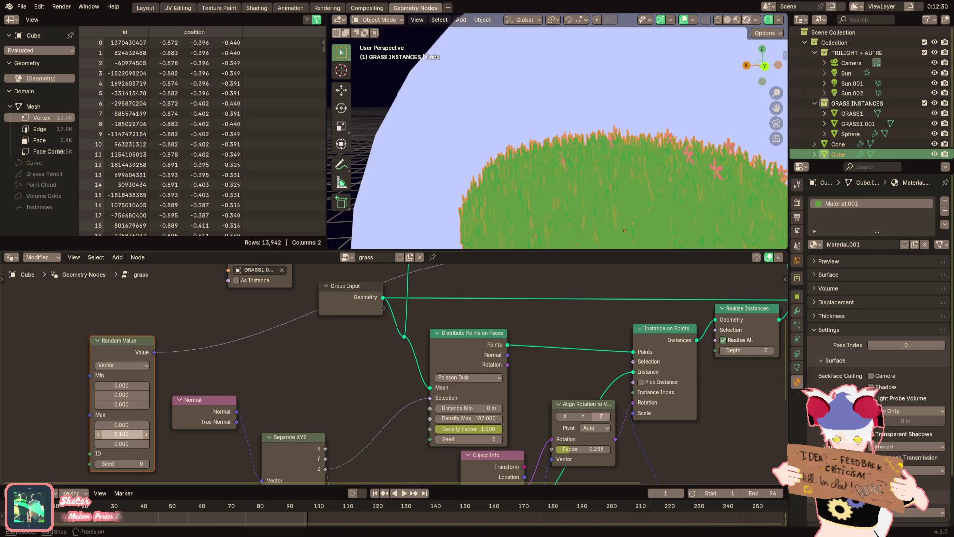
drag(131, 395, 131, 394)
click(129, 436)
text(0.5)
key(Return)
Orbit around the grass to check it and move the Random Value node up-left
mouse_move(562, 179)
middle_down()
mouse_move(641, 193)
mouse_move(628, 126)
middle_up()
scroll(541, 163, up, 4)
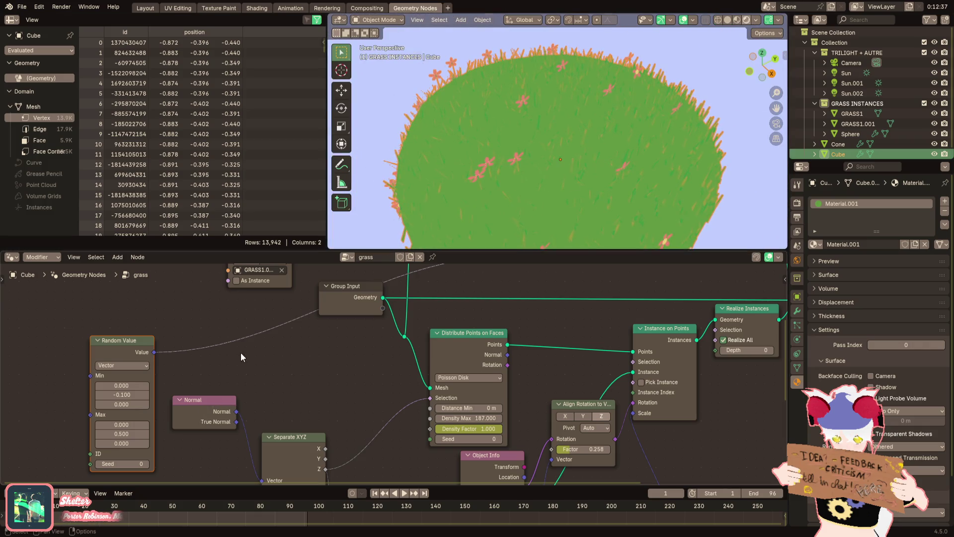
scroll(243, 376, down, 2)
drag(195, 424, 186, 400)
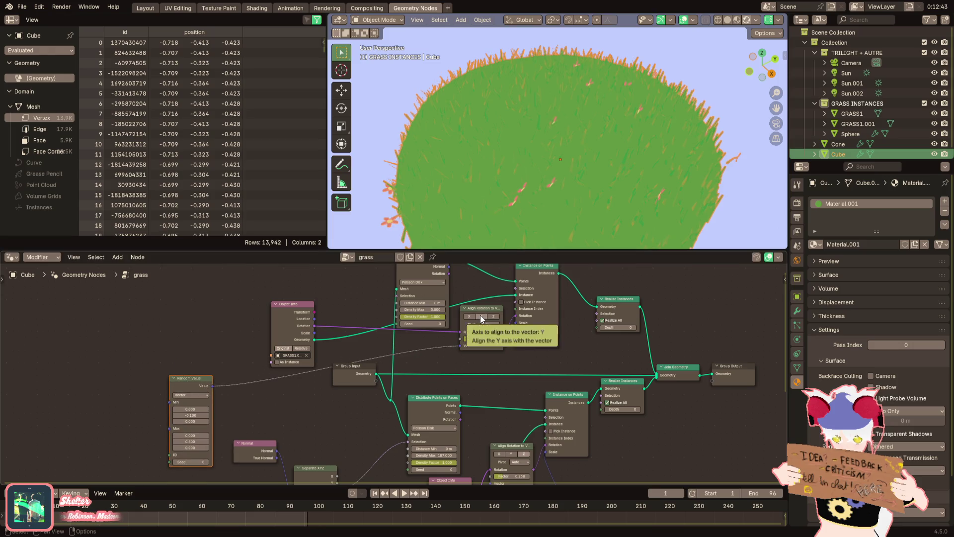
Switch the Align Rotation node's axis to X
click(480, 316)
click(489, 324)
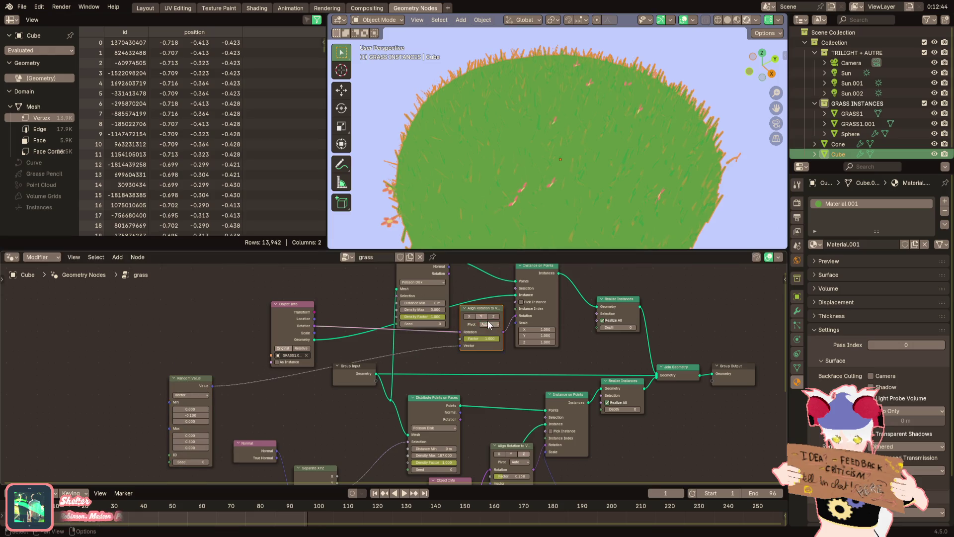
scroll(482, 317, up, 2)
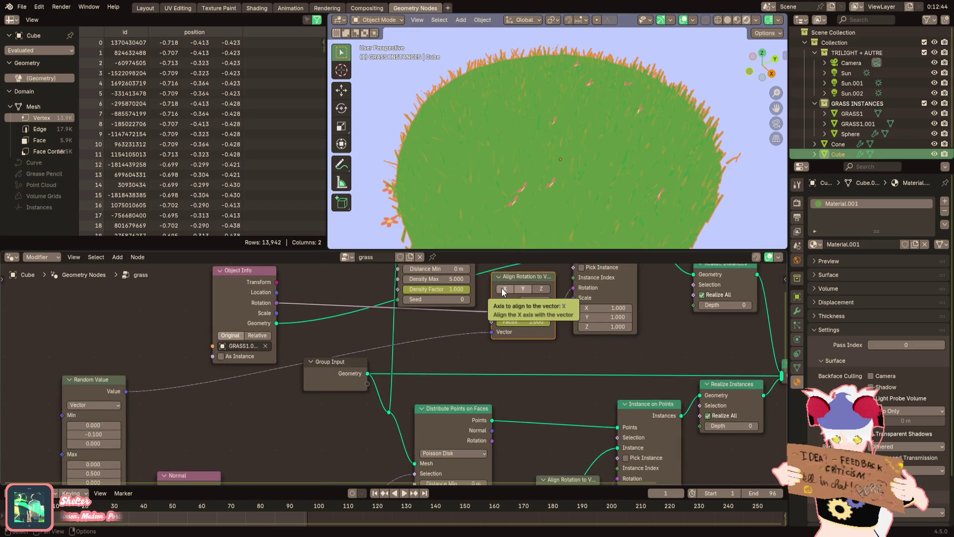
click(503, 291)
Set the random vector's Min X to -1 and Max Y to 0
middle_drag(571, 144, 447, 213)
middle_drag(185, 424, 215, 386)
mouse_move(136, 387)
mouse_down()
mouse_move(189, 388)
mouse_move(94, 387)
mouse_up()
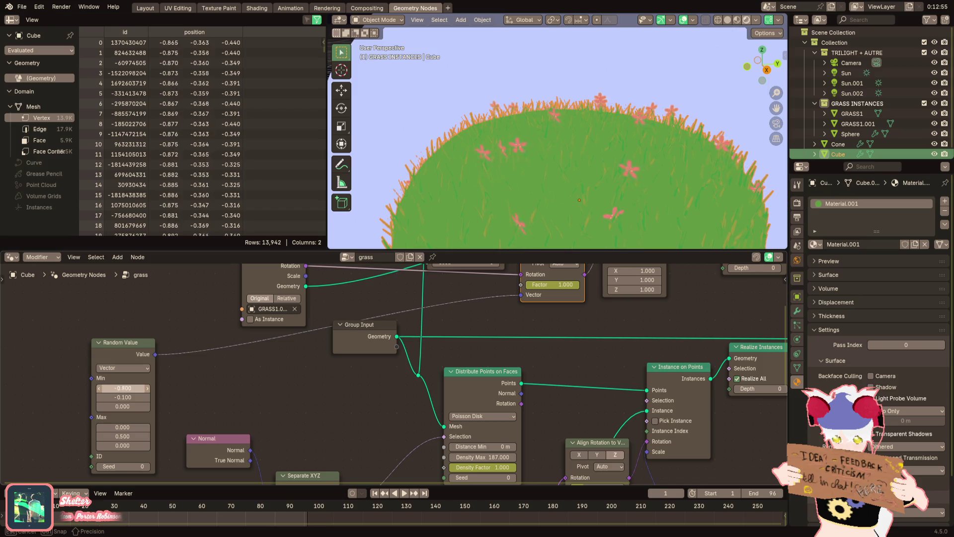
text(-1)
key(Return)
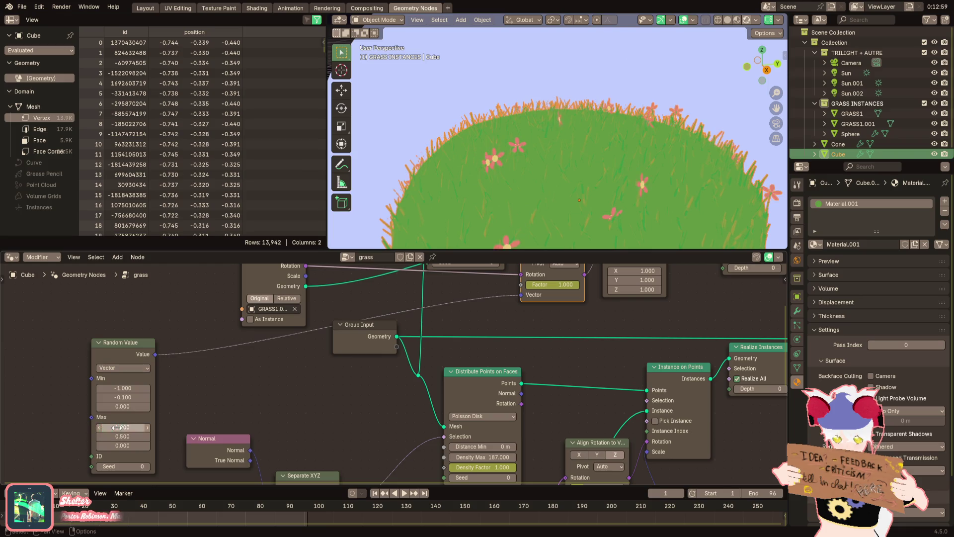
mouse_move(473, 194)
middle_down()
mouse_move(413, 180)
mouse_move(317, 298)
middle_up()
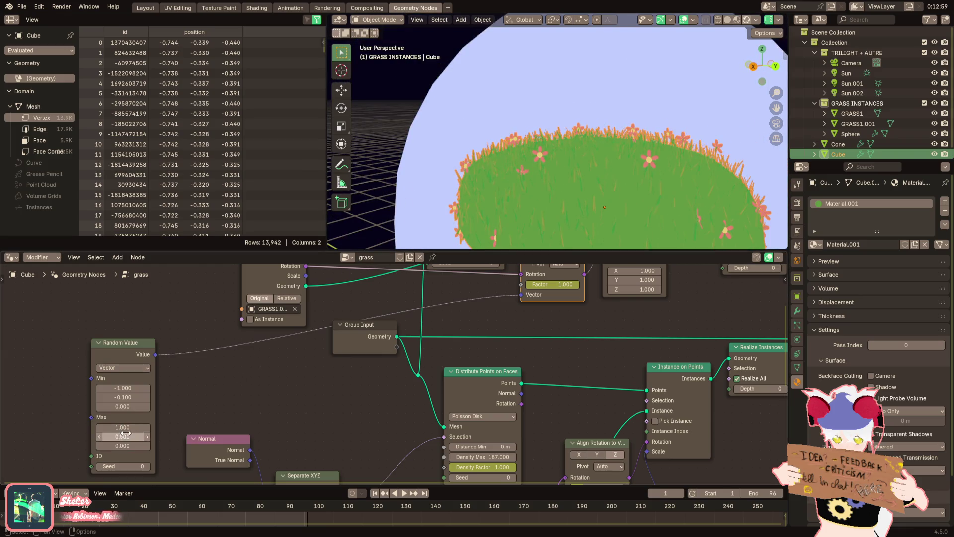
drag(127, 428, 128, 430)
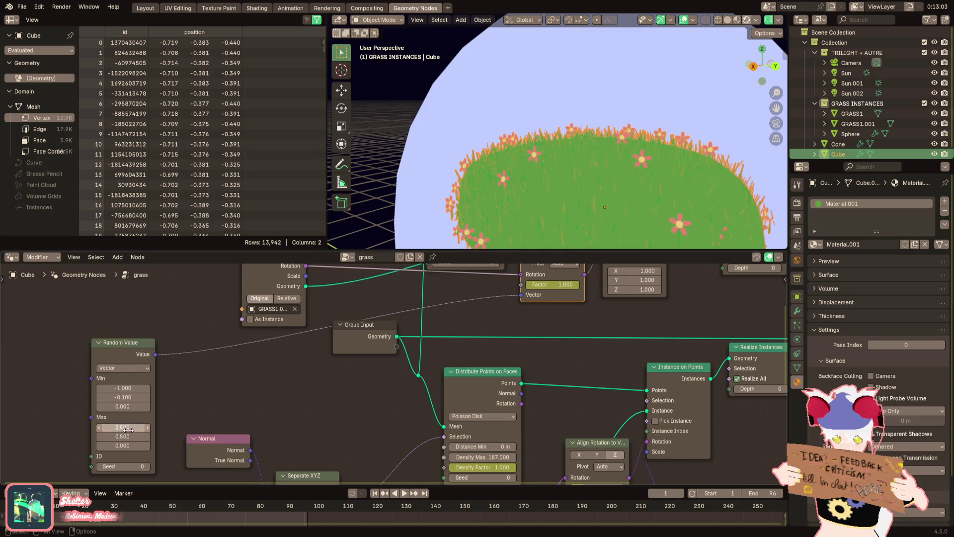
key(Escape)
double_click(123, 436)
text(0)
key(Return)
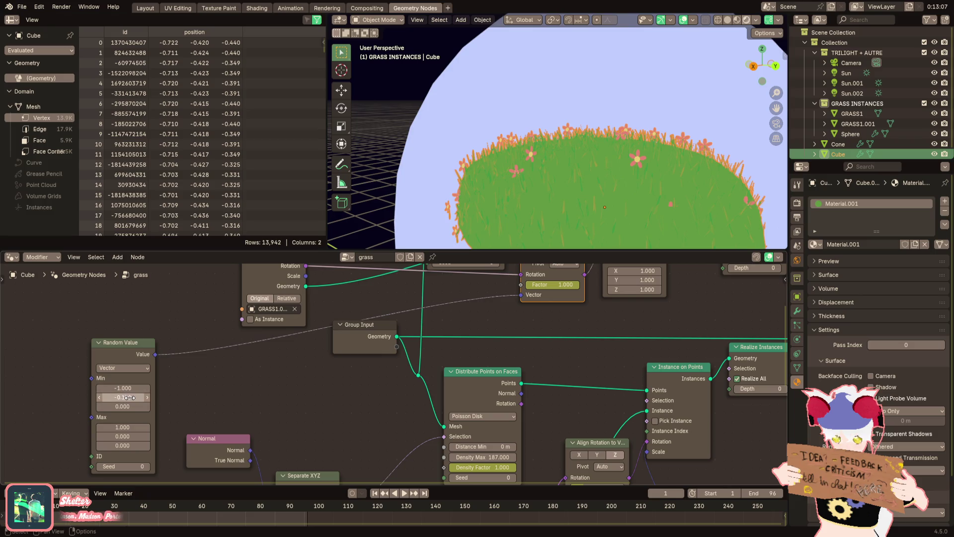
Set the Random Value Min Y to 0 and orbit to inspect the grass
double_click(133, 397)
text(0)
key(Return)
mouse_move(473, 208)
middle_down()
mouse_move(541, 194)
mouse_move(646, 210)
mouse_move(705, 197)
mouse_move(676, 233)
mouse_move(659, 201)
mouse_move(705, 190)
mouse_move(637, 207)
mouse_move(627, 234)
mouse_move(524, 222)
mouse_move(553, 190)
mouse_move(595, 175)
mouse_move(632, 143)
mouse_move(573, 160)
mouse_move(598, 179)
middle_up()
scroll(557, 190, down, 3)
scroll(557, 191, up, 5)
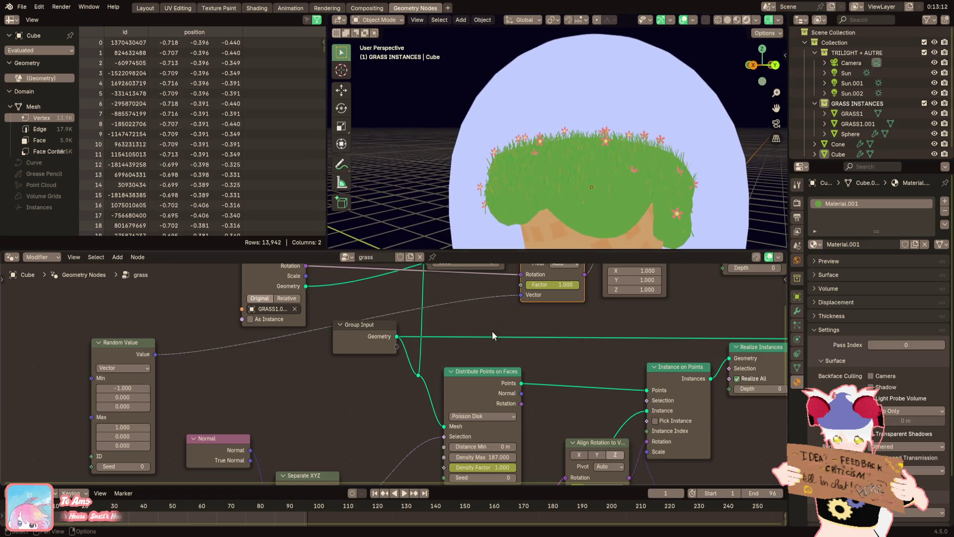
Move the Join Geometry and Group Output nodes to the right
scroll(487, 331, down, 3)
scroll(487, 331, down, 3)
scroll(380, 360, up, 4)
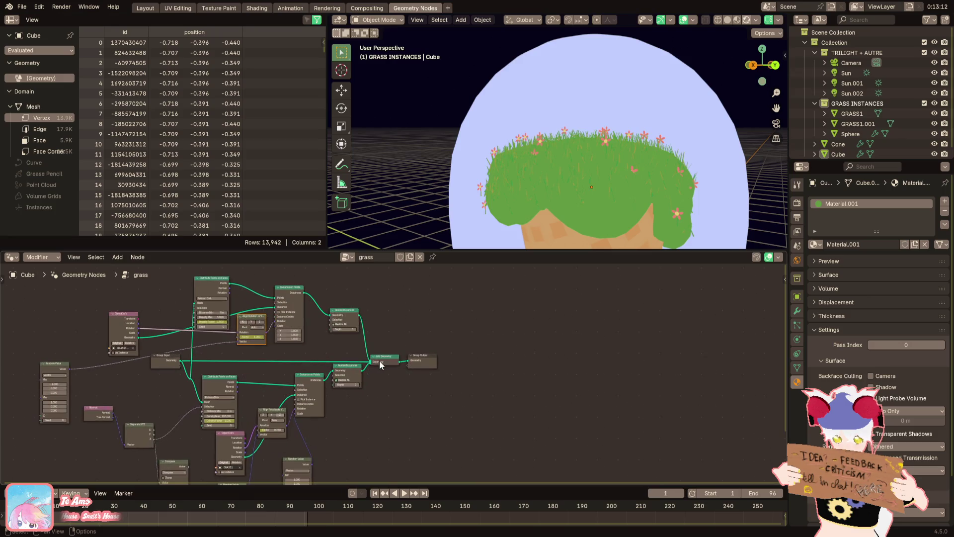
drag(529, 312, 383, 336)
key(g)
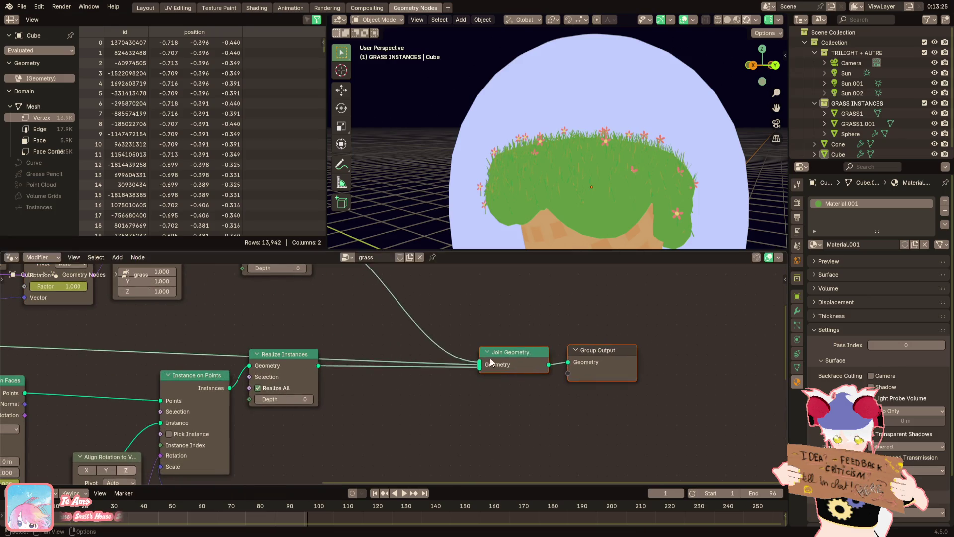
click(468, 394)
scroll(468, 394, up, 1)
Shift Realize Instances, Instance on Points and Align Rotation further right
drag(335, 385, 424, 410)
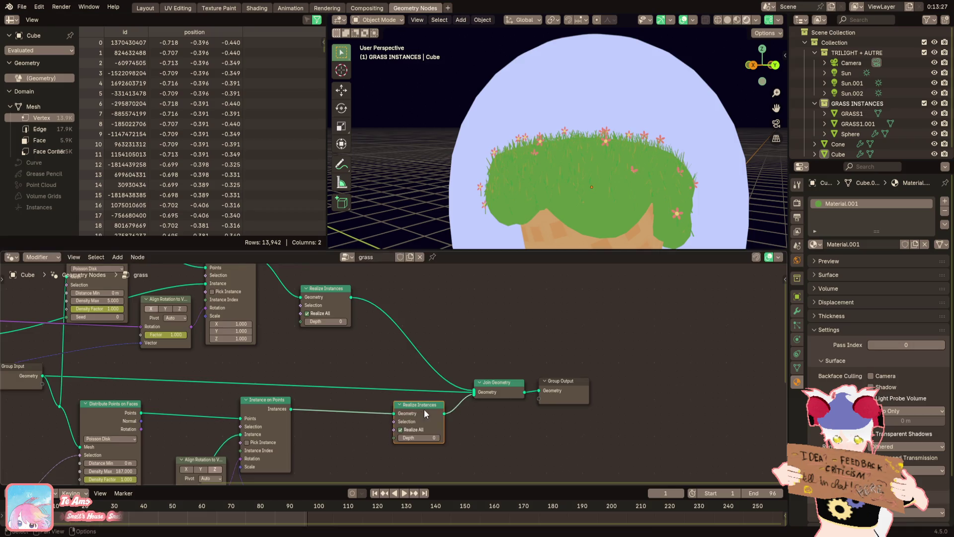
middle_drag(424, 409, 314, 353)
drag(315, 352, 392, 349)
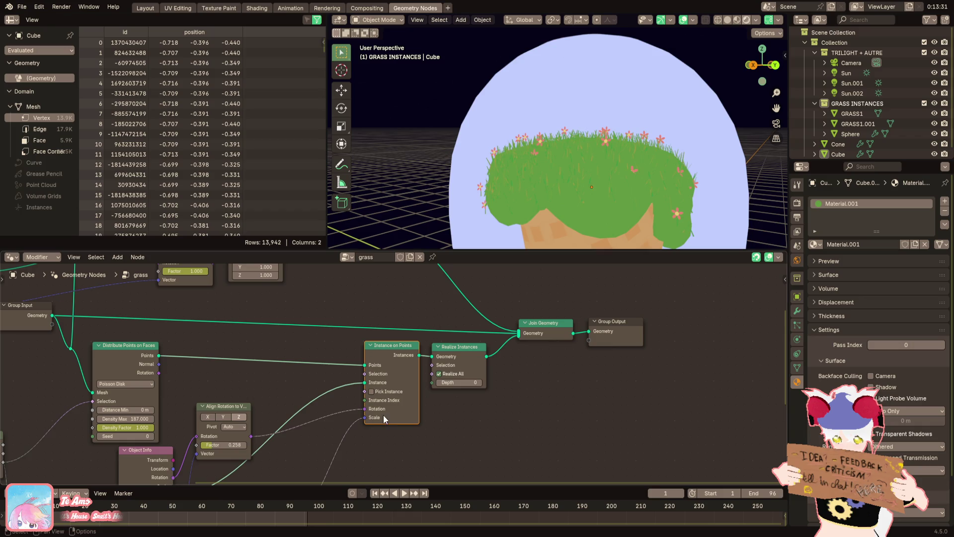
drag(464, 347, 479, 345)
drag(406, 353, 420, 352)
middle_drag(335, 391, 403, 358)
mouse_move(288, 377)
mouse_down()
mouse_move(384, 395)
mouse_move(392, 371)
mouse_up()
Move Distribute Points on Faces, Separate XYZ and the Normal node rightward
mouse_move(197, 308)
mouse_down()
mouse_move(311, 298)
mouse_move(281, 309)
mouse_up()
drag(187, 329, 303, 337)
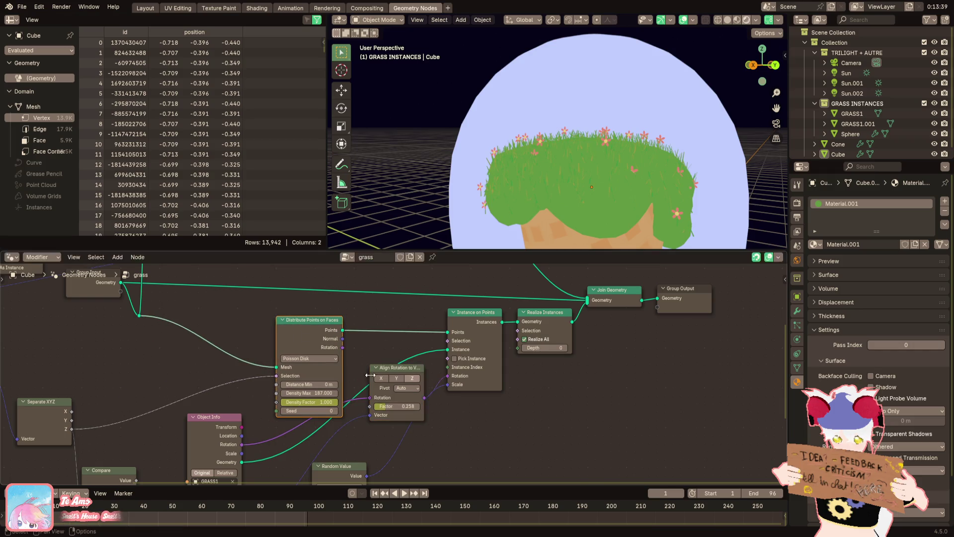
middle_drag(387, 366, 468, 359)
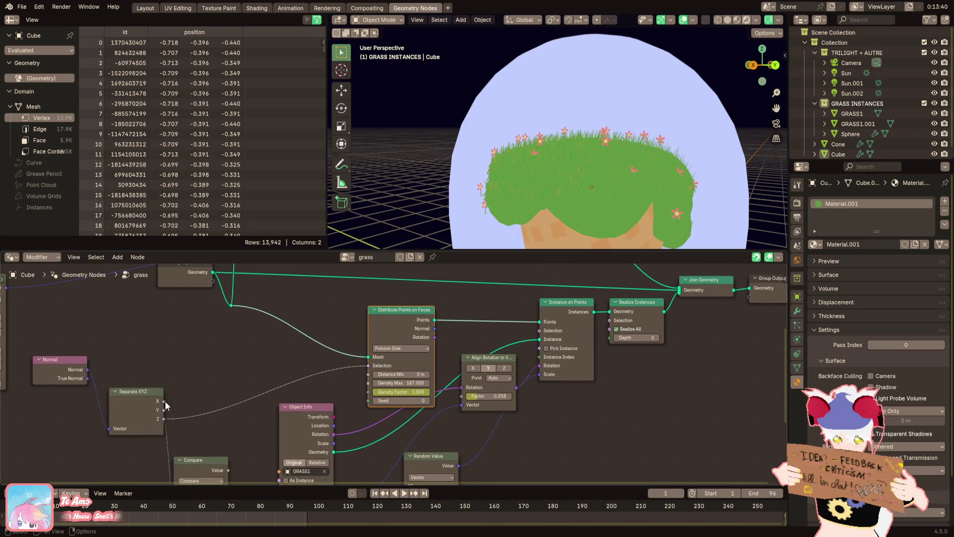
middle_drag(168, 401, 212, 418)
drag(168, 411, 279, 362)
drag(100, 382, 224, 388)
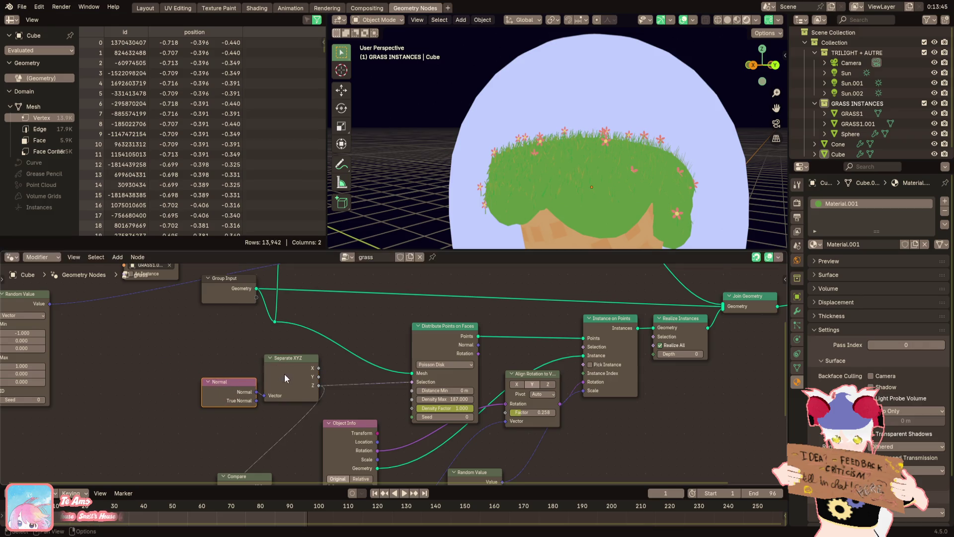
middle_drag(285, 374, 313, 374)
drag(313, 374, 350, 371)
scroll(351, 370, down, 1)
middle_drag(351, 371, 347, 441)
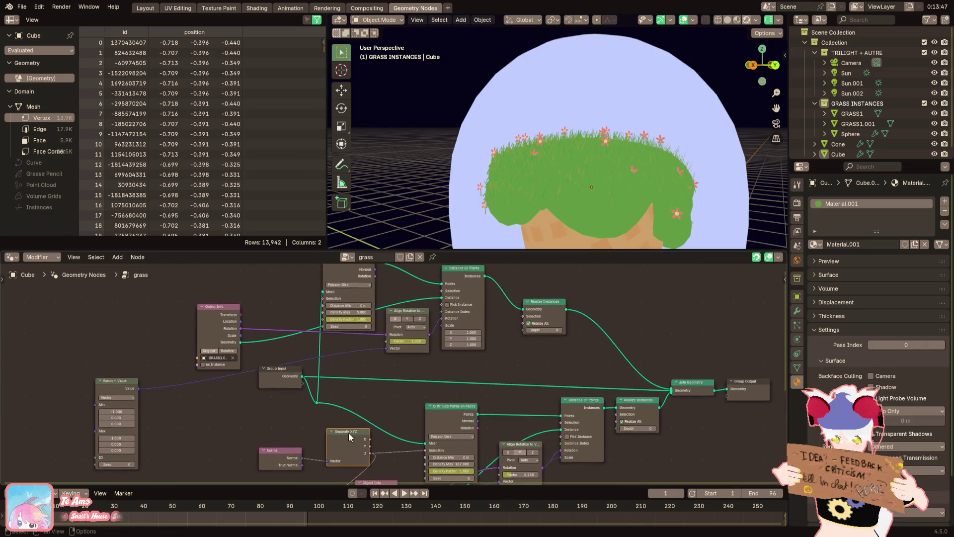
middle_drag(383, 376, 394, 357)
Rewire a connection, move the upper instancing row down, and reposition Object Info
mouse_move(335, 298)
mouse_down()
mouse_move(342, 283)
mouse_move(365, 340)
mouse_up()
drag(467, 449, 404, 404)
middle_drag(404, 405, 391, 389)
drag(538, 282, 433, 321)
mouse_move(540, 314)
mouse_down()
mouse_move(572, 469)
mouse_move(572, 437)
mouse_up()
middle_drag(323, 271, 381, 309)
mouse_move(348, 299)
mouse_down()
mouse_move(388, 447)
mouse_move(342, 533)
mouse_move(376, 466)
mouse_move(536, 434)
mouse_move(486, 437)
mouse_up()
Place Align Rotation below Instance on Points and tuck the Random Value node beside it
scroll(556, 348, up, 2)
mouse_move(555, 335)
mouse_down()
mouse_move(531, 389)
mouse_move(530, 363)
mouse_move(553, 323)
mouse_up()
middle_drag(585, 339, 500, 371)
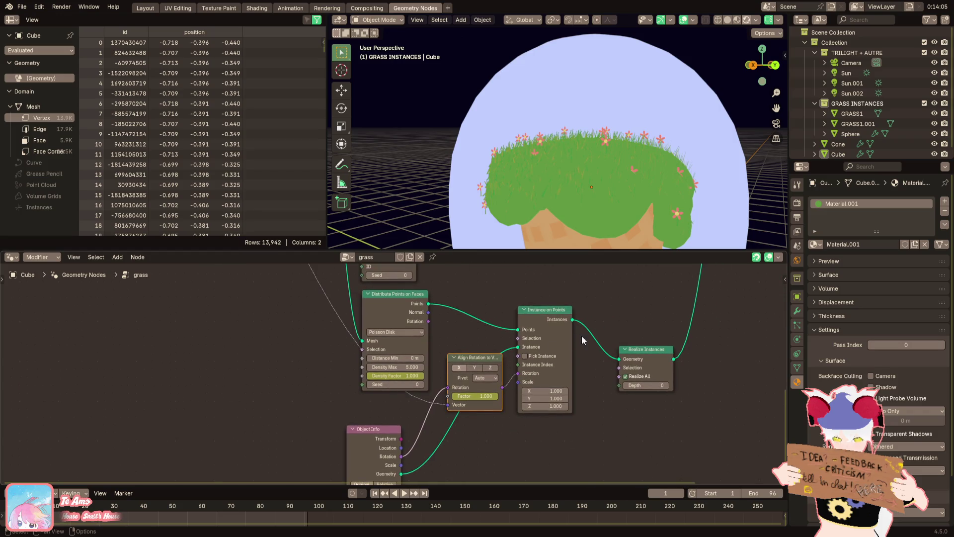
mouse_move(475, 359)
mouse_down()
mouse_move(477, 413)
mouse_move(545, 431)
mouse_move(526, 381)
mouse_up()
scroll(526, 380, down, 2)
scroll(526, 377, down, 2)
middle_drag(526, 377, 500, 413)
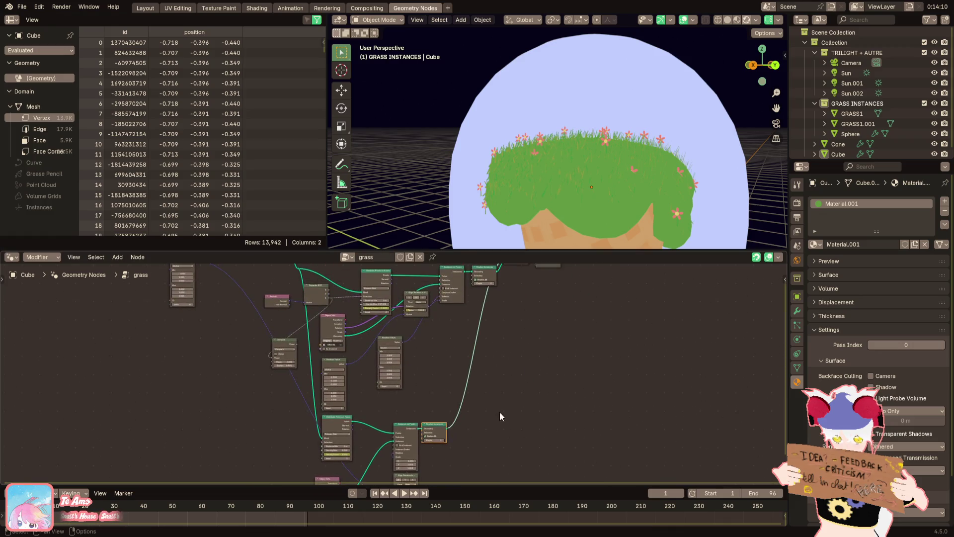
shift+scroll(479, 365, down, 2)
drag(442, 373, 404, 451)
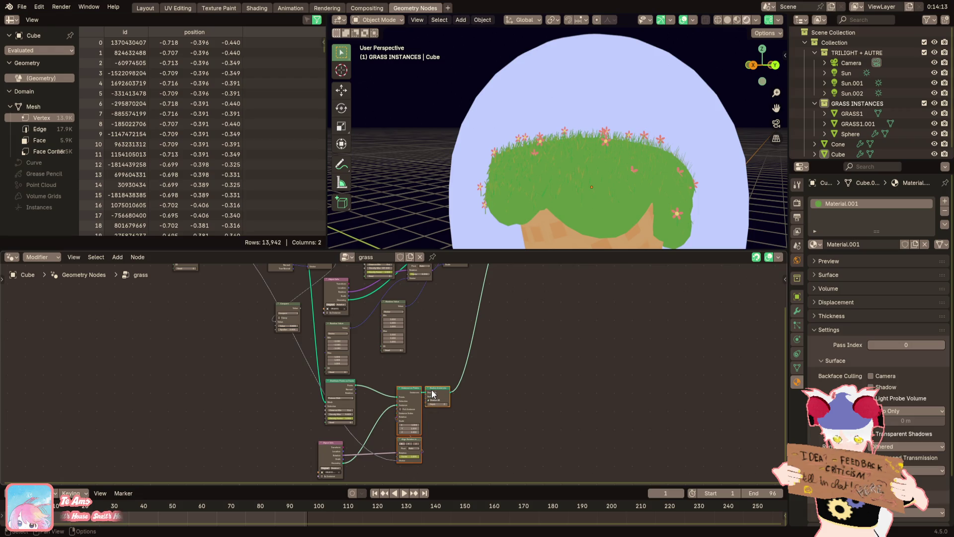
scroll(453, 418, up, 5)
drag(450, 411, 568, 358)
Collapse both Random Value nodes and line up Align Rotation, Distribute Points and Group Input
key(h)
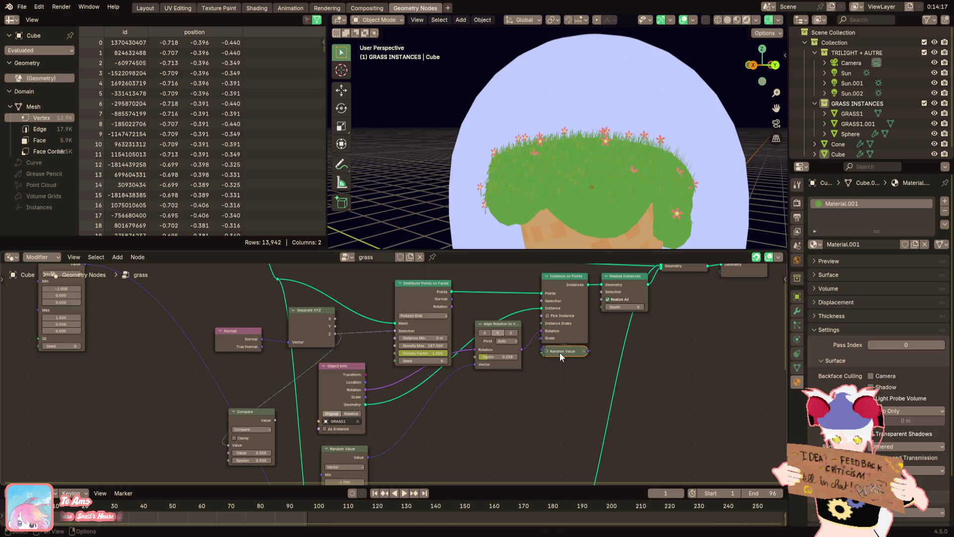
mouse_move(329, 454)
mouse_down()
mouse_move(422, 377)
mouse_move(481, 383)
mouse_up()
key(h)
mouse_move(531, 340)
middle_down()
mouse_move(502, 374)
mouse_move(457, 386)
mouse_move(463, 350)
middle_up()
click(433, 380)
drag(437, 346, 503, 387)
mouse_move(525, 351)
middle_down()
mouse_move(465, 365)
mouse_move(521, 333)
middle_up()
drag(361, 295, 435, 288)
middle_drag(389, 301, 313, 386)
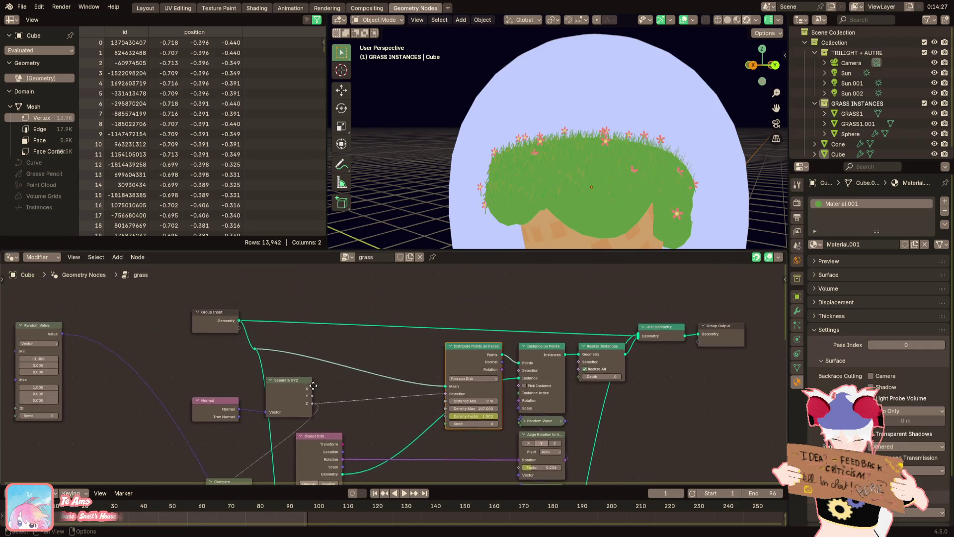
mouse_move(231, 329)
mouse_down()
mouse_move(410, 343)
mouse_move(239, 357)
mouse_move(208, 344)
mouse_up()
click(209, 339)
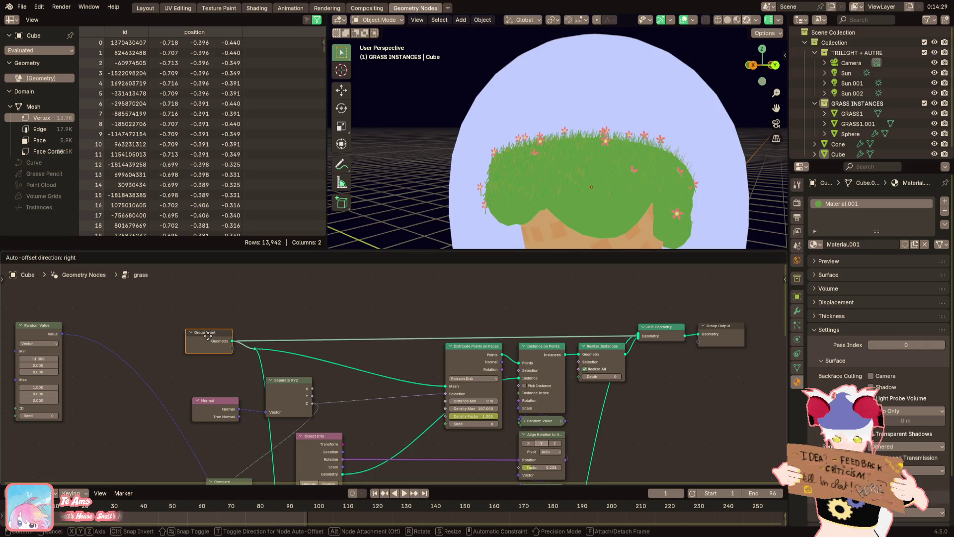
Place the Normal node right beside Separate XYZ
scroll(232, 362, up, 2)
drag(305, 355, 370, 357)
drag(213, 385, 313, 385)
mouse_move(368, 369)
mouse_down()
mouse_move(408, 369)
mouse_move(376, 368)
mouse_up()
scroll(311, 387, down, 5)
scroll(312, 388, left, 4)
Delete the unused Compare node
click(306, 389)
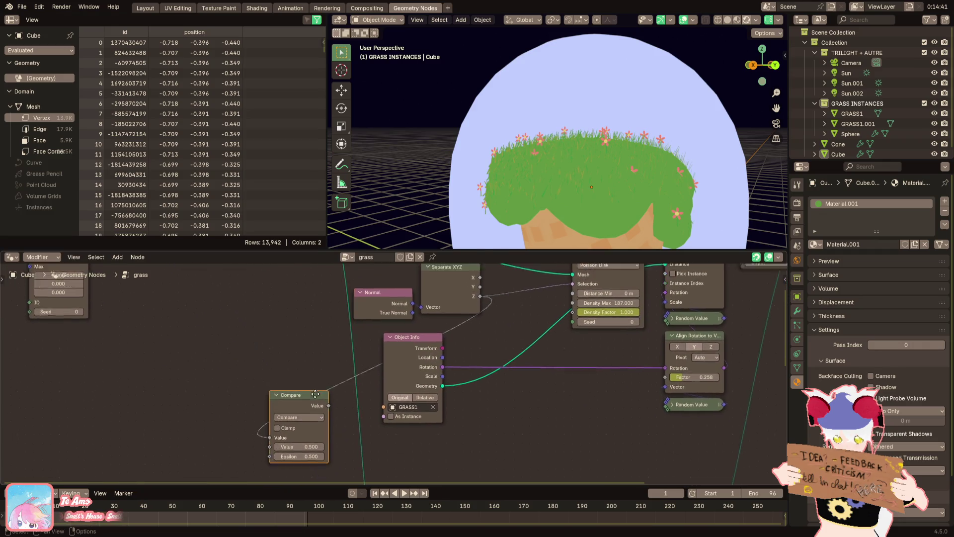
scroll(293, 422, up, 3)
scroll(287, 437, right, 1)
key(x)
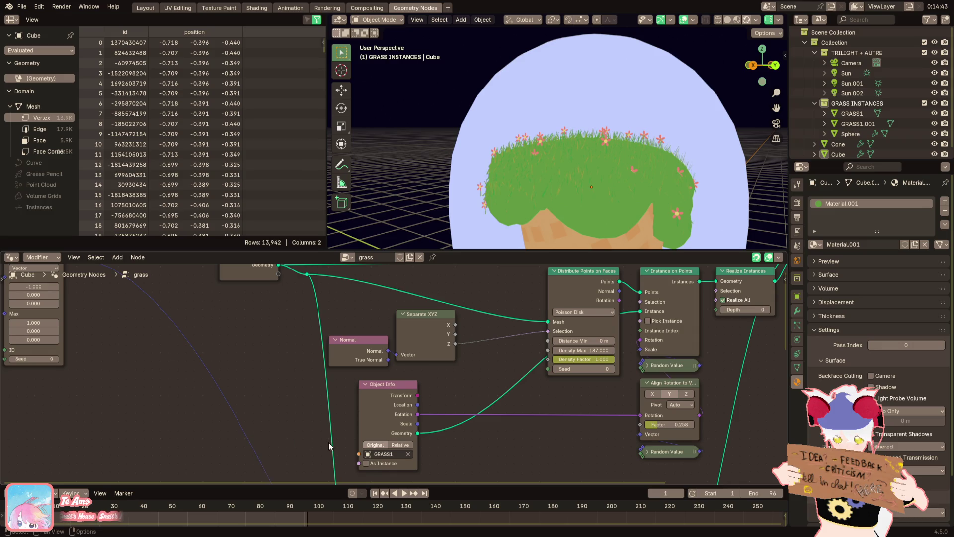
scroll(313, 440, down, 1)
scroll(313, 441, right, 1)
Move Object Info toward Align Rotation and shift the lower instancing node group right
drag(385, 383, 582, 388)
scroll(507, 326, down, 3)
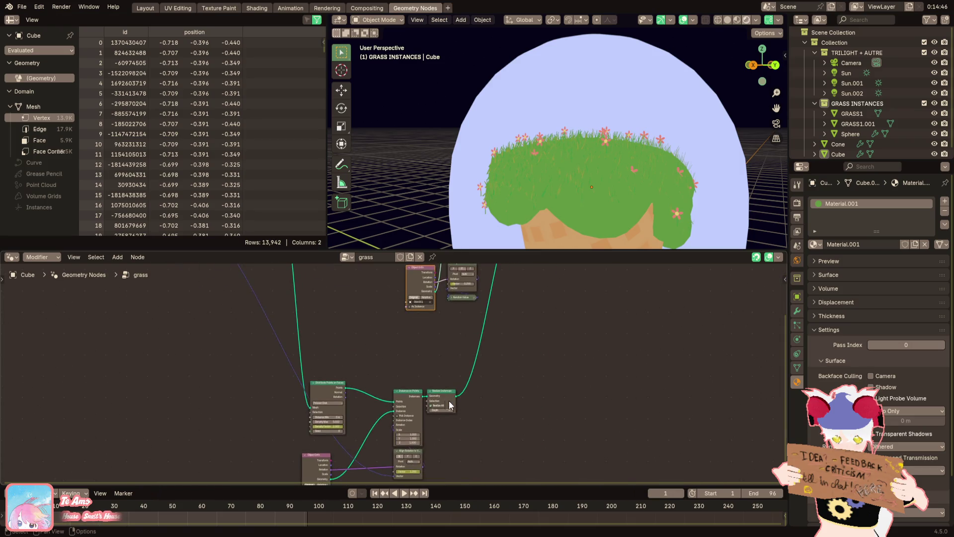
shift+scroll(382, 359, up, 5)
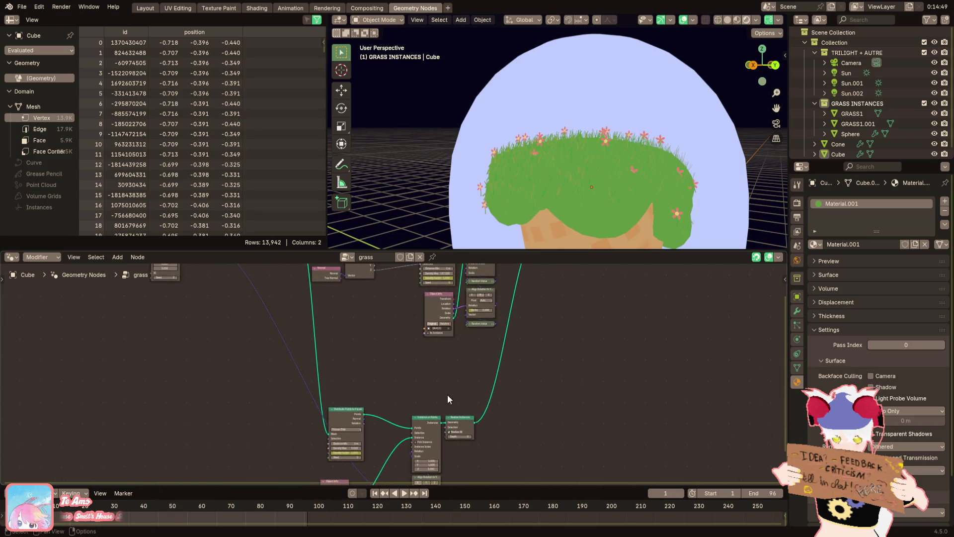
mouse_move(471, 404)
mouse_down()
mouse_move(427, 470)
mouse_move(274, 486)
mouse_move(485, 357)
mouse_move(478, 349)
mouse_move(460, 405)
mouse_up()
scroll(460, 405, up, 2)
mouse_move(485, 387)
middle_down()
mouse_move(456, 419)
mouse_move(449, 378)
middle_up()
mouse_move(448, 411)
mouse_down()
mouse_move(485, 411)
mouse_move(477, 408)
mouse_move(490, 326)
mouse_move(498, 415)
mouse_up()
middle_drag(487, 347, 408, 363)
Reposition the lower Distribute Points on Faces, and place Object Info beside Align Rotation
scroll(410, 439, up, 1)
middle_drag(410, 439, 397, 371)
drag(397, 371, 452, 373)
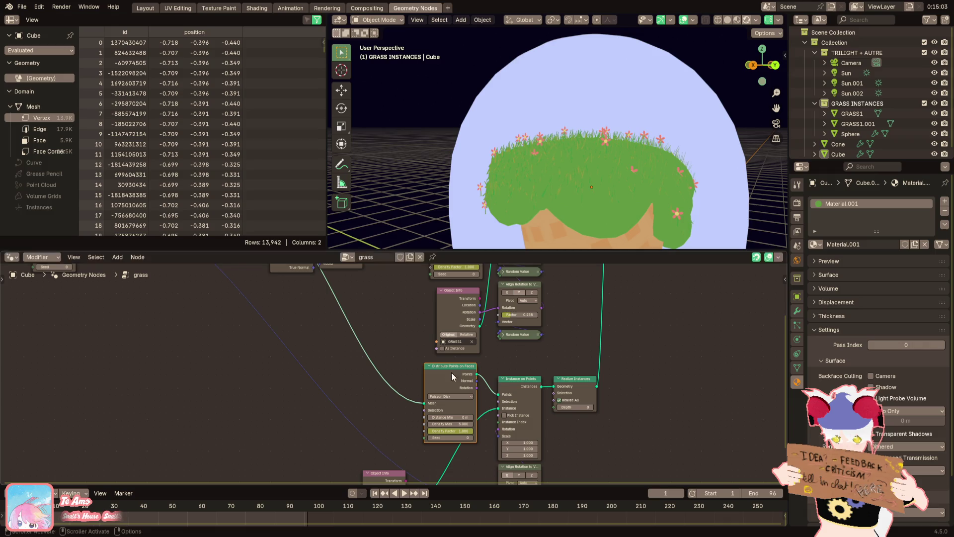
middle_drag(452, 372, 455, 381)
drag(449, 386, 460, 385)
middle_drag(460, 385, 443, 317)
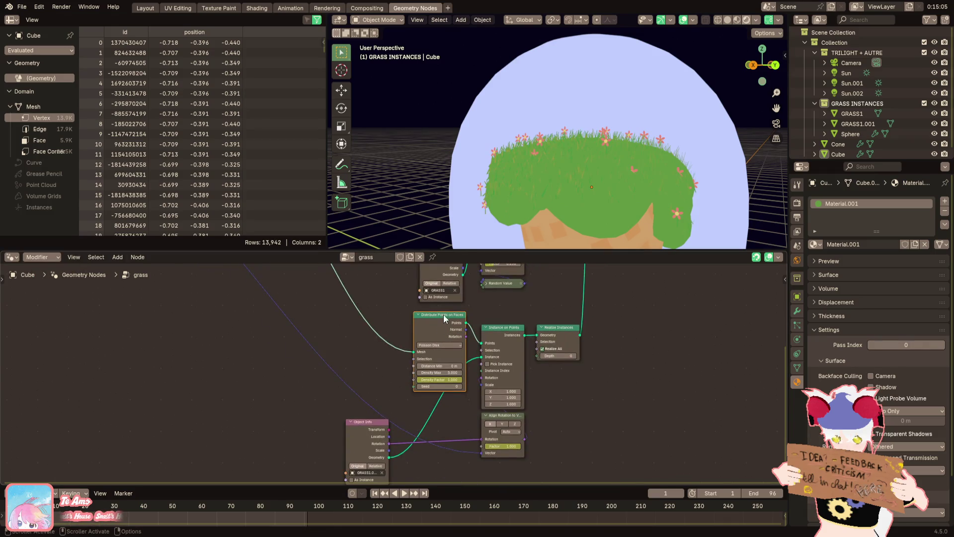
drag(378, 422, 450, 415)
mouse_move(450, 414)
middle_down()
mouse_move(415, 359)
mouse_move(409, 374)
middle_up()
Link Separate XYZ's Z into Distribute Points on Faces' Selection so grass grows only upward
scroll(388, 370, down, 3)
scroll(348, 366, left, 1)
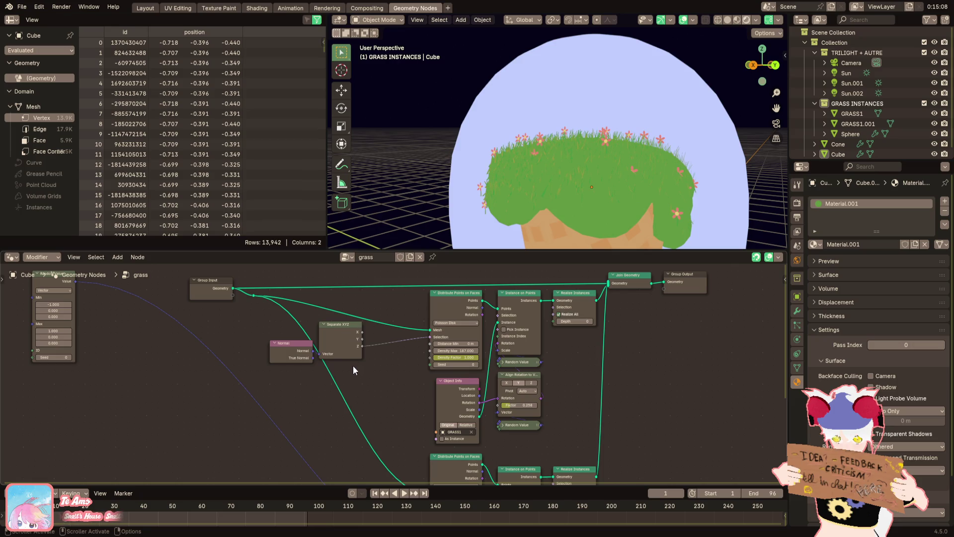
drag(298, 355, 215, 338)
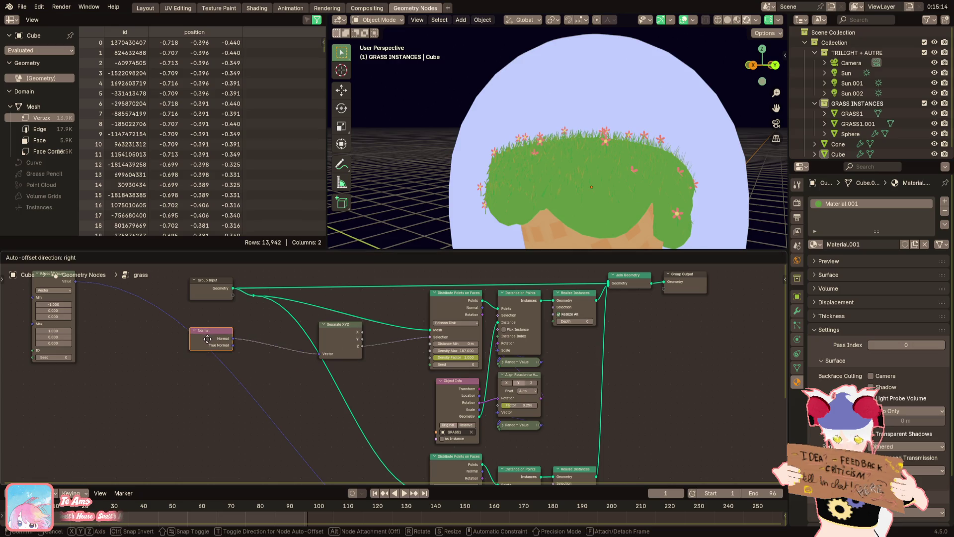
mouse_move(339, 340)
mouse_down()
mouse_move(255, 332)
mouse_move(288, 404)
mouse_move(311, 492)
mouse_move(436, 380)
mouse_up()
scroll(285, 351, up, 1)
mouse_move(514, 210)
middle_down()
mouse_move(648, 198)
mouse_move(630, 166)
mouse_move(520, 157)
middle_up()
mouse_move(481, 126)
middle_down()
mouse_move(522, 136)
mouse_move(522, 123)
mouse_move(517, 112)
mouse_move(513, 120)
mouse_move(472, 118)
mouse_move(483, 127)
middle_up()
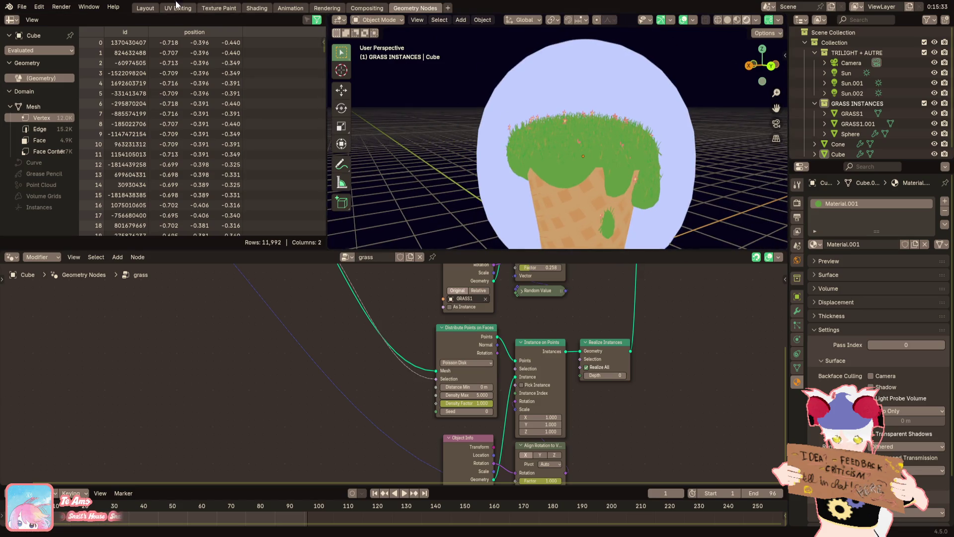
In Layout, place the 3D cursor at GRASS1's base and set its origin there
click(145, 8)
scroll(413, 153, down, 10)
mouse_move(413, 153)
middle_down()
mouse_move(408, 222)
mouse_move(410, 148)
mouse_move(408, 174)
middle_up()
click(441, 59)
mouse_move(440, 71)
middle_down()
mouse_move(380, 186)
mouse_move(376, 168)
mouse_move(398, 201)
mouse_move(382, 180)
middle_up()
shift+right_click(346, 164)
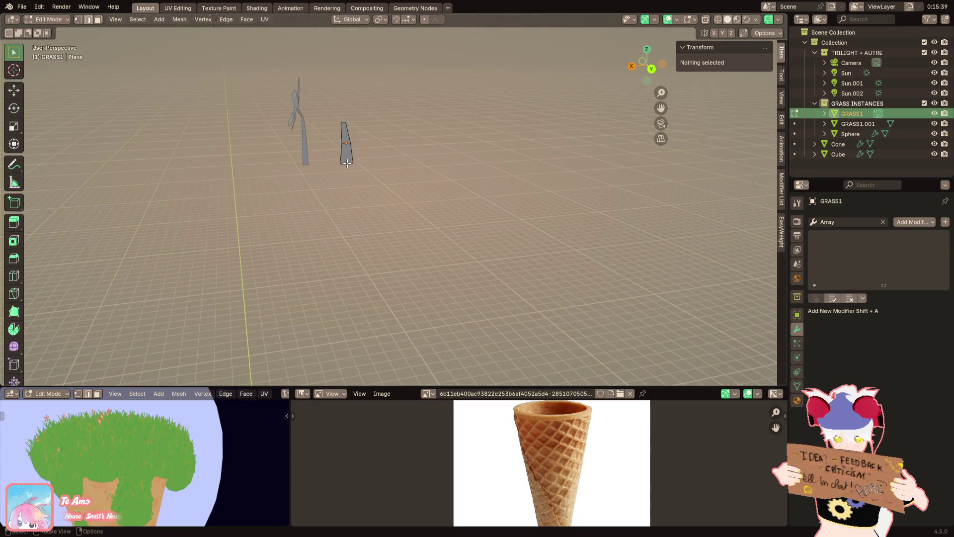
click(156, 19)
mouse_move(174, 41)
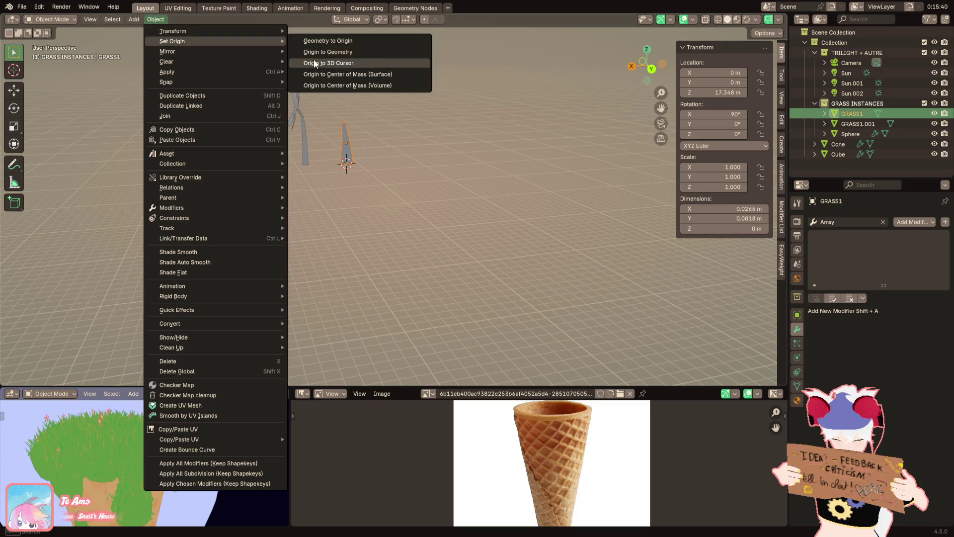
click(314, 62)
Snap the 3D cursor to GRASS1.001 and set that object's origin to the cursor
click(303, 149)
key(Tab)
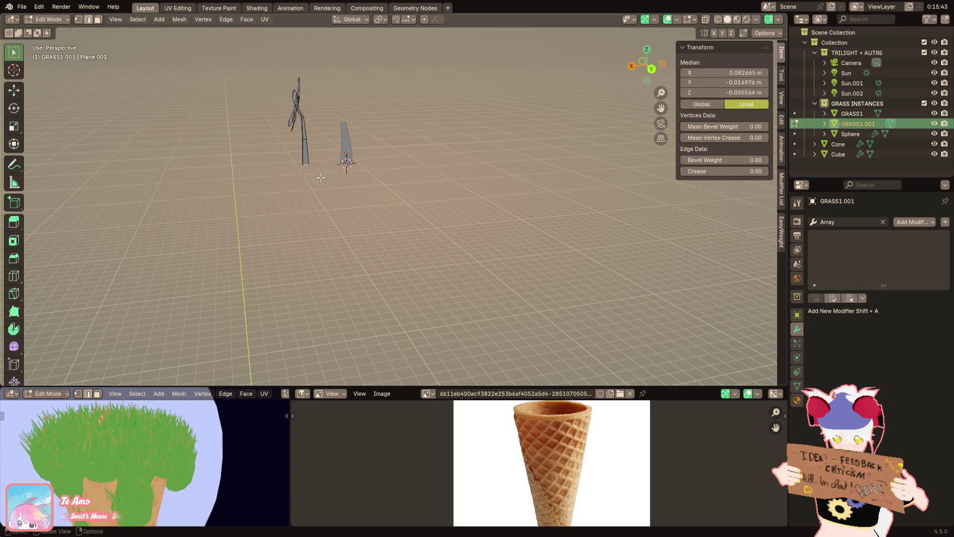
middle_drag(321, 177, 380, 200)
click(601, 238)
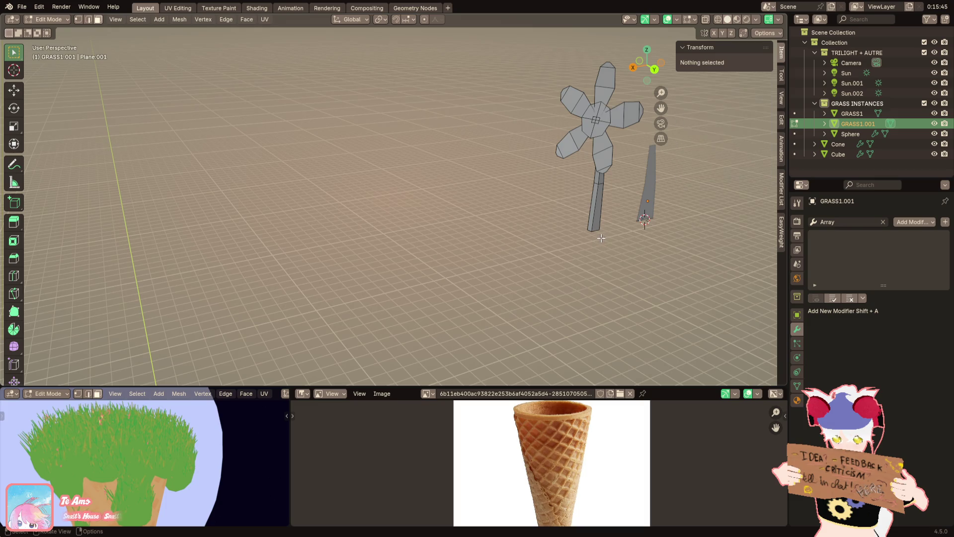
key(Tab)
key(shift+s)
click(589, 322)
click(156, 20)
mouse_move(172, 38)
click(348, 64)
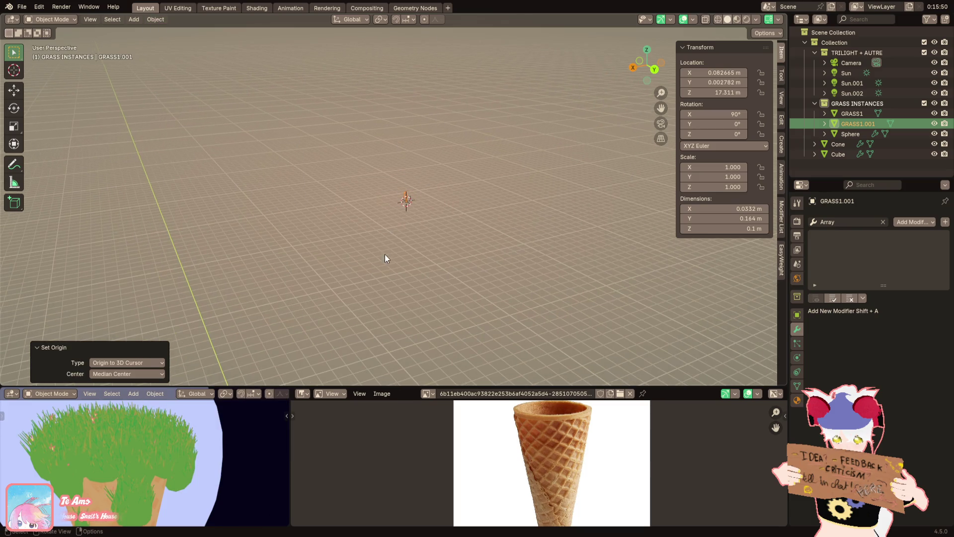
Switch the viewport to Material Preview, zoom in on the grass, and select the bubble sphere
scroll(368, 337, down, 5)
scroll(368, 337, up, 5)
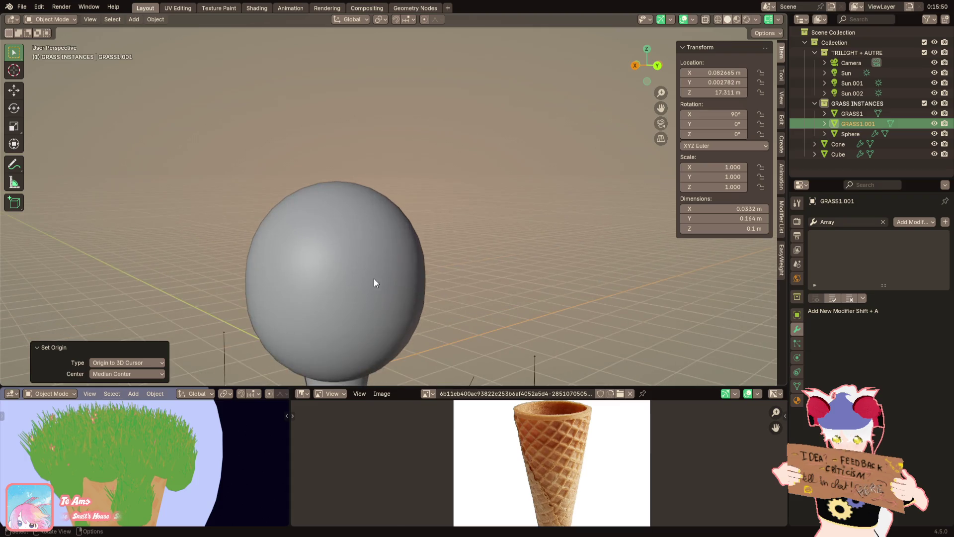
click(735, 19)
scroll(537, 198, up, 8)
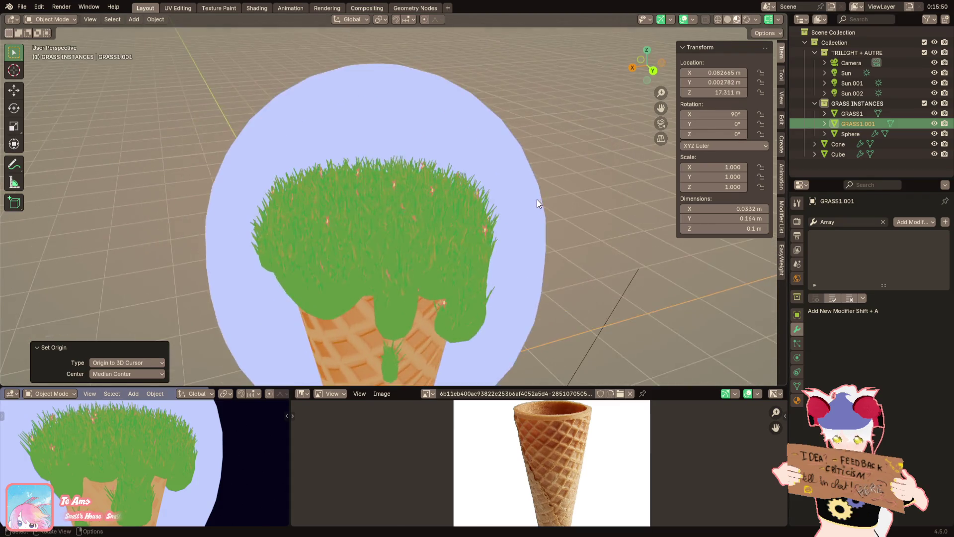
mouse_move(497, 228)
middle_down()
mouse_move(466, 234)
mouse_move(550, 199)
mouse_move(466, 182)
mouse_move(513, 201)
mouse_move(489, 207)
middle_up()
click(508, 188)
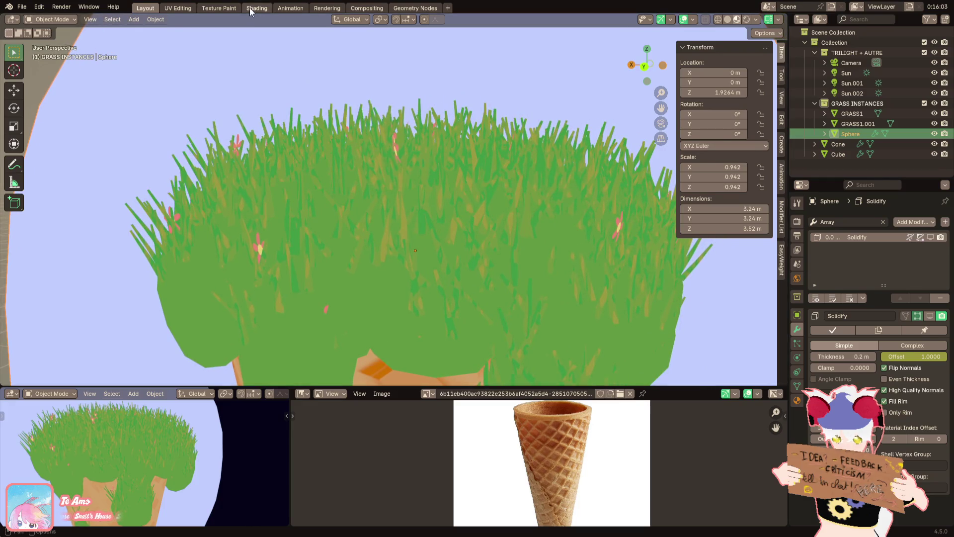
Open the Geometry Nodes workspace with the grass Cube's node tree showing
click(251, 8)
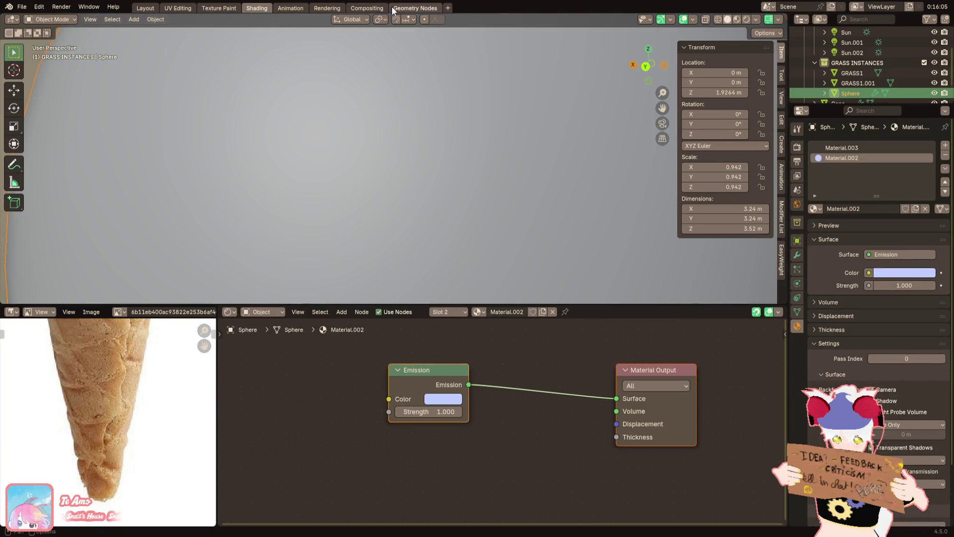
click(415, 8)
click(494, 167)
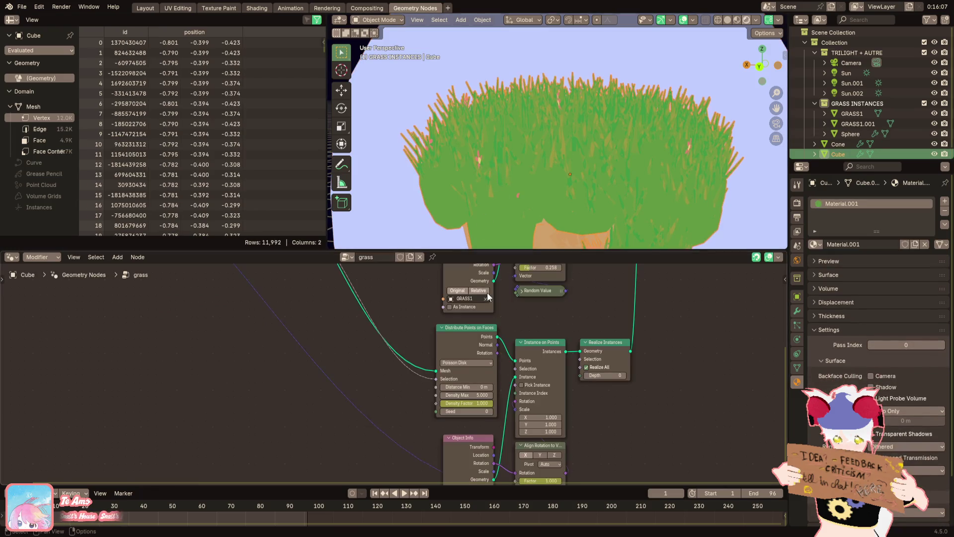
scroll(496, 377, up, 2)
mouse_move(499, 385)
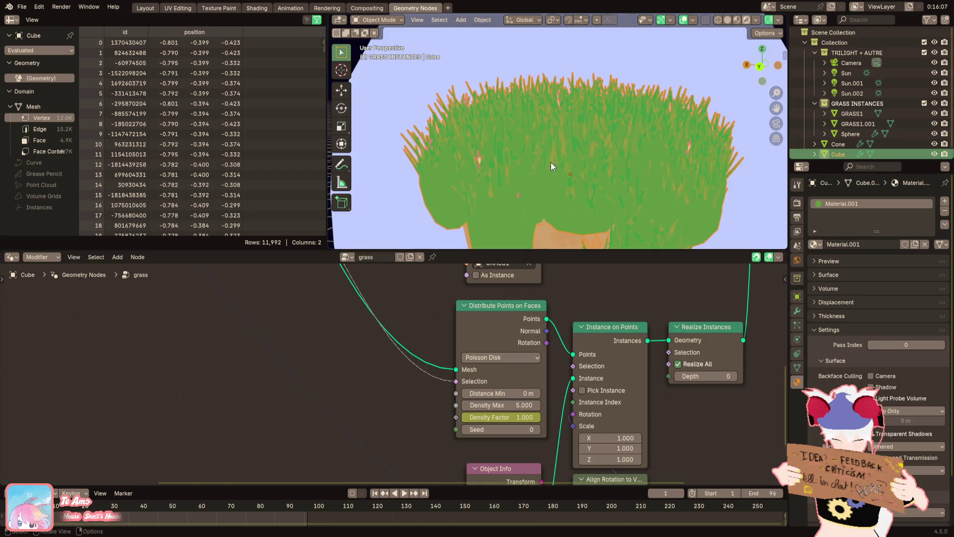
scroll(523, 377, down, 2)
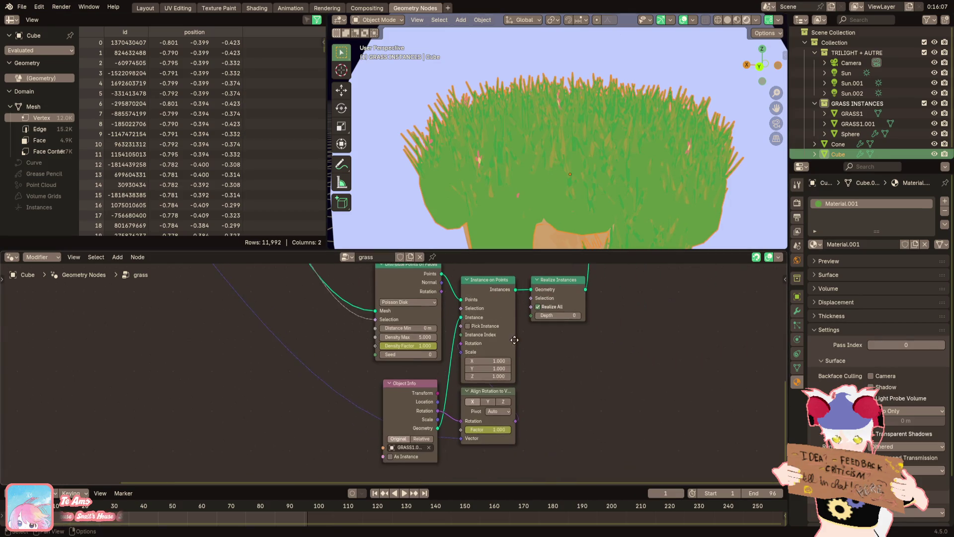
scroll(523, 398, down, 2)
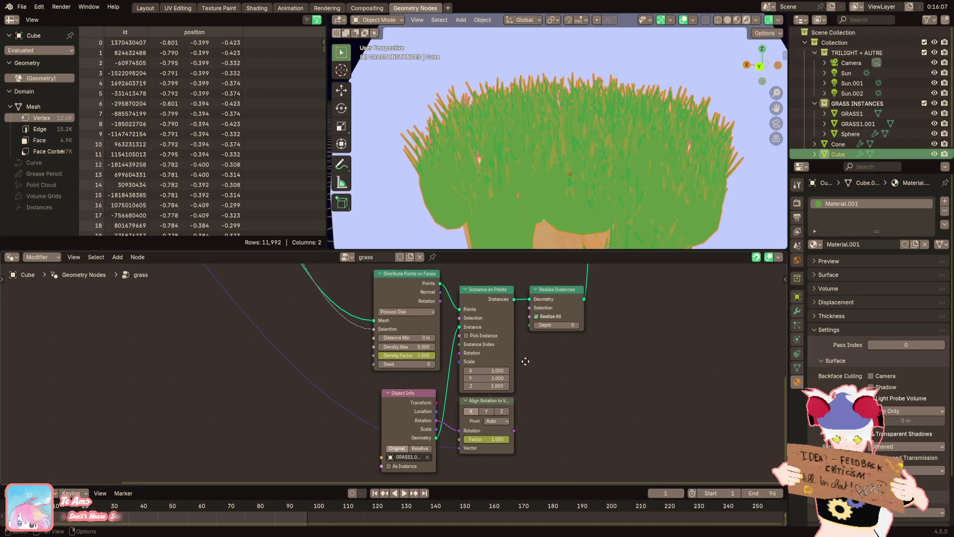
scroll(476, 381, up, 3)
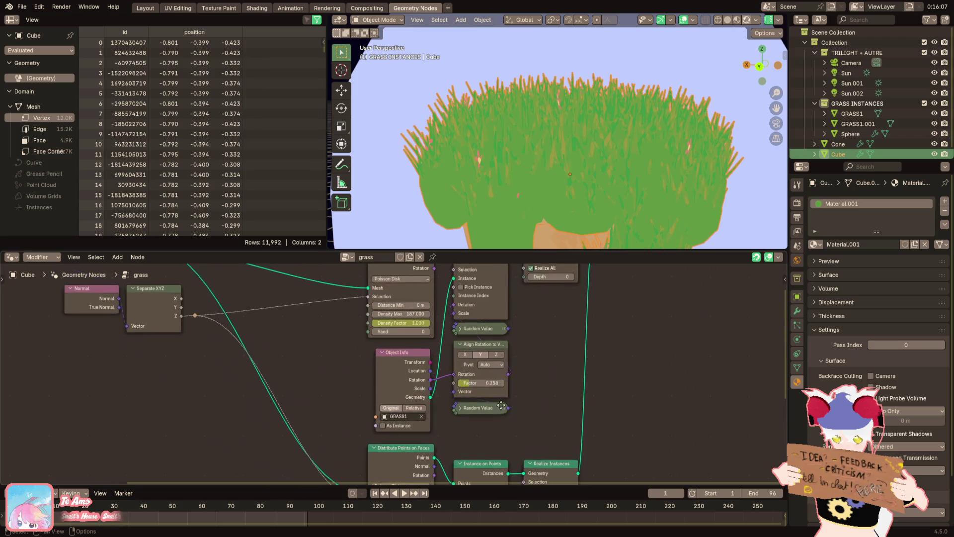
Set the Random Value node's Max Y to 2.000
click(456, 392)
click(455, 392)
shift+scroll(462, 378, down, 2)
click(455, 276)
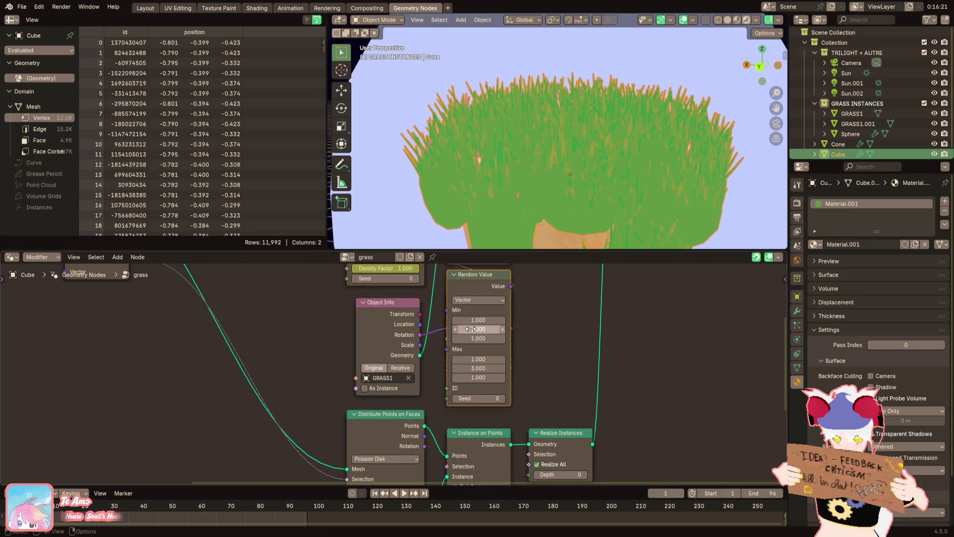
click(478, 368)
text(2)
key(Return)
scroll(523, 111, down, 5)
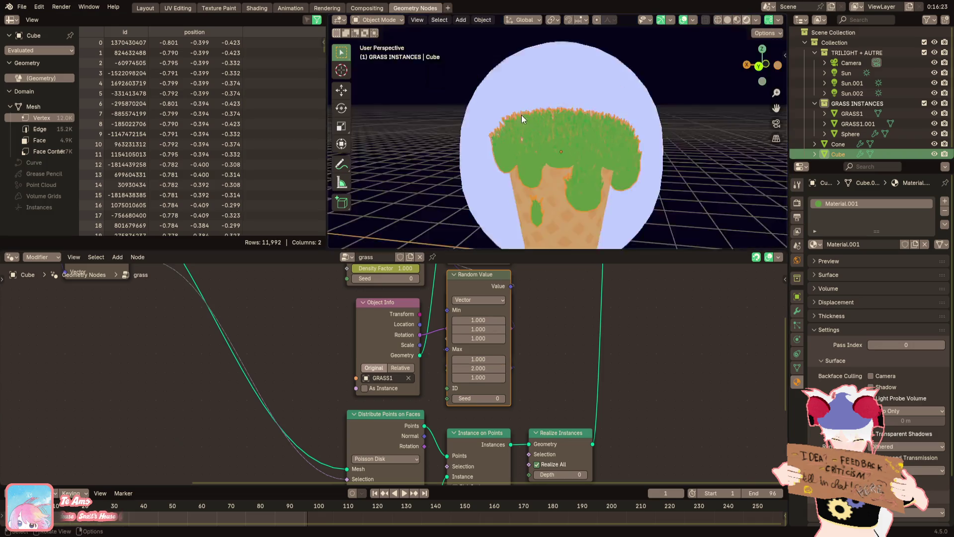
scroll(487, 119, up, 5)
Collapse the Random Value node and review the rest of the grass tree, leaving Pick Instance off
click(712, 109)
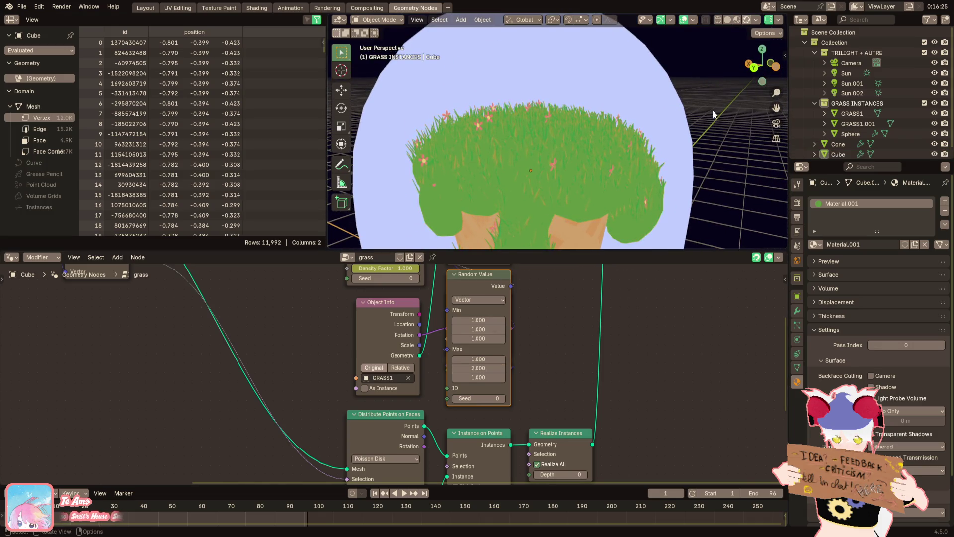
click(453, 274)
mouse_move(455, 275)
middle_down()
mouse_move(518, 317)
mouse_move(472, 353)
middle_up()
click(438, 354)
click(437, 354)
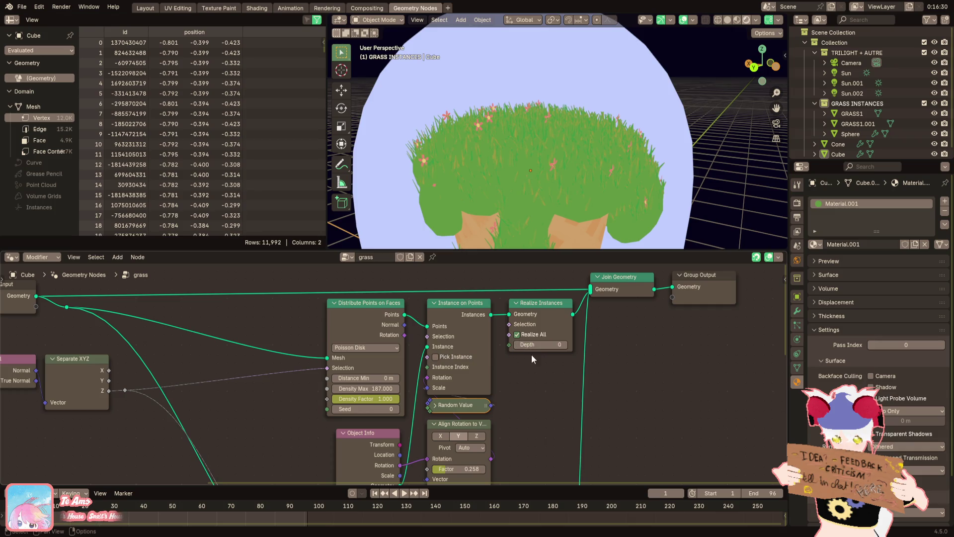
scroll(535, 372, down, 5)
scroll(485, 397, up, 2)
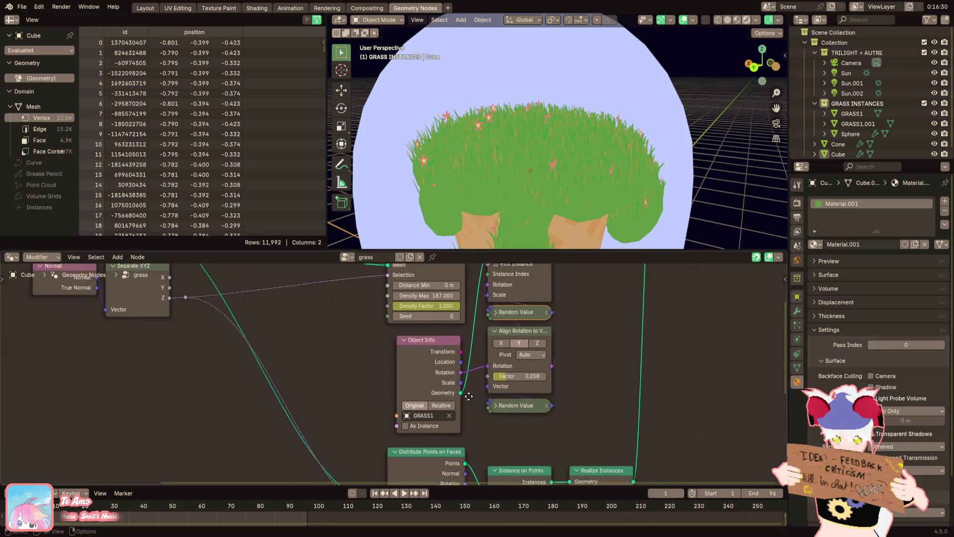
middle_drag(481, 366, 456, 442)
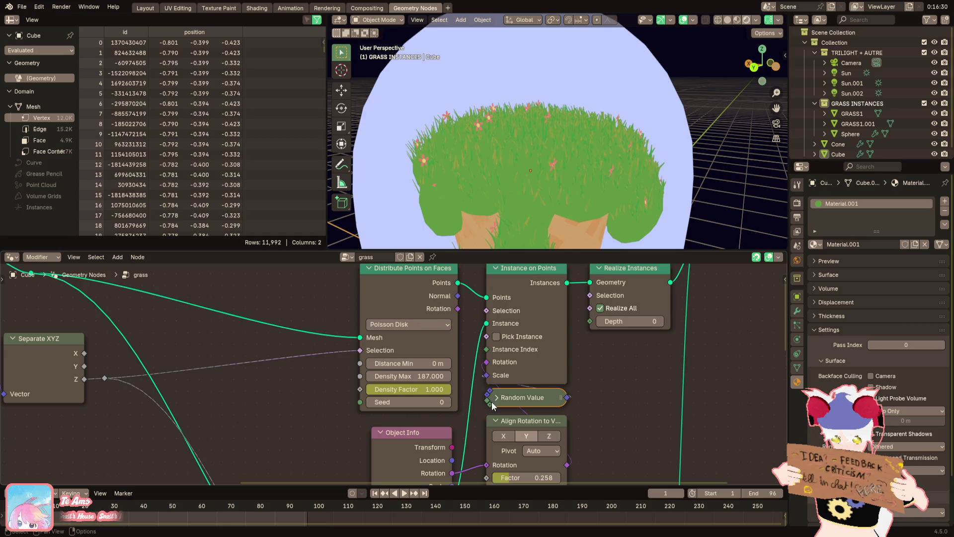
middle_drag(491, 402, 499, 315)
click(503, 315)
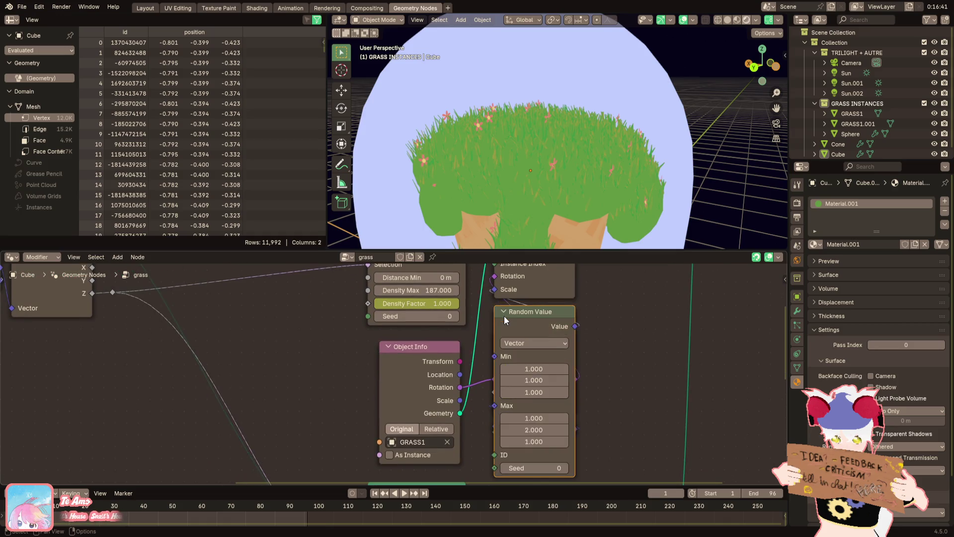
click(503, 312)
scroll(540, 194, down, 2)
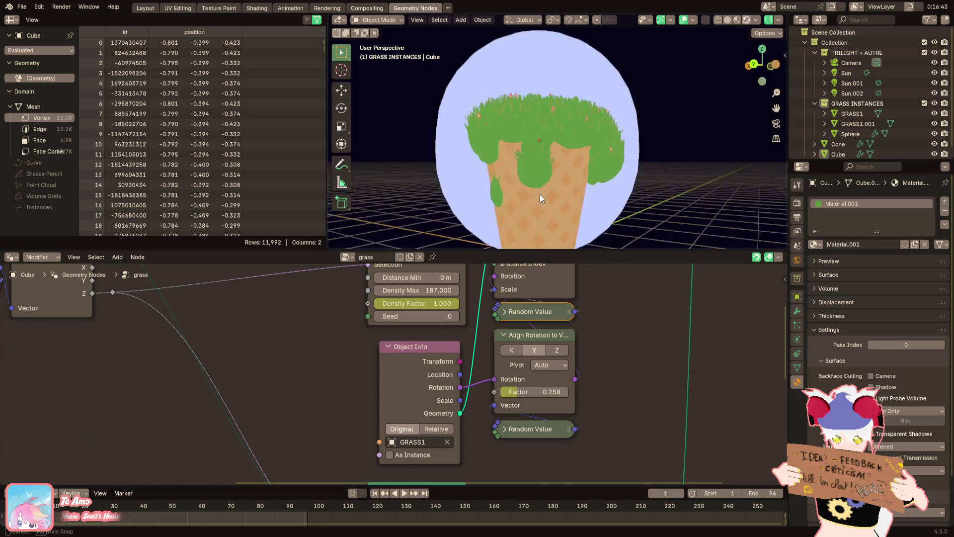
scroll(514, 193, up, 4)
Orbit the viewport to inspect the grassy top of the cone
middle_drag(514, 193, 513, 236)
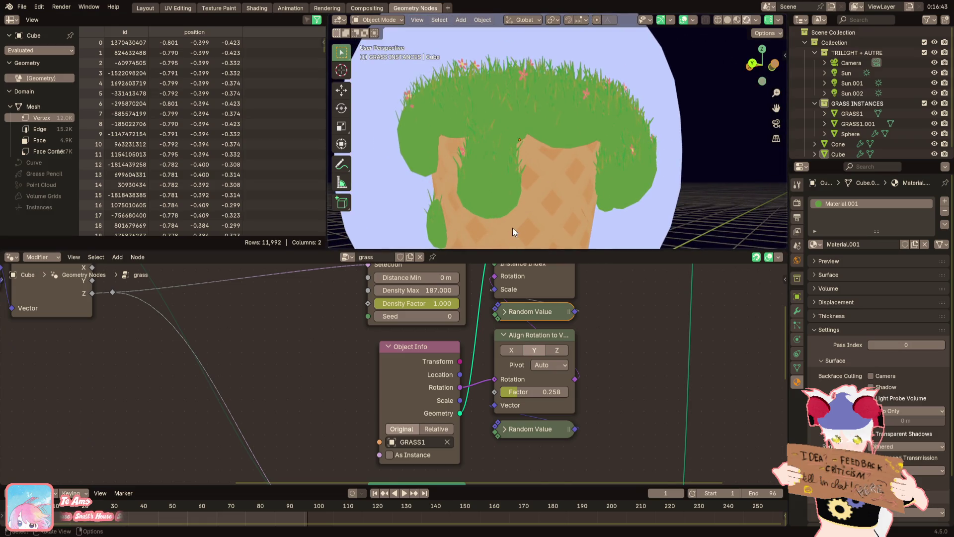
scroll(511, 228, up, 2)
middle_drag(507, 448, 533, 408)
shift+scroll(533, 404, down, 6)
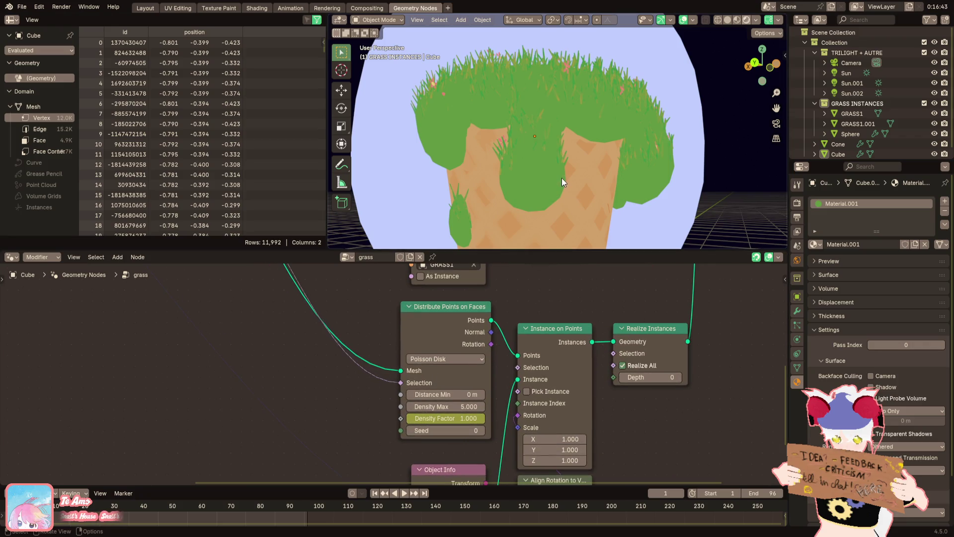
middle_drag(553, 189, 547, 164)
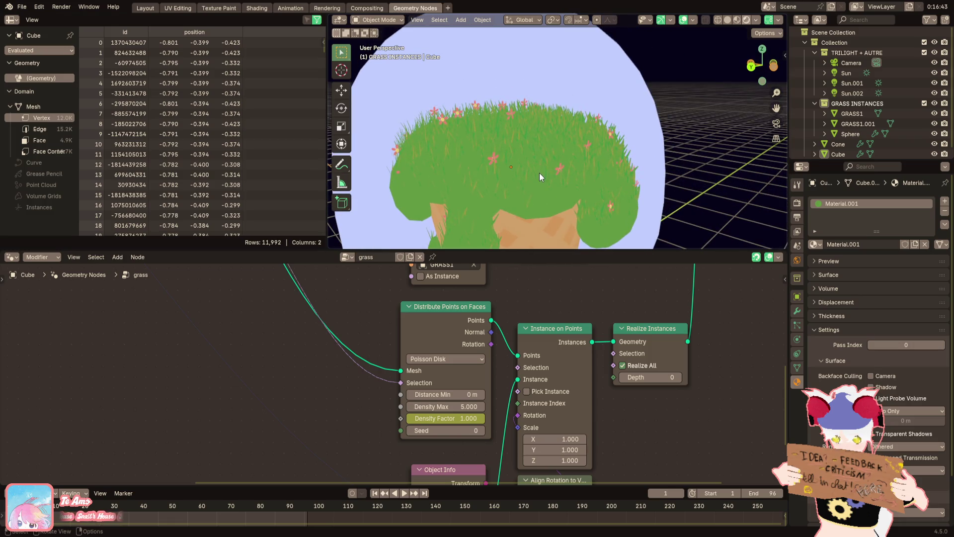
click(538, 172)
click(537, 175)
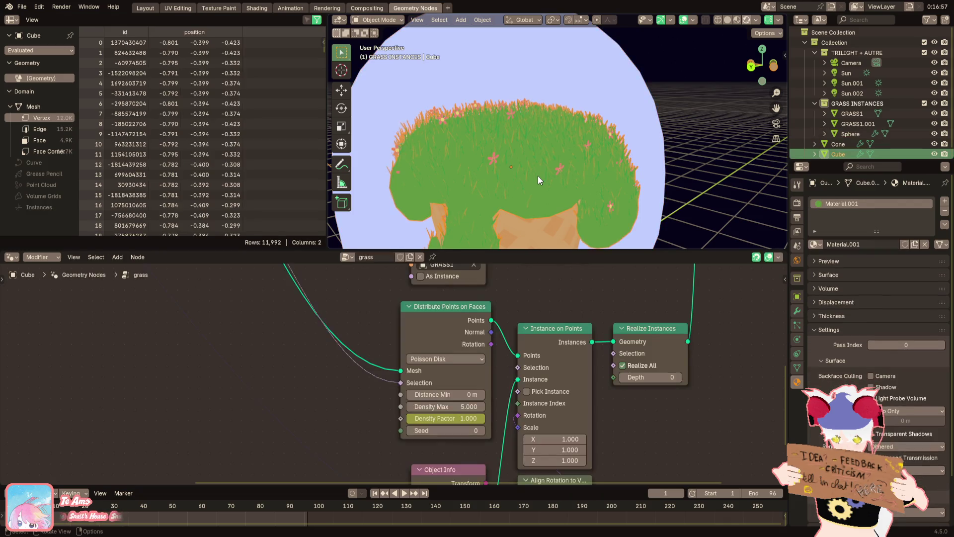
click(818, 244)
click(824, 260)
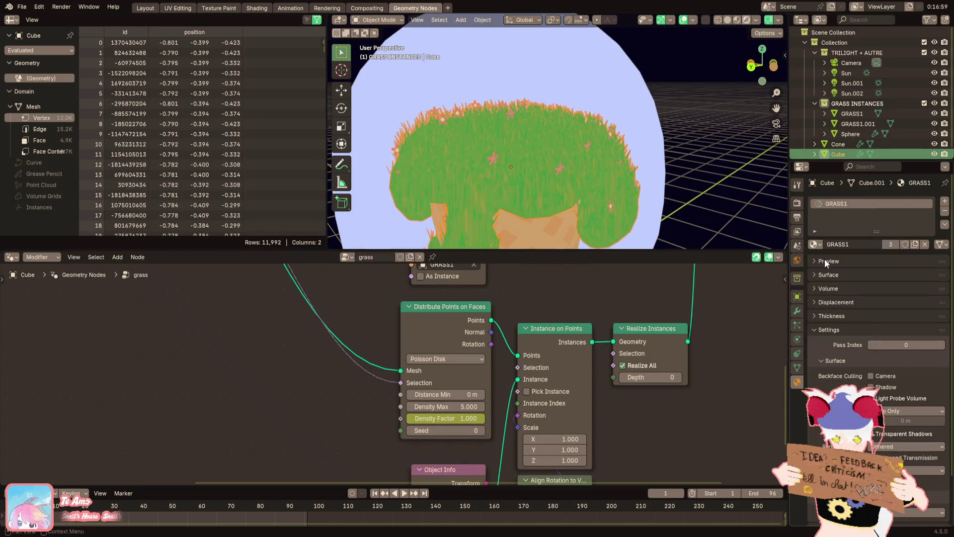
click(815, 244)
click(825, 282)
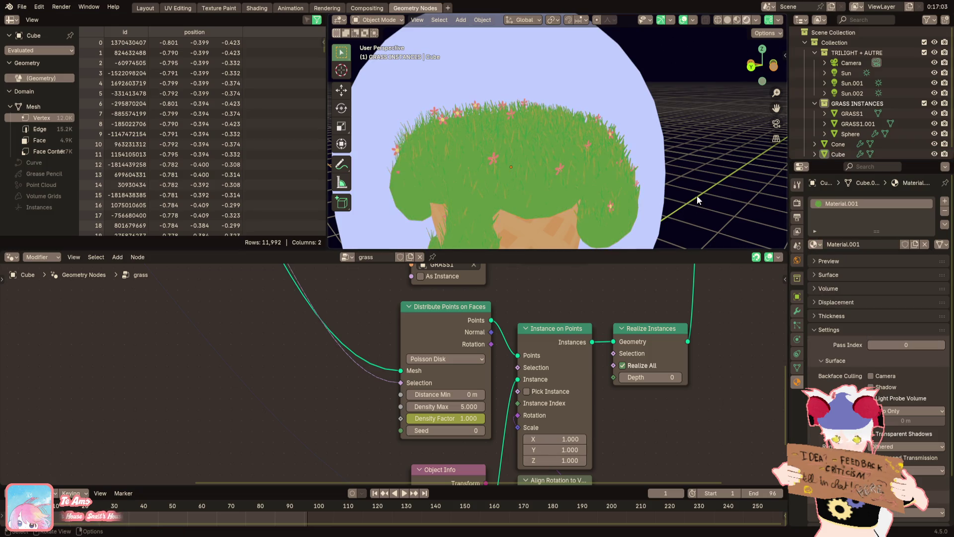
click(554, 148)
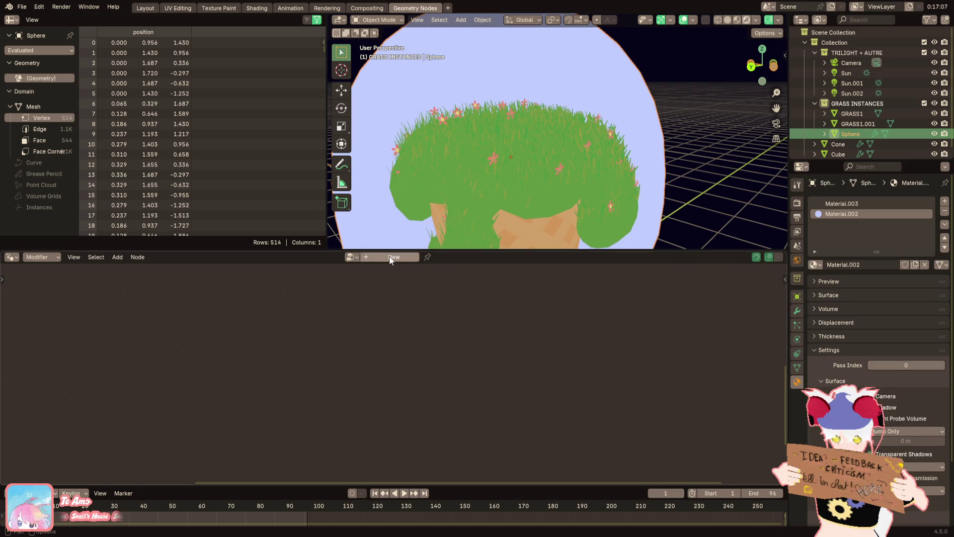
click(528, 186)
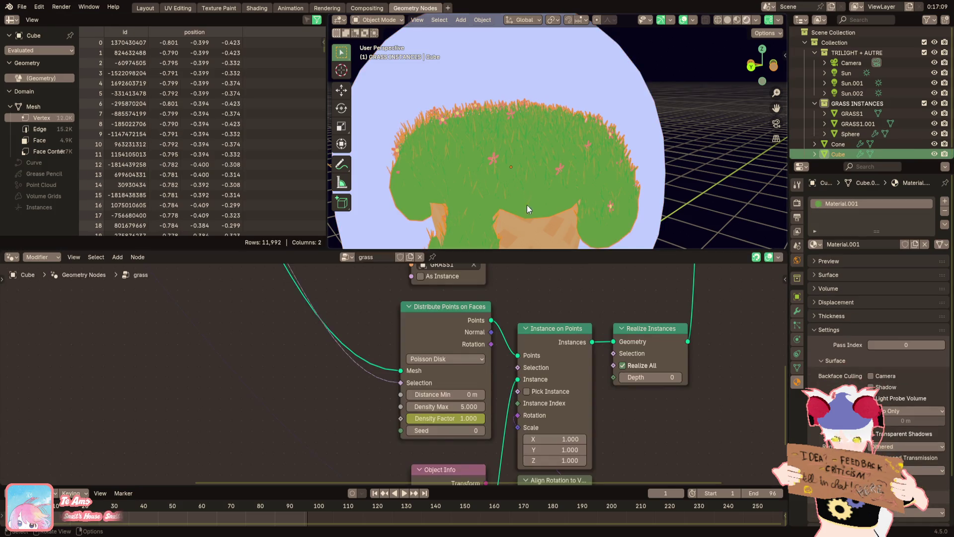
mouse_move(478, 427)
middle_down()
mouse_move(488, 312)
mouse_move(484, 364)
middle_up()
scroll(457, 365, up, 3)
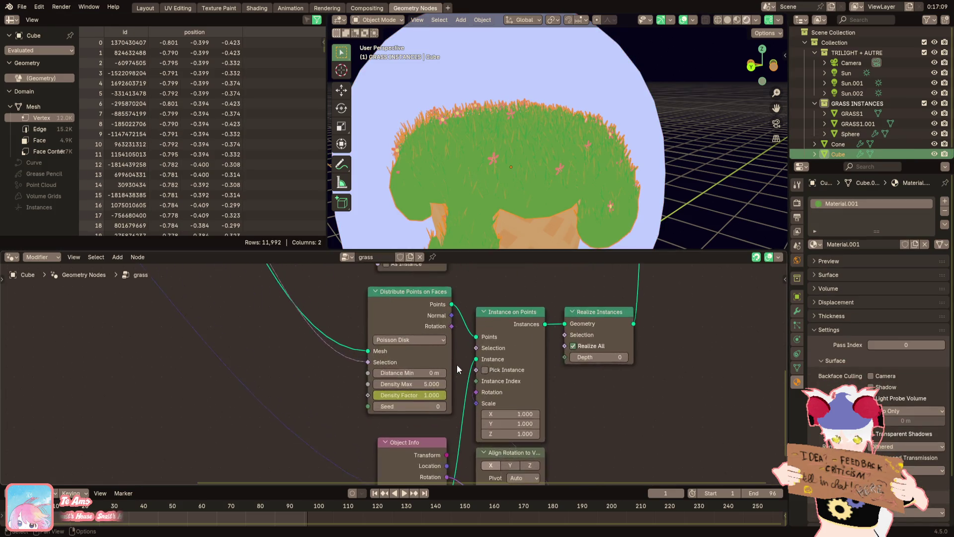
mouse_move(531, 419)
middle_down()
mouse_move(531, 381)
mouse_move(578, 328)
middle_up()
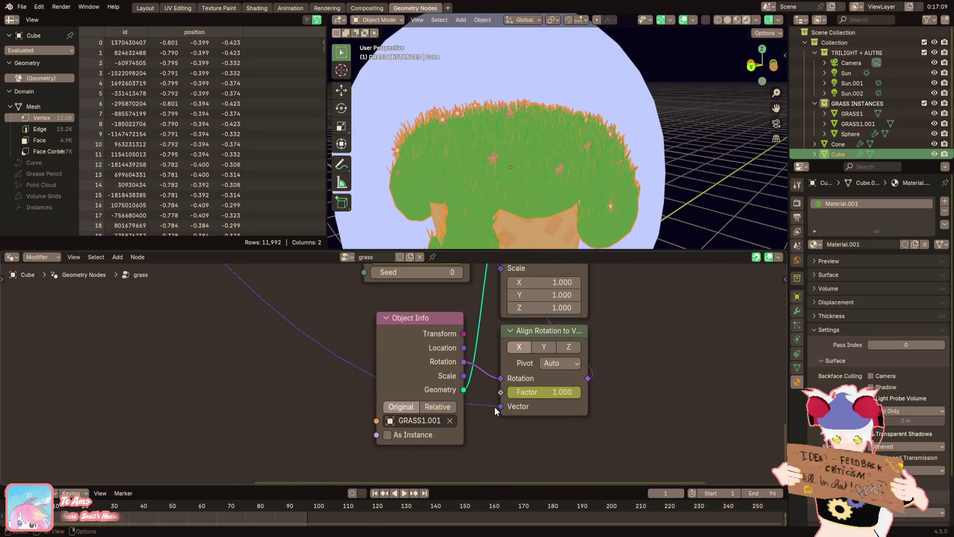
scroll(477, 415, down, 4)
scroll(430, 353, down, 3)
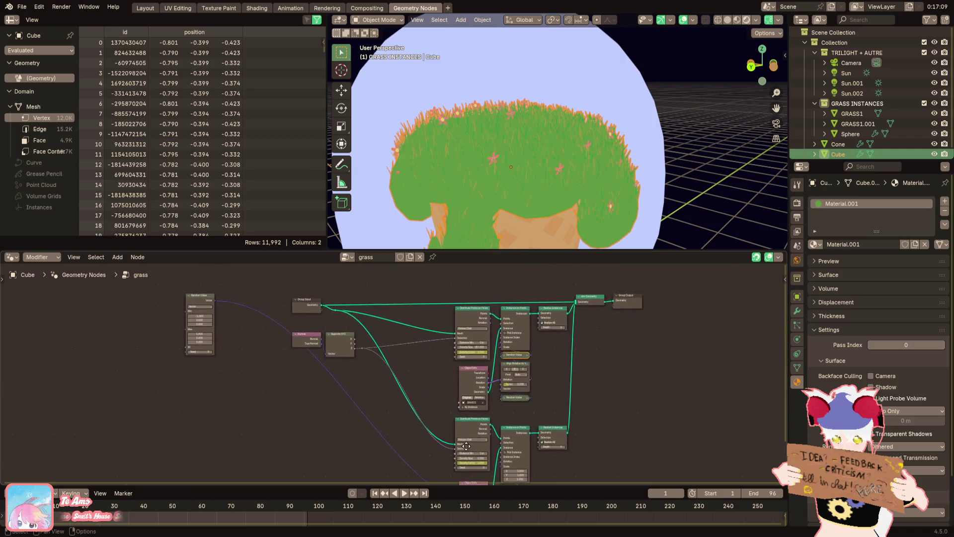
Position the Random Value node below Align Rotation to Vector
mouse_move(217, 312)
mouse_down()
mouse_move(340, 404)
mouse_move(432, 347)
mouse_up()
scroll(348, 298, up, 2)
drag(337, 298, 451, 394)
scroll(450, 392, up, 2)
scroll(411, 341, up, 1)
drag(437, 336, 437, 349)
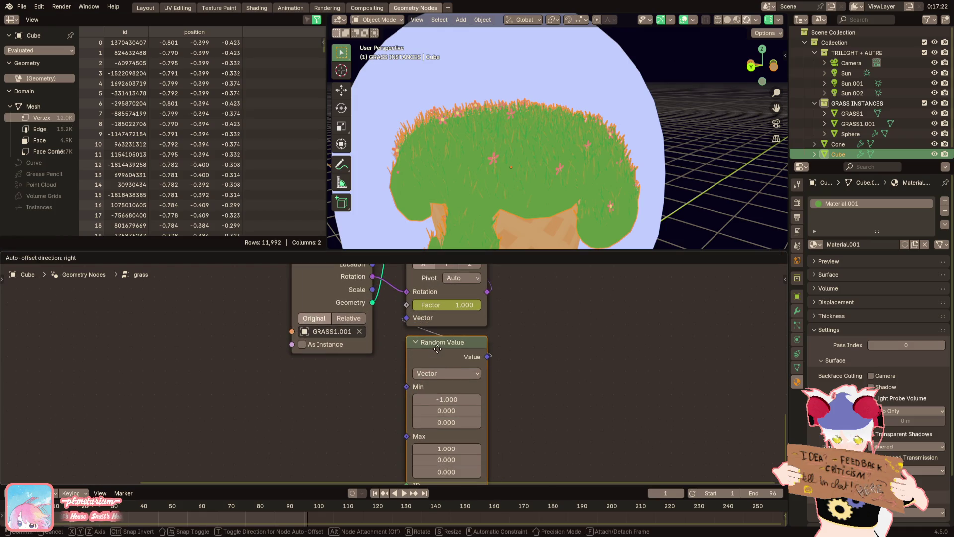
Set the random rotation range to Min X -1.000 and Max X 1.000
key(Up)
scroll(394, 372, up, 1)
drag(456, 404, 420, 404)
middle_drag(448, 358, 459, 312)
mouse_move(466, 415)
mouse_down()
mouse_move(492, 415)
mouse_move(467, 416)
mouse_up()
middle_drag(568, 179, 489, 183)
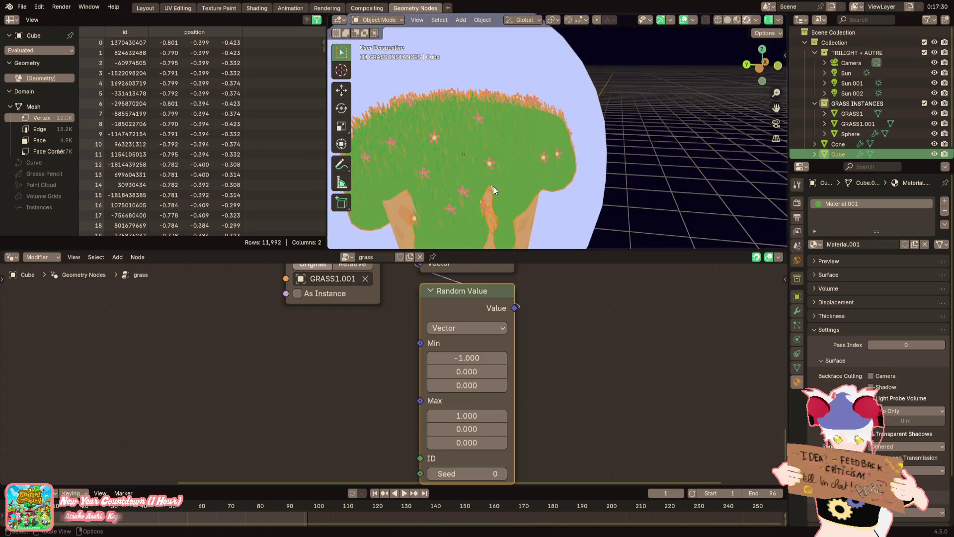
scroll(505, 384, up, 2)
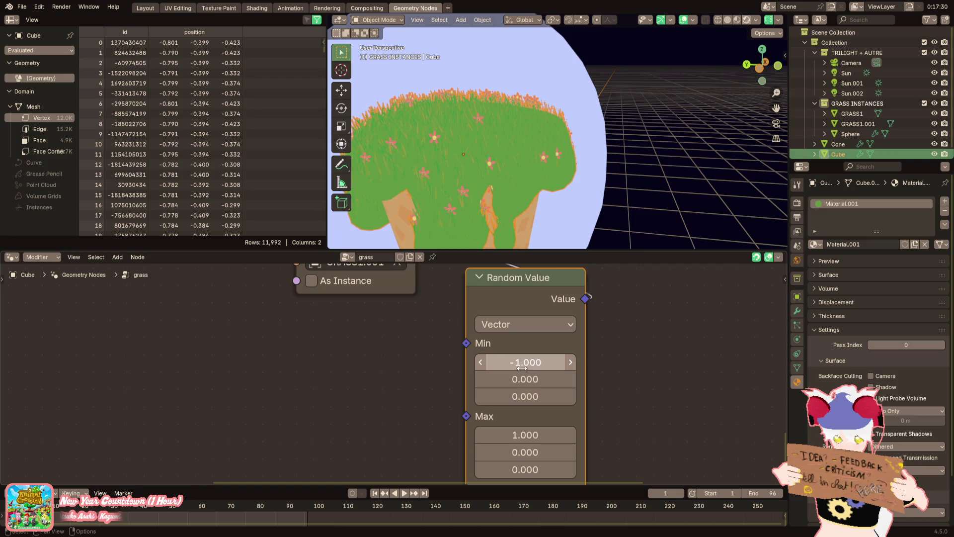
scroll(517, 399, down, 3)
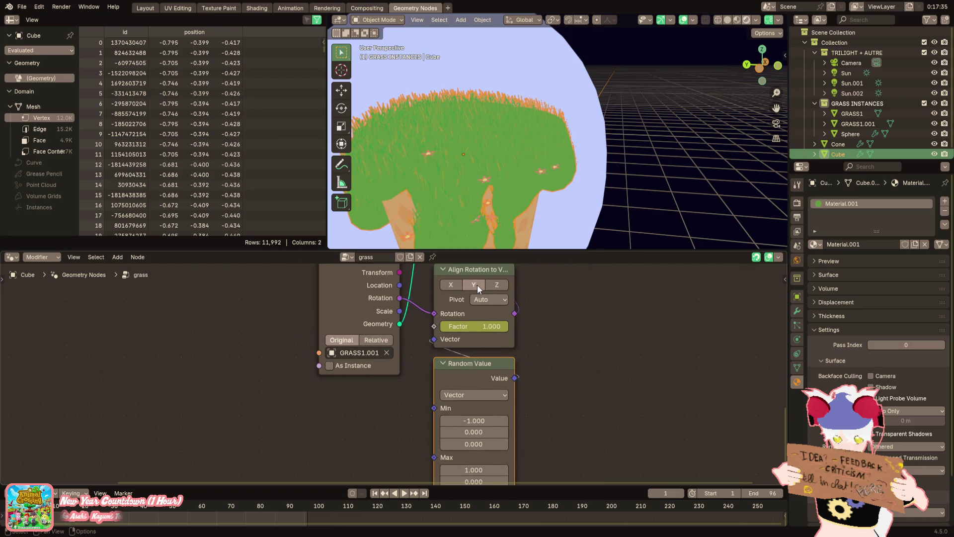
Align the grass instances to the Z axis and set the range's Y to -1 through 1
click(495, 284)
mouse_move(491, 418)
mouse_down()
mouse_move(447, 417)
mouse_move(497, 421)
mouse_up()
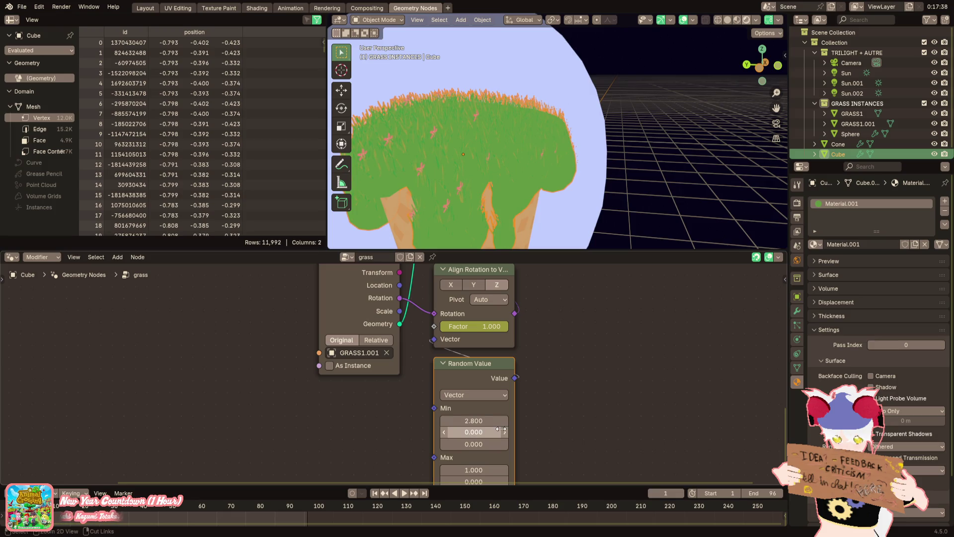
key(ctrl+z)
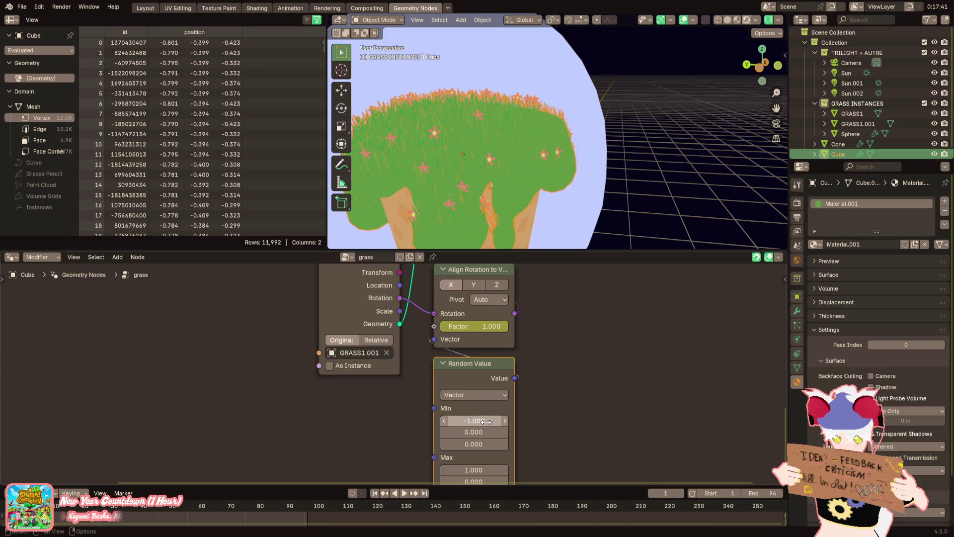
middle_drag(486, 420, 499, 378)
mouse_move(486, 389)
mouse_down()
mouse_move(517, 390)
mouse_move(472, 390)
mouse_move(506, 387)
mouse_up()
click(505, 386)
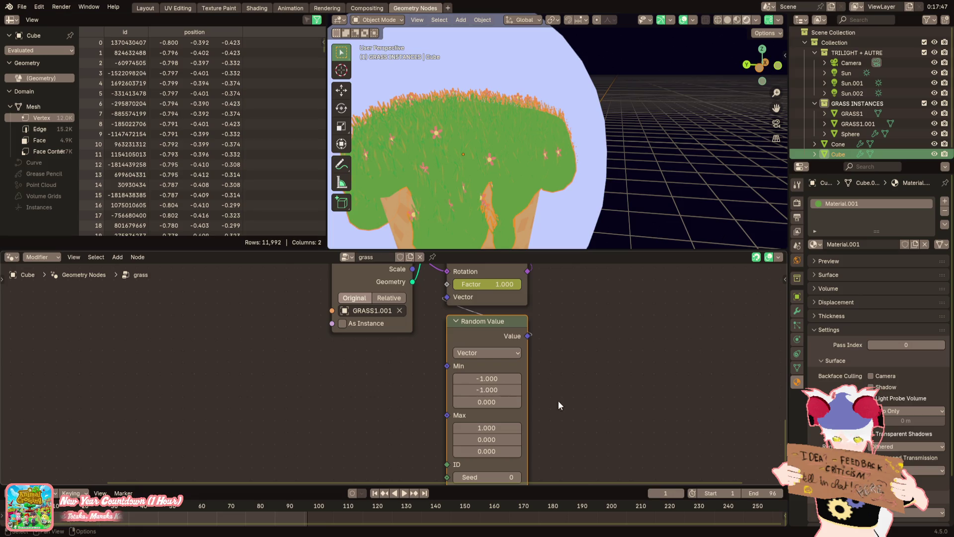
text(1)
key(Return)
Orbit the view to check the grassy top of the ice cream
scroll(495, 178, up, 5)
mouse_move(496, 178)
middle_down()
mouse_move(591, 185)
mouse_move(564, 174)
mouse_move(584, 163)
mouse_move(561, 148)
mouse_move(434, 175)
mouse_move(429, 196)
mouse_move(448, 205)
mouse_move(383, 179)
mouse_move(329, 186)
mouse_move(381, 204)
mouse_move(546, 138)
mouse_move(470, 126)
mouse_move(485, 148)
middle_up()
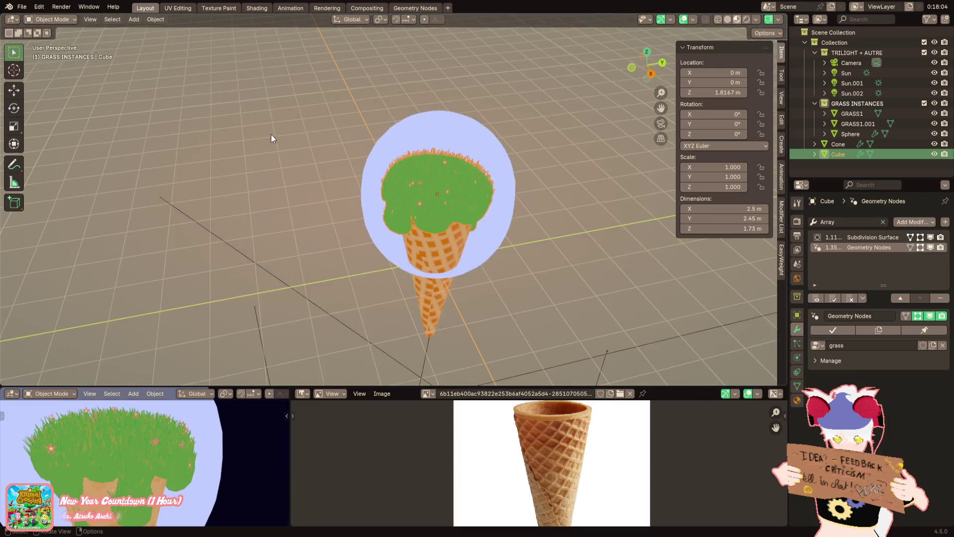
scroll(393, 234, down, 8)
mouse_move(394, 234)
middle_down()
mouse_move(362, 255)
mouse_move(336, 169)
middle_up()
Select the GRASS1.001 flower and, in Edit Mode, delete its green stem
click(338, 175)
click(338, 176)
key(KP_Decimal)
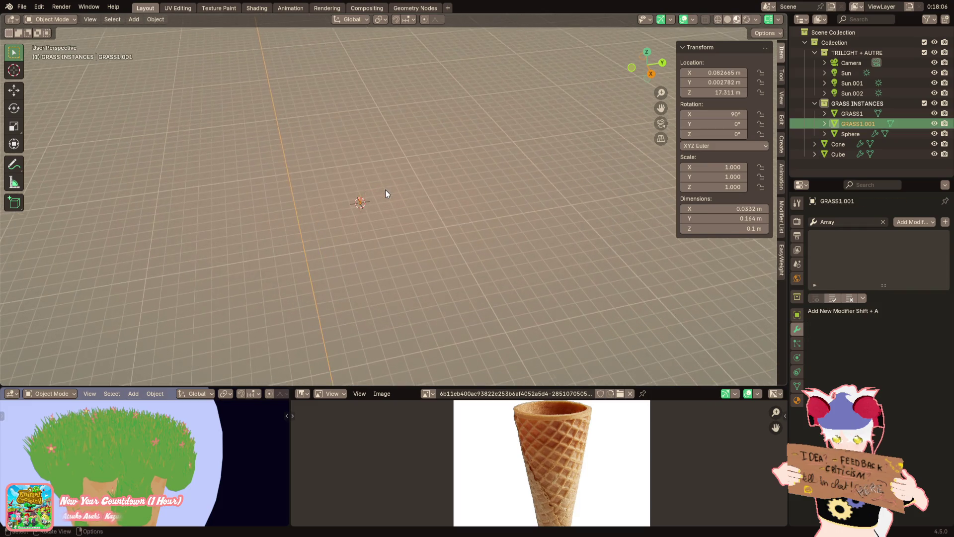
key(Tab)
mouse_move(411, 196)
middle_down()
mouse_move(596, 192)
mouse_move(527, 135)
mouse_move(475, 233)
mouse_move(398, 197)
mouse_move(445, 209)
middle_up()
click(493, 205)
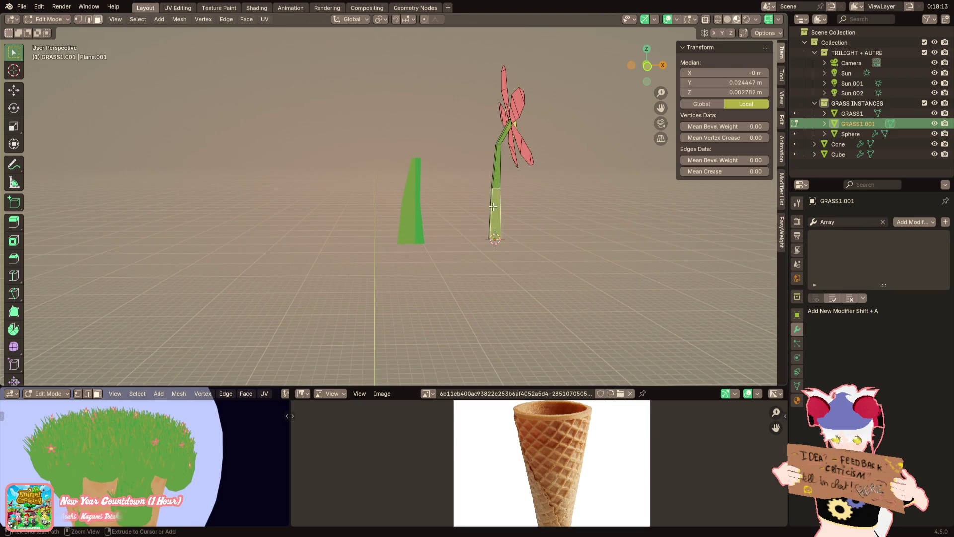
key(ctrl+l)
key(x)
click(477, 190)
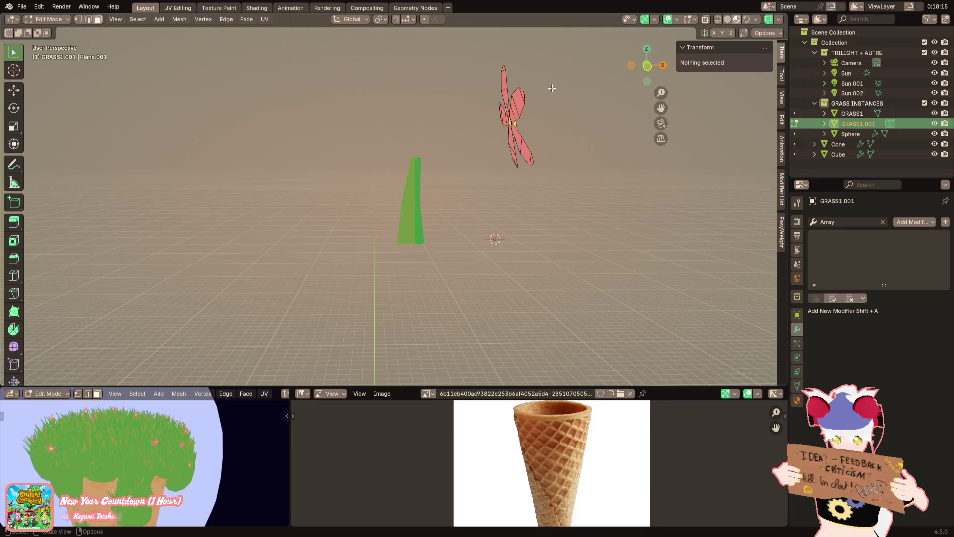
Rotate the flower head flat, lower it along Z, and give it a slight tilt
key(a)
key(ctrl+l)
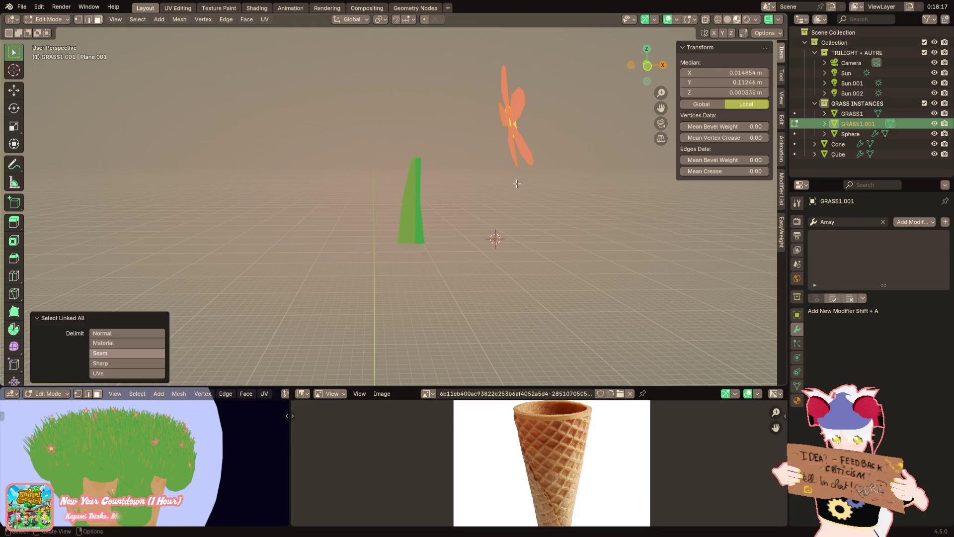
key(r)
click(528, 75)
key(g)
key(z)
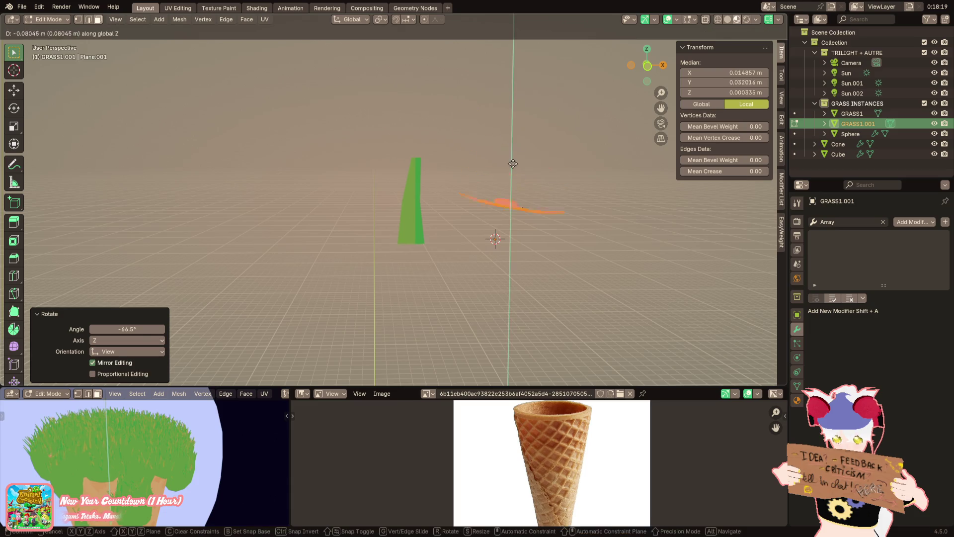
click(521, 194)
middle_drag(521, 194, 539, 190)
key(r)
key(x)
key(y)
click(521, 181)
Nudge the flower along Y, then select the Cube in the Geometry Nodes workspace
key(g)
key(y)
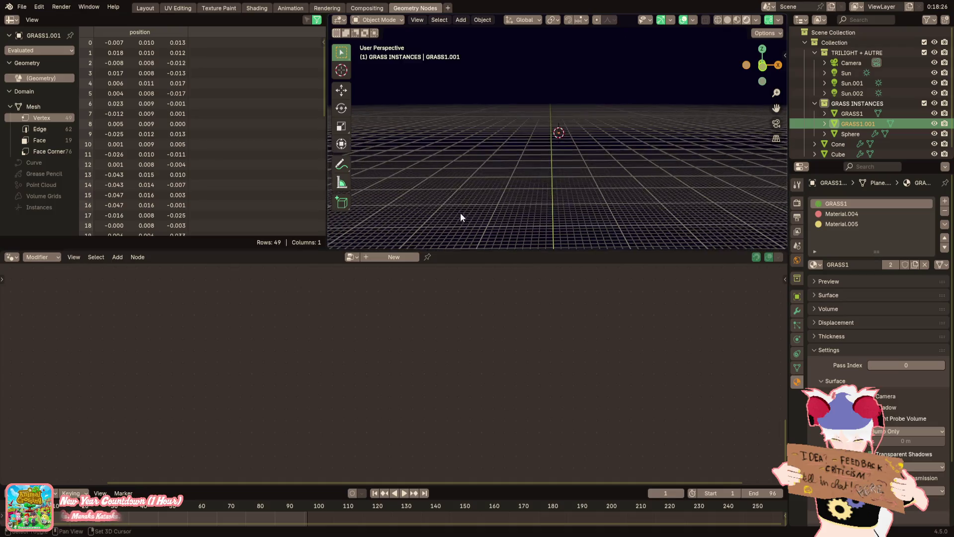
mouse_move(446, 171)
middle_down()
mouse_move(578, 80)
mouse_move(545, 136)
middle_up()
scroll(543, 149, up, 6)
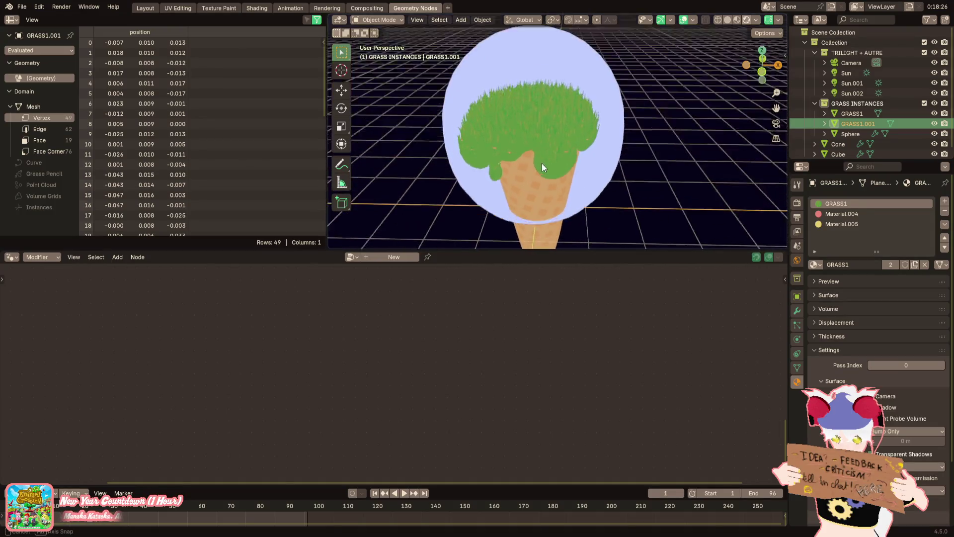
click(552, 146)
Zero the Random Value node's minimum and maximum X and Y values
middle_drag(555, 364, 517, 406)
middle_drag(460, 366, 446, 364)
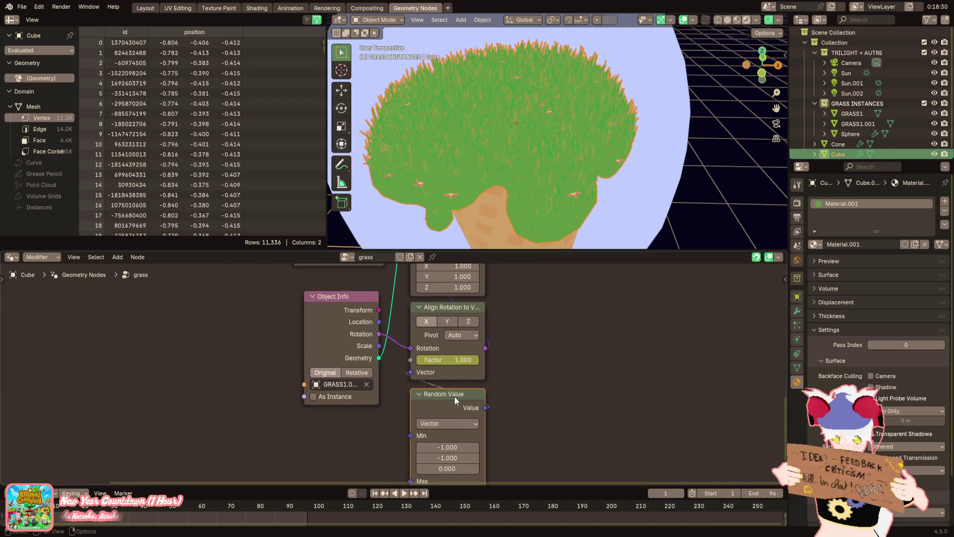
scroll(449, 447, up, 1)
click(449, 425)
key(Return)
key(BackSpace)
middle_drag(450, 437, 455, 346)
key(BackSpace)
key(BackSpace)
Delete the Random Value node so flowers align to a fixed 0, 0, 1 vector
scroll(469, 215, up, 5)
mouse_move(469, 215)
middle_down()
mouse_move(466, 172)
mouse_move(475, 172)
middle_up()
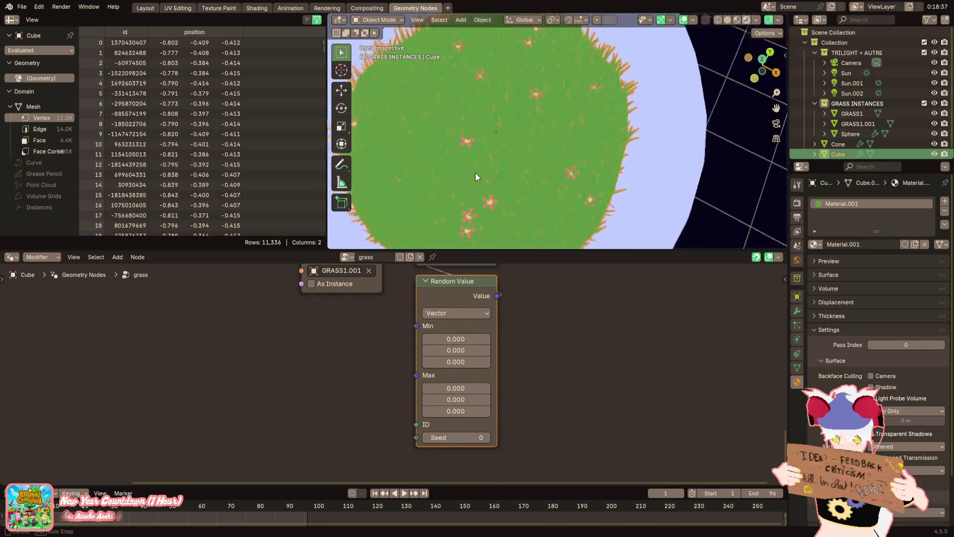
scroll(475, 171, down, 5)
middle_drag(406, 115, 390, 130)
scroll(447, 347, down, 1)
middle_drag(462, 324, 463, 423)
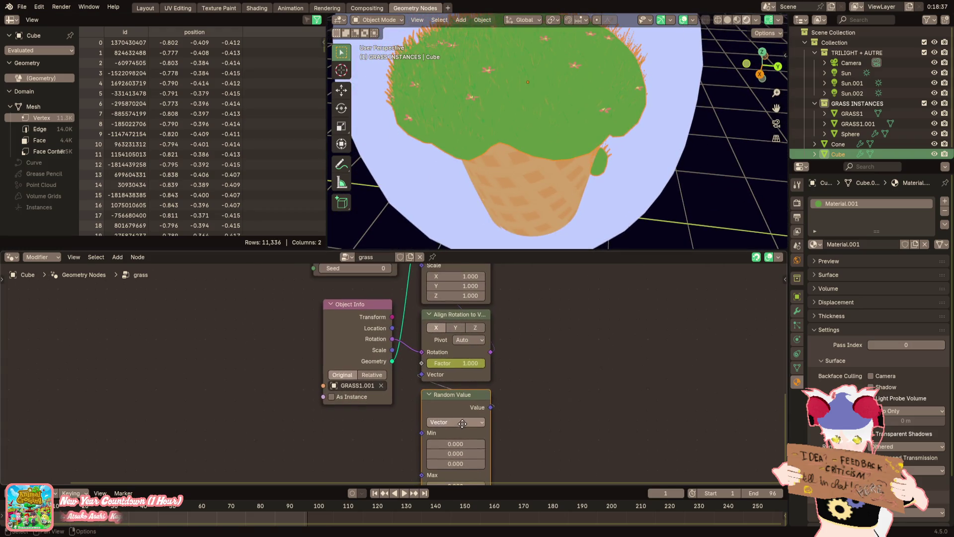
key(x)
middle_drag(447, 343, 453, 404)
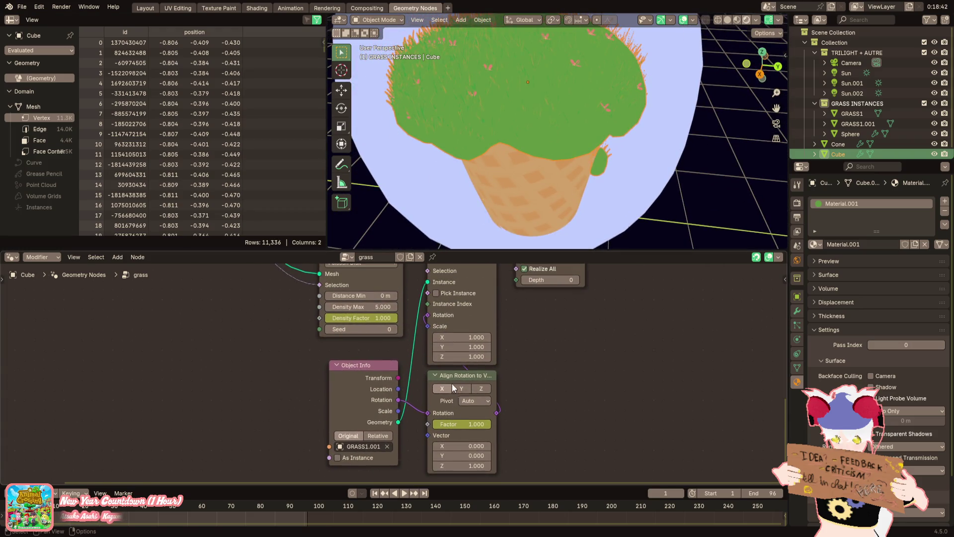
scroll(356, 360, down, 3)
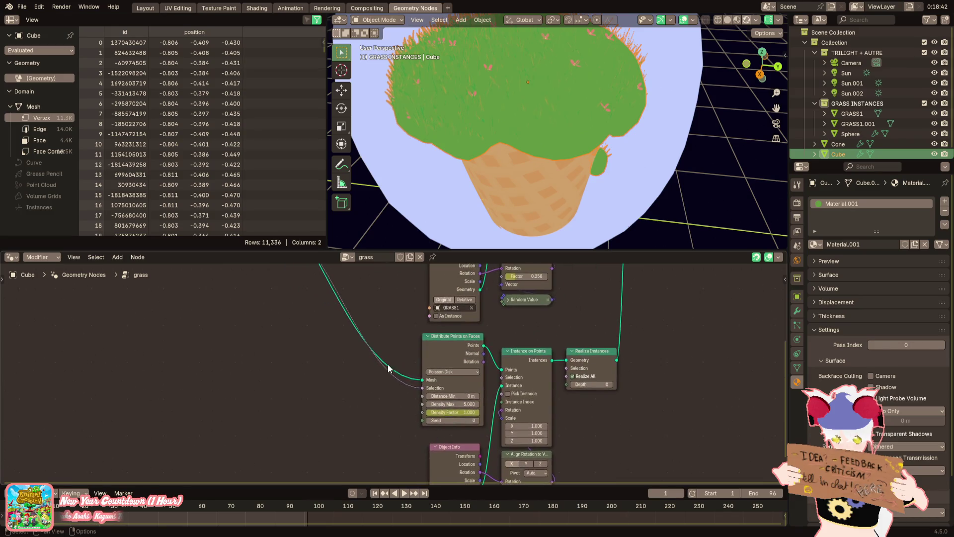
middle_drag(243, 367, 303, 347)
Move the Normal node below Object Info and link it to Align Rotation's Vector
click(239, 305)
mouse_move(240, 312)
mouse_down()
mouse_move(312, 469)
mouse_move(309, 443)
mouse_up()
mouse_move(256, 306)
mouse_down()
mouse_move(237, 321)
mouse_move(237, 283)
mouse_move(273, 279)
mouse_move(272, 306)
mouse_up()
mouse_move(334, 431)
middle_down()
mouse_move(330, 348)
mouse_move(390, 385)
mouse_move(348, 300)
middle_up()
scroll(386, 371, up, 3)
mouse_move(282, 295)
mouse_down()
mouse_move(408, 442)
mouse_move(512, 448)
mouse_up()
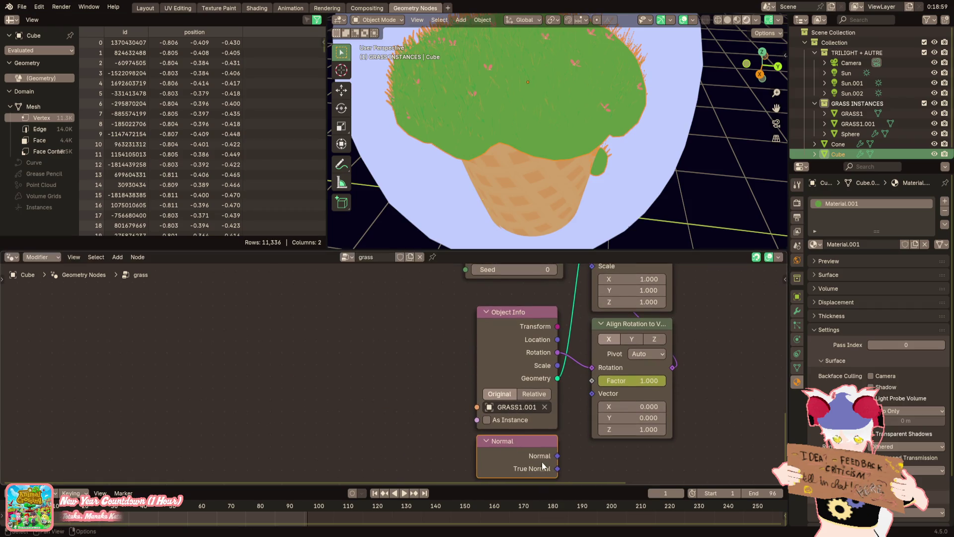
drag(586, 399, 591, 395)
Enable As Instance for GRASS1.001 and set the Realize Instances depth to 0
mouse_move(576, 185)
middle_down()
mouse_move(550, 205)
mouse_move(486, 180)
middle_up()
mouse_move(597, 136)
middle_down()
mouse_move(580, 199)
mouse_move(680, 183)
mouse_move(660, 198)
middle_up()
scroll(581, 348, up, 2)
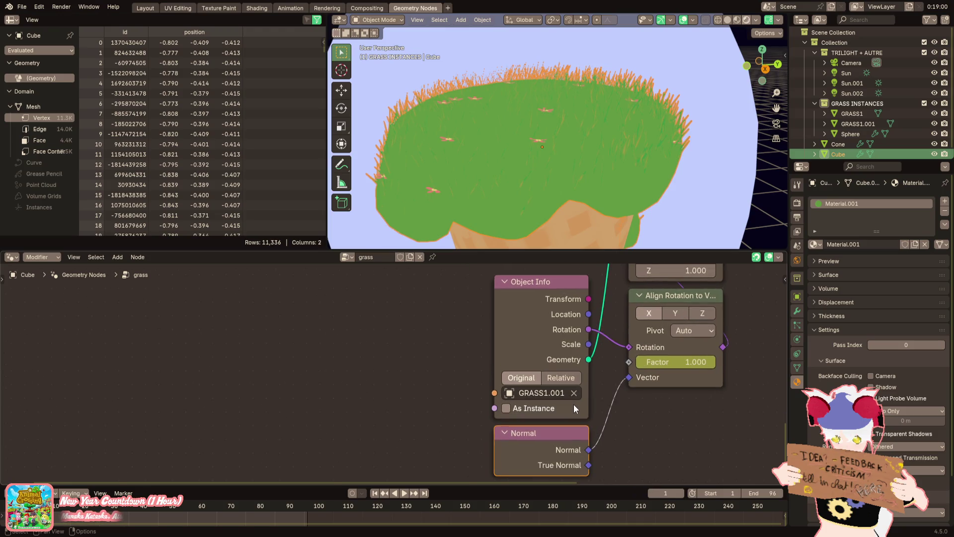
click(569, 408)
scroll(563, 409, down, 2)
shift+scroll(601, 396, up, 6)
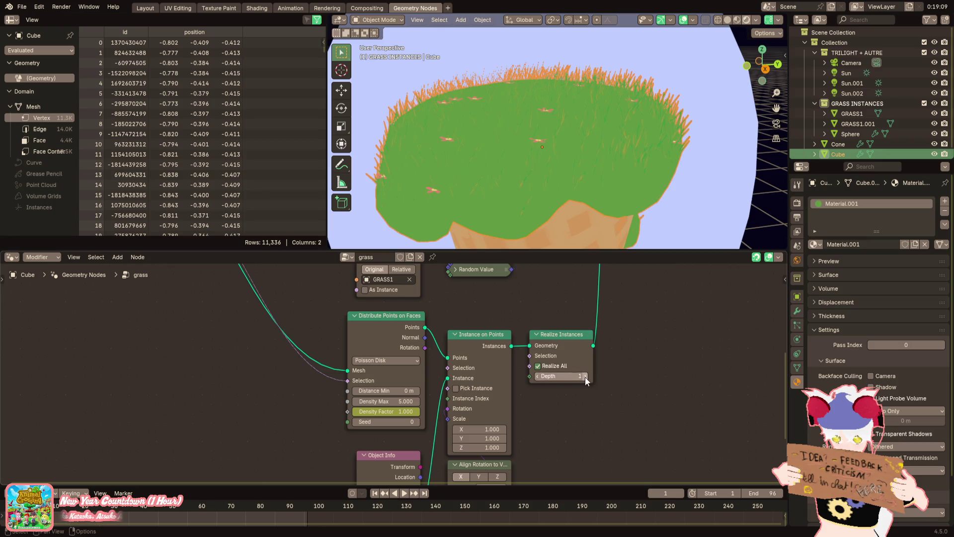
drag(561, 376, 536, 370)
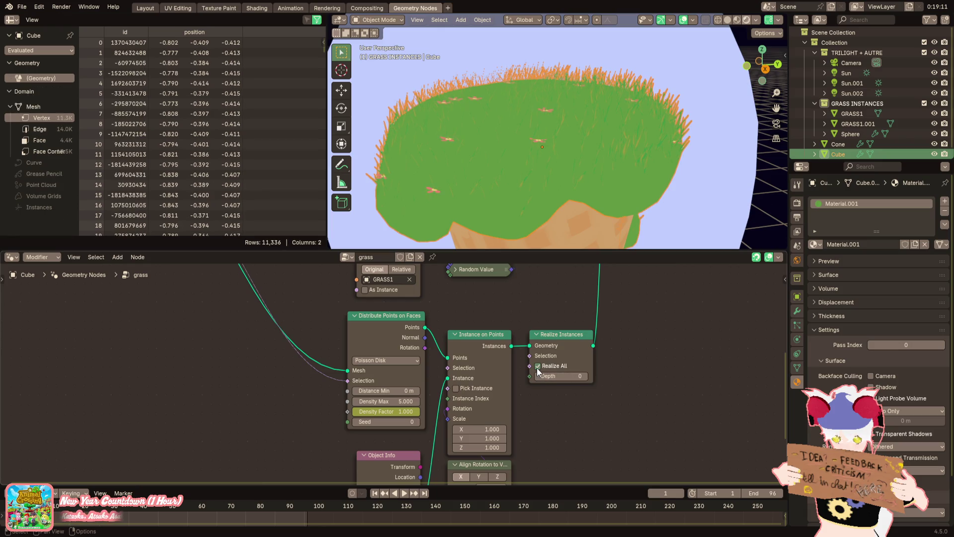
shift+scroll(547, 433, down, 3)
scroll(557, 428, up, 2)
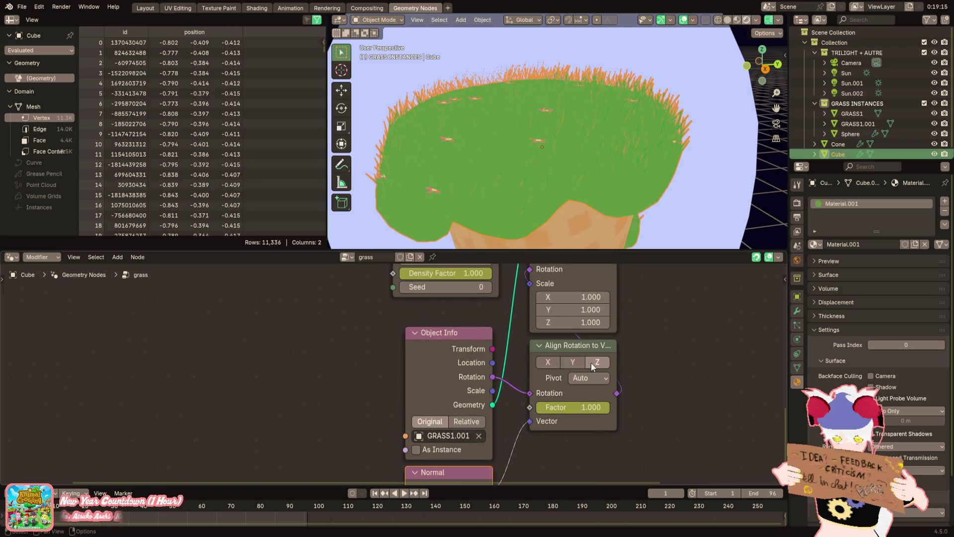
Try pivot axis X and Relative transforms, then restore Auto pivot and Original transforms
click(581, 378)
click(582, 395)
click(589, 378)
click(583, 392)
middle_drag(553, 409, 565, 364)
scroll(507, 371, up, 1)
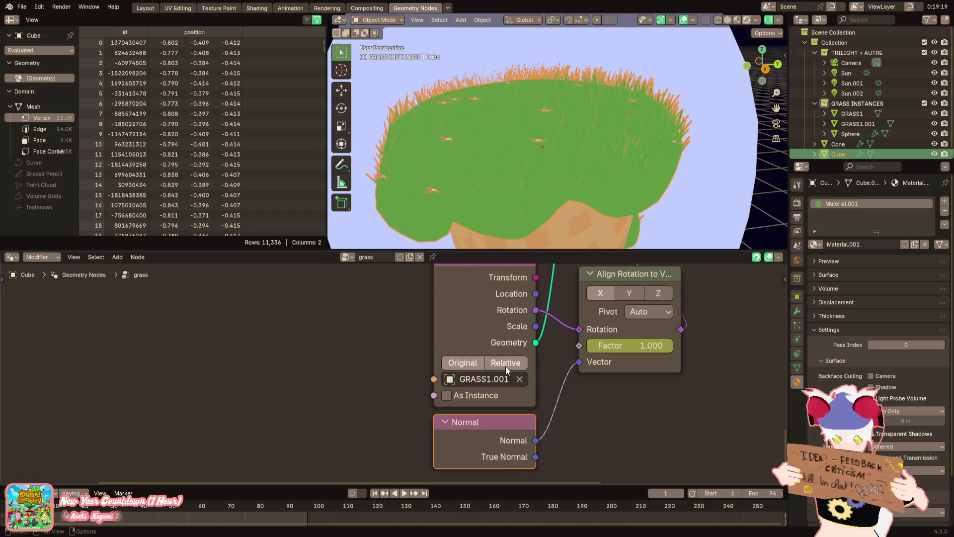
click(493, 367)
click(469, 363)
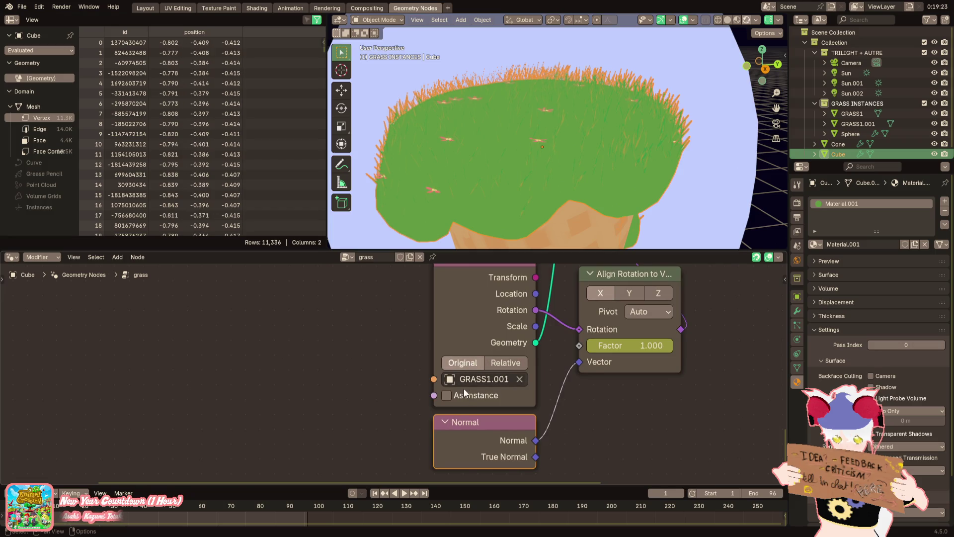
Fine-tune the Align Rotation to Vector factor
mouse_move(463, 395)
middle_down()
mouse_move(494, 368)
mouse_move(483, 383)
middle_up()
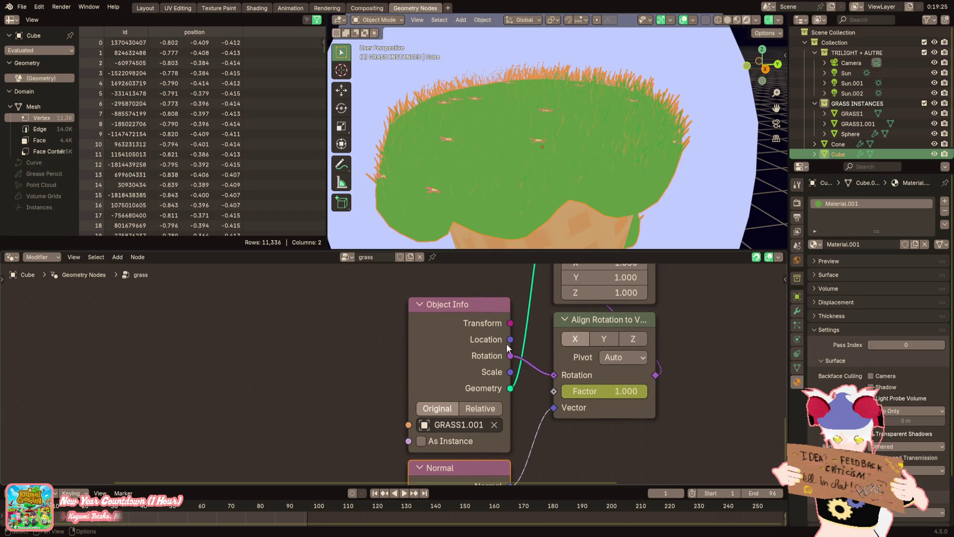
scroll(531, 364, down, 2)
mouse_move(565, 369)
middle_down()
mouse_move(567, 326)
mouse_move(523, 405)
mouse_move(540, 364)
middle_up()
drag(540, 378, 535, 378)
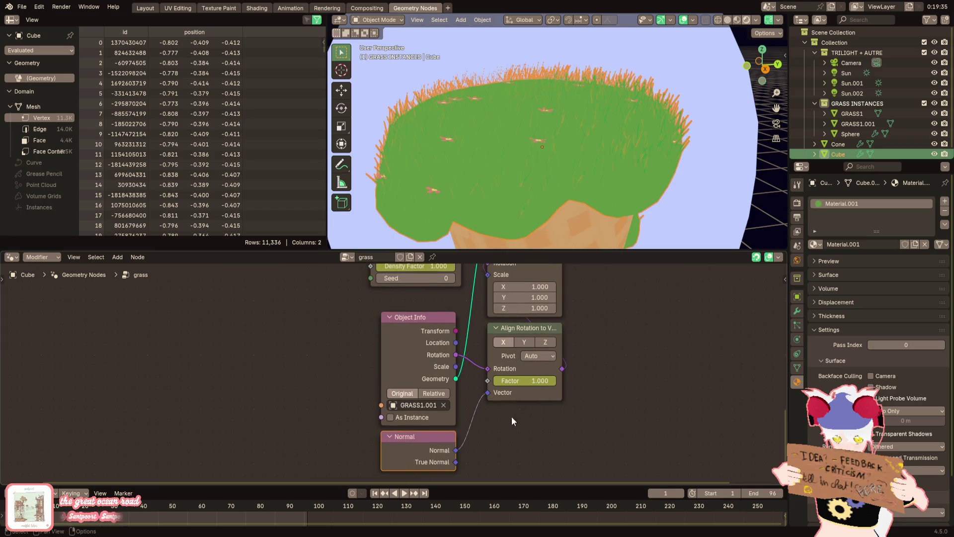
scroll(512, 421, up, 1)
mouse_move(516, 392)
middle_down()
mouse_move(491, 430)
mouse_move(515, 371)
middle_up()
scroll(490, 431, down, 3)
scroll(501, 400, up, 1)
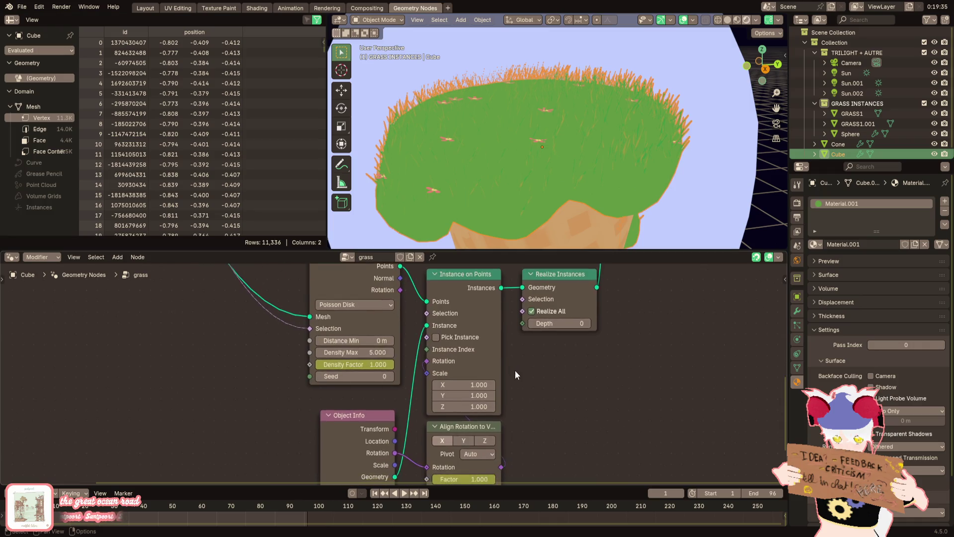
Enable Pick Instance and lower the rotation alignment factor to 0.700
key(Up)
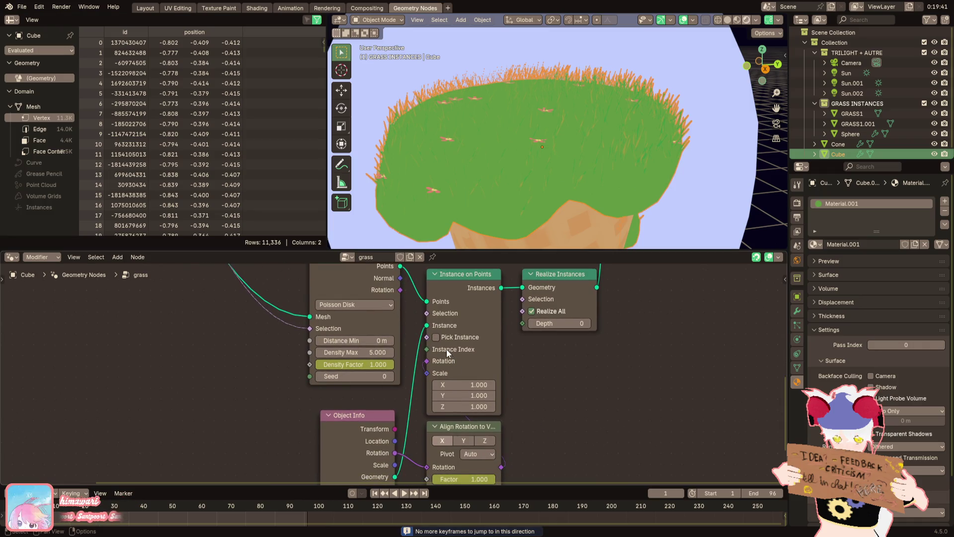
click(436, 337)
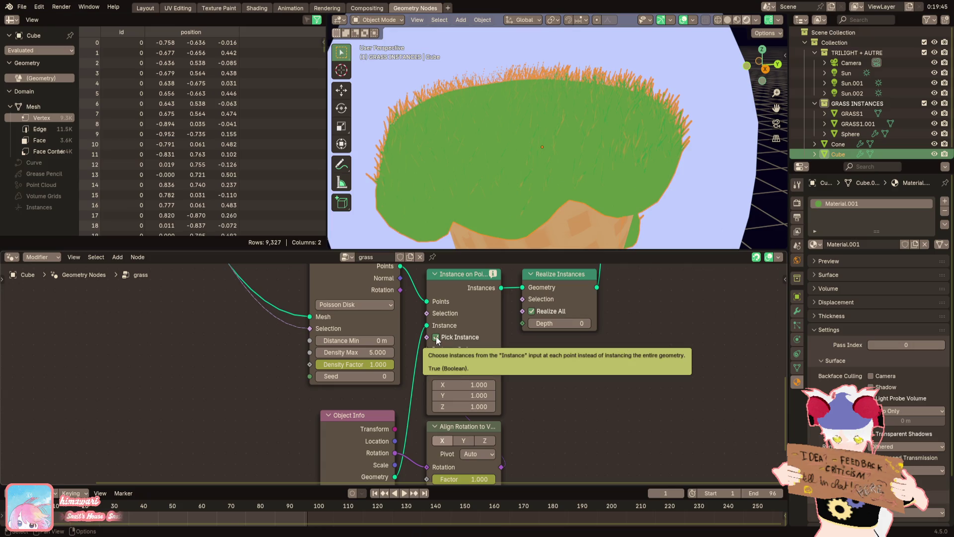
middle_drag(436, 336, 456, 273)
drag(497, 416, 477, 416)
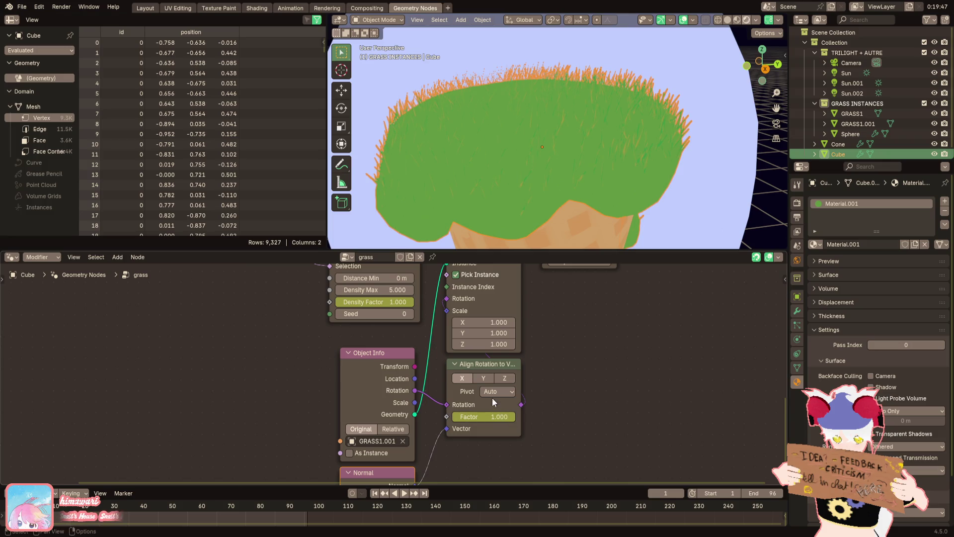
shift+scroll(514, 412, up, 5)
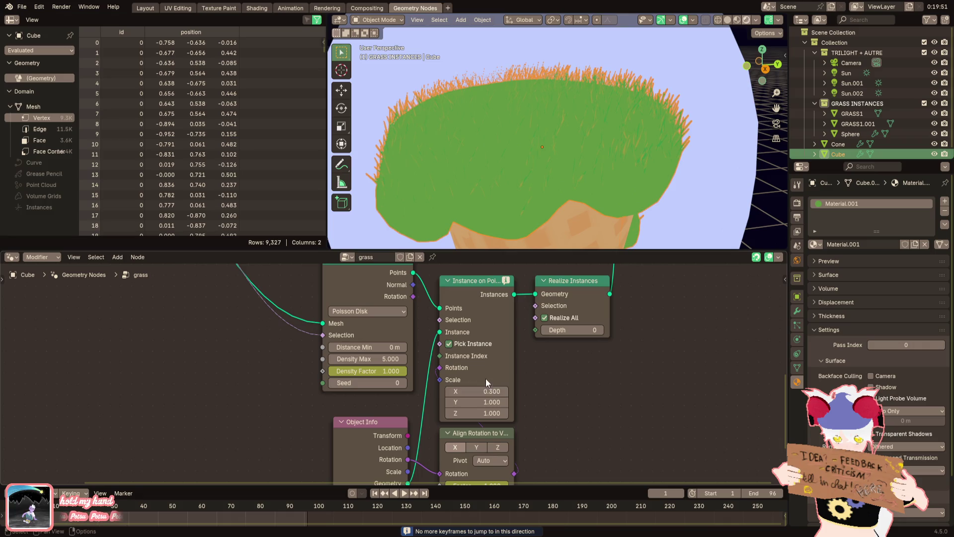
Undo the stray link and uncheck Pick Instance so the grass realizes fully
mouse_move(506, 282)
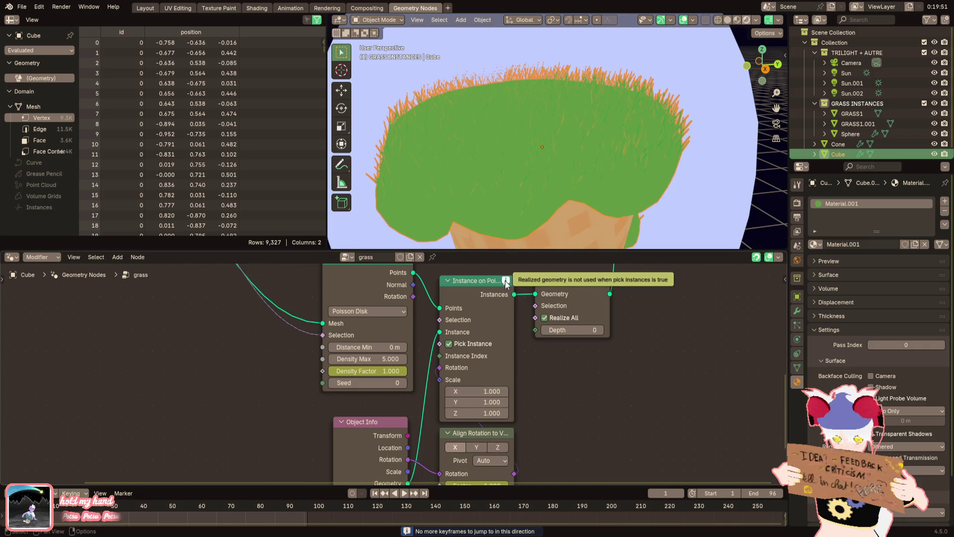
mouse_move(514, 293)
mouse_down()
mouse_move(576, 232)
mouse_move(543, 343)
mouse_up()
key(ctrl+z)
key(ctrl+z)
key(ctrl+z)
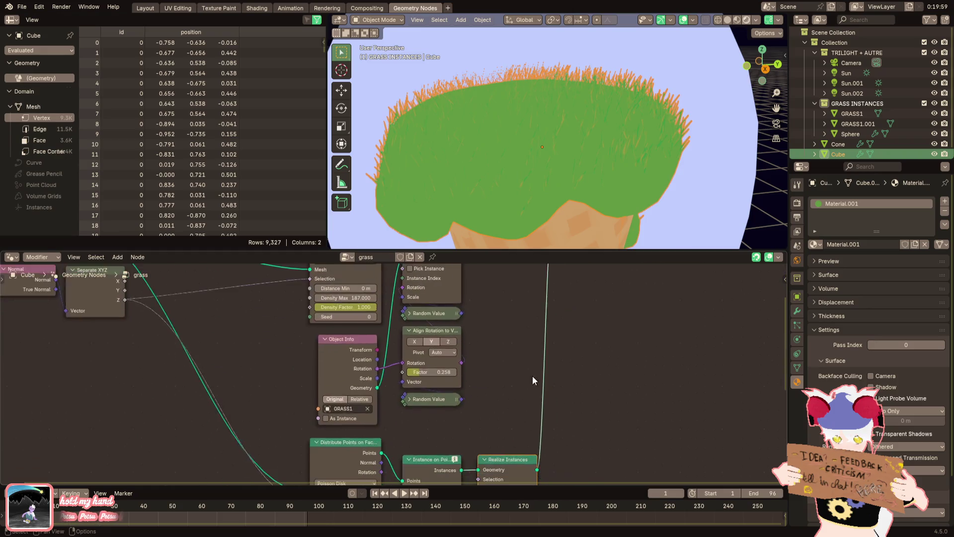
click(463, 378)
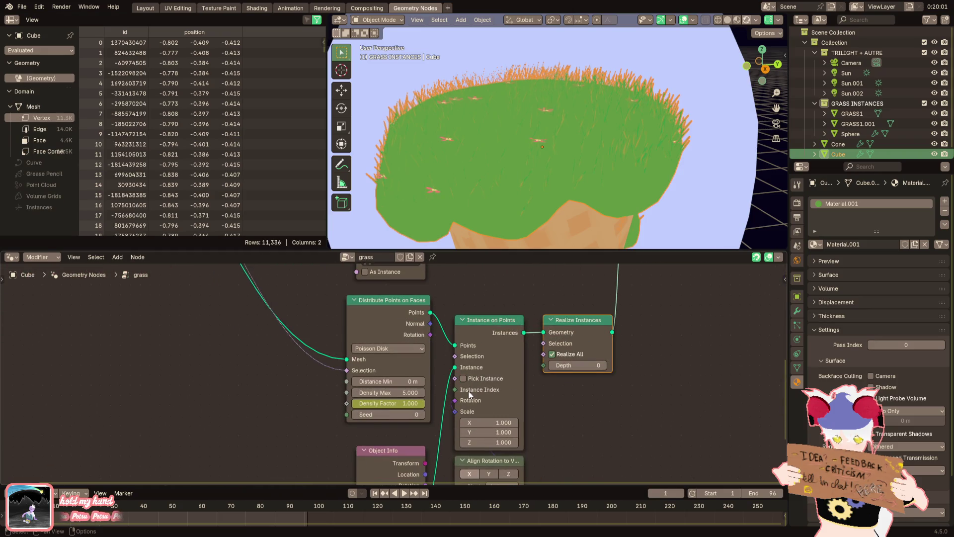
scroll(510, 182, up, 5)
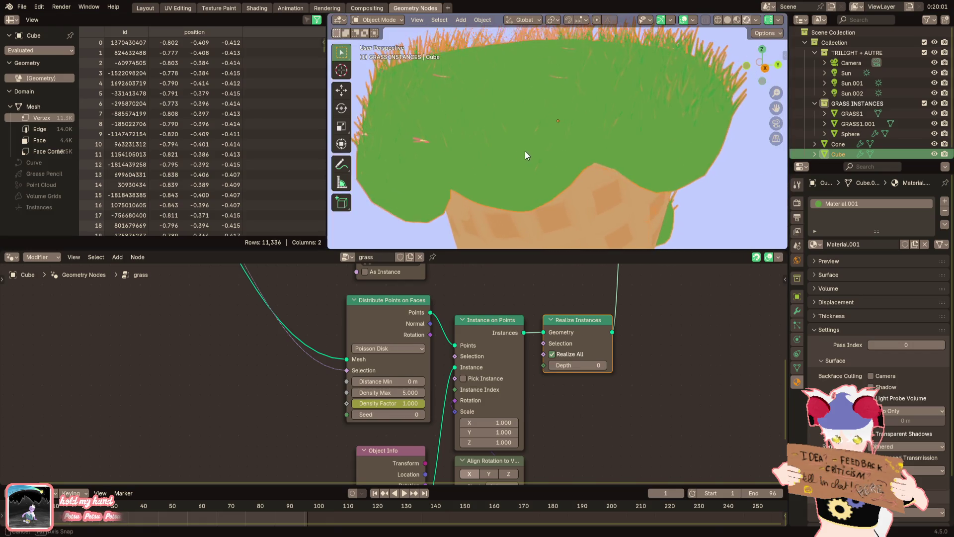
scroll(492, 425, up, 3)
middle_drag(455, 397, 507, 243)
scroll(503, 201, down, 8)
mouse_move(503, 201)
middle_down()
mouse_move(444, 167)
mouse_move(438, 192)
middle_up()
click(439, 196)
scroll(452, 194, up, 3)
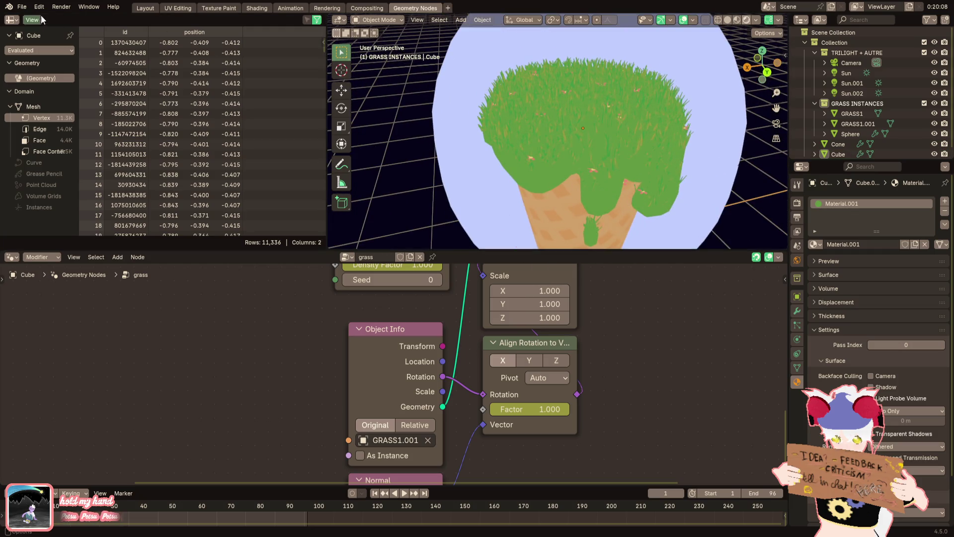
Save the project as ice cream island.blend
click(22, 7)
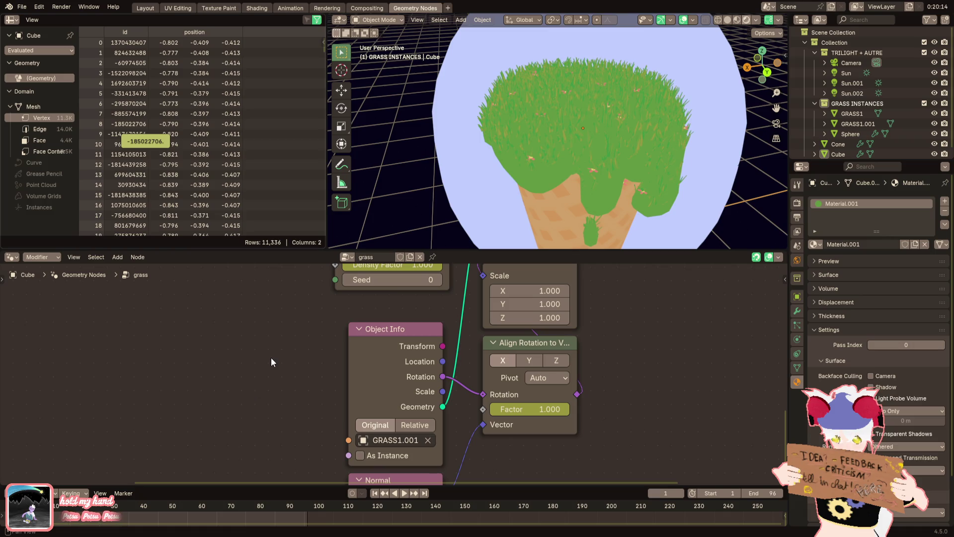
key(ctrl+s)
click(22, 7)
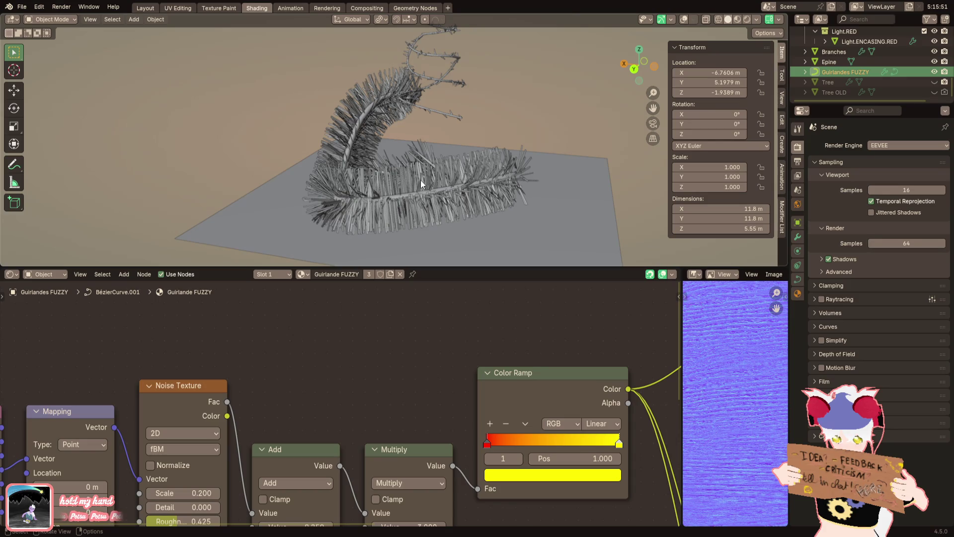
Inspect the garland's point distribution and instancing nodes in the Geometry Nodes workspace
click(404, 10)
scroll(511, 393, up, 1)
middle_drag(510, 393, 406, 413)
mouse_move(509, 401)
middle_down()
mouse_move(433, 425)
mouse_move(238, 397)
mouse_move(260, 397)
middle_up()
scroll(434, 425, up, 2)
scroll(260, 397, down, 1)
middle_drag(185, 420, 302, 426)
scroll(258, 395, down, 1)
mouse_move(258, 395)
middle_down()
mouse_move(304, 464)
mouse_move(305, 372)
middle_up()
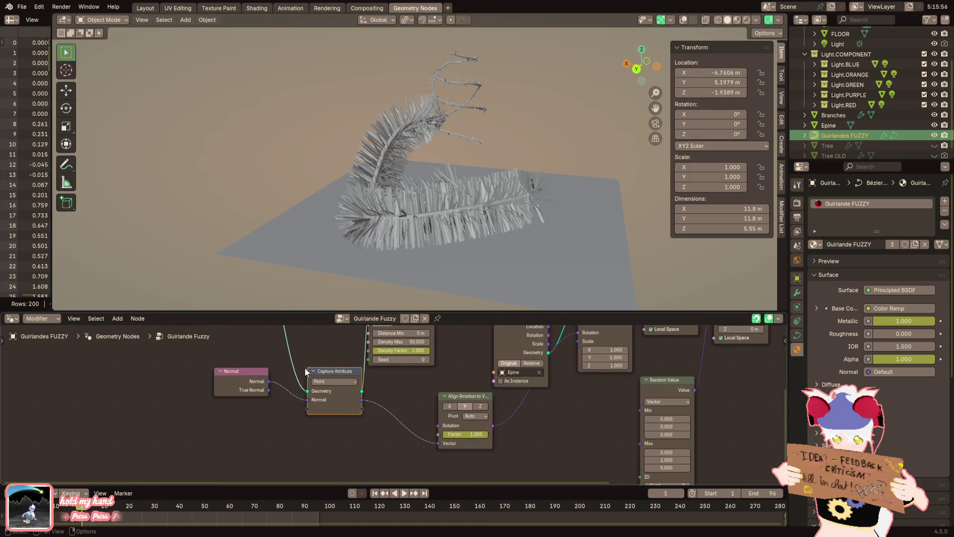
scroll(401, 439, down, 3)
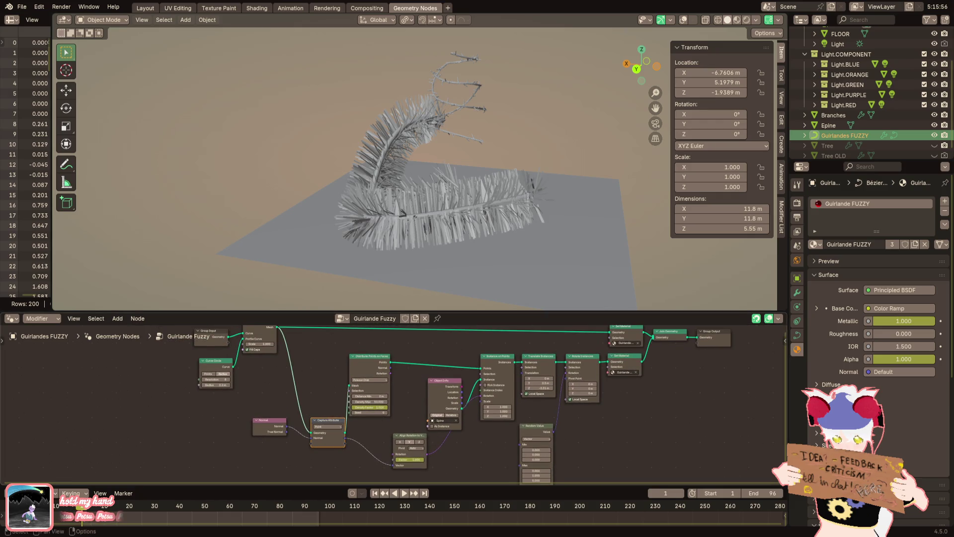
middle_drag(401, 439, 399, 447)
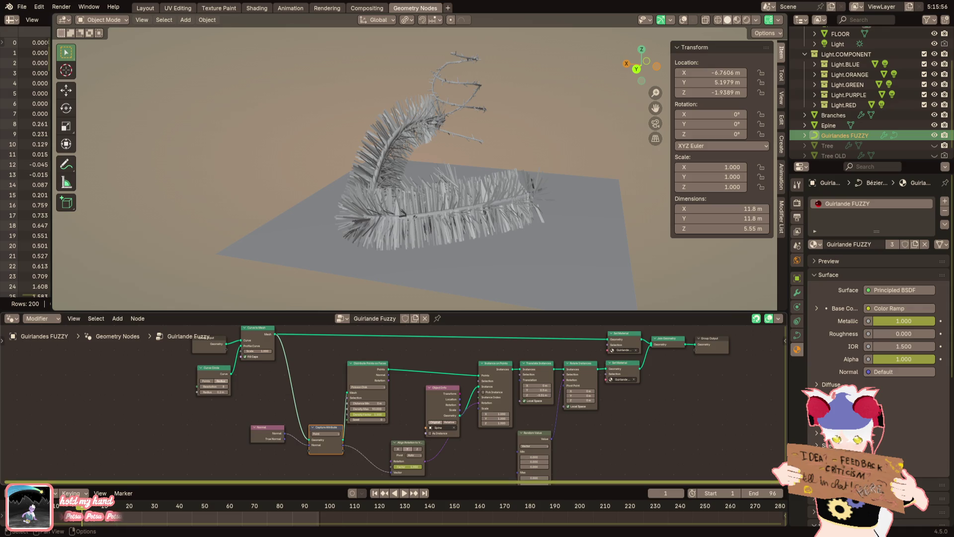
Reopen ice cream island.blend from the recent files list
click(22, 6)
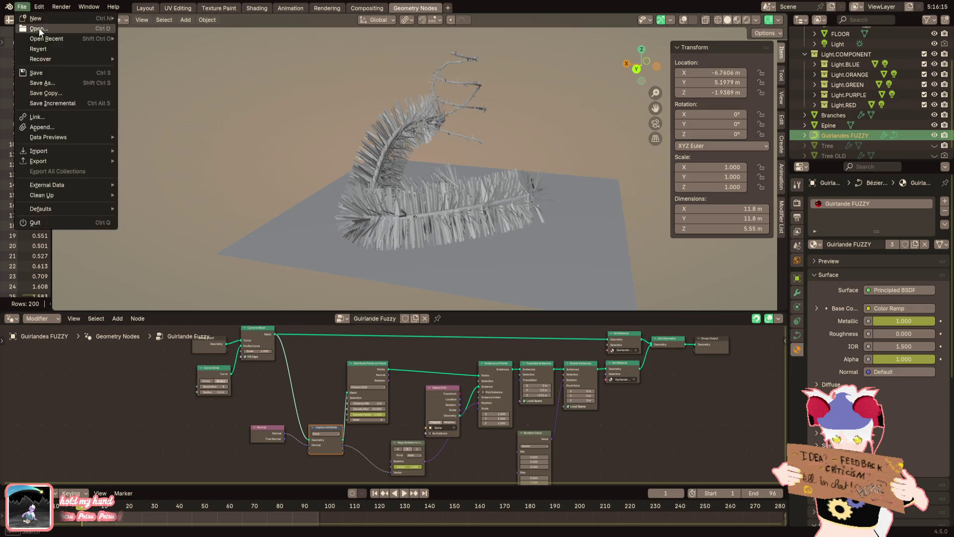
mouse_move(52, 59)
mouse_move(55, 38)
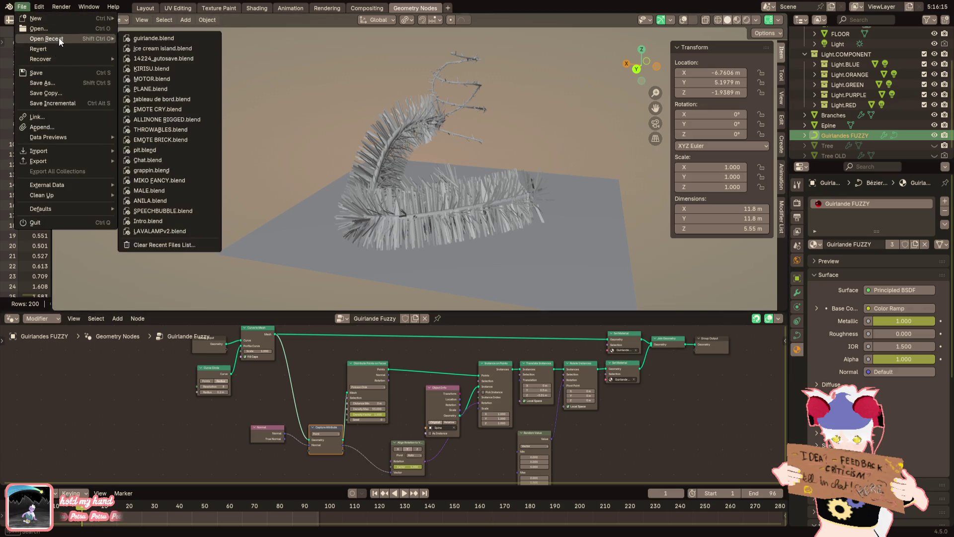
click(144, 60)
click(484, 285)
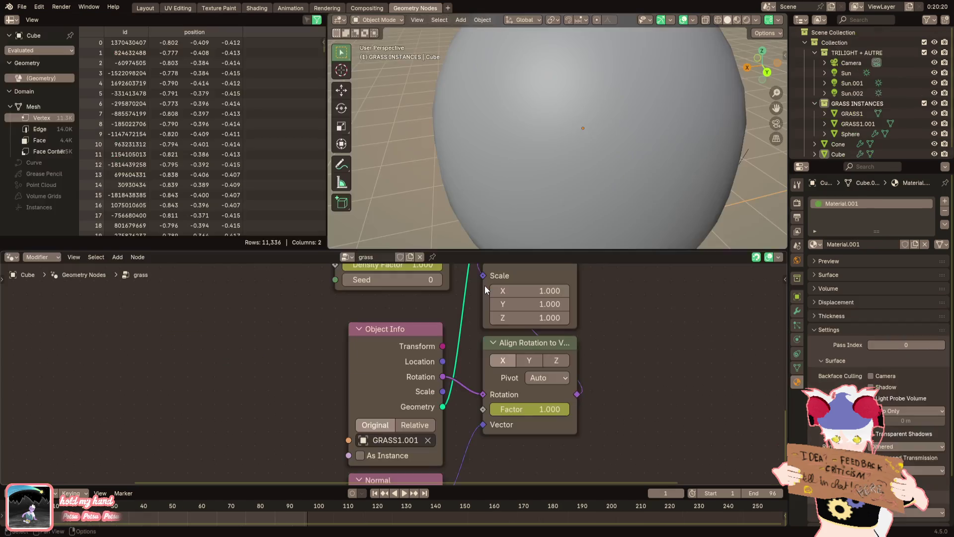
In rendered view, insert a Capture Attribute node on the grass Cube before Distribute Points
click(745, 24)
click(598, 139)
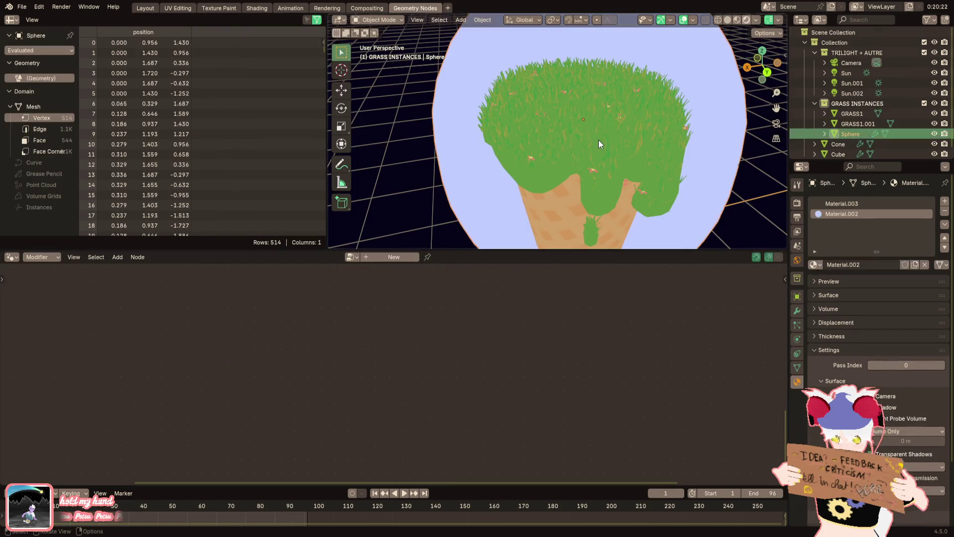
scroll(467, 389, down, 2)
scroll(467, 389, down, 3)
key(F3)
text(capture a)
key(Return)
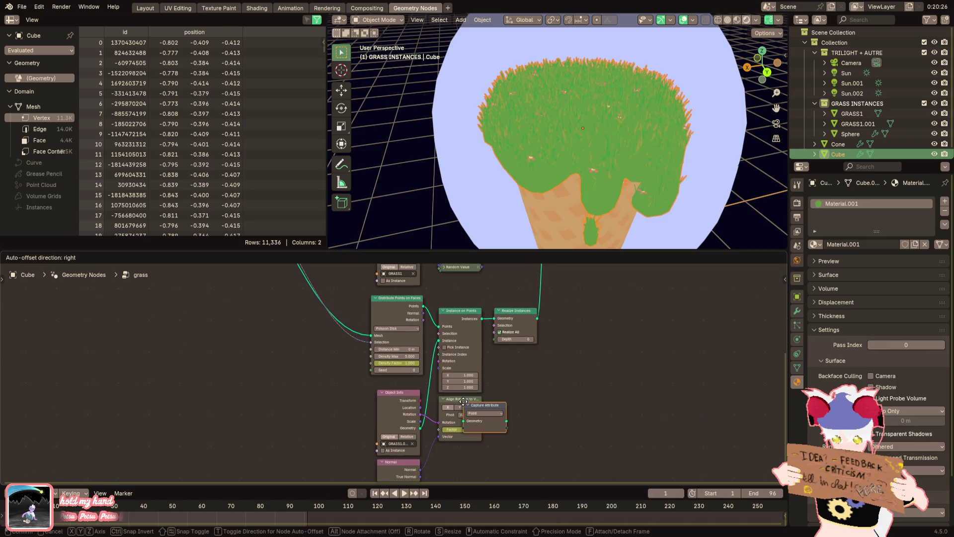
click(311, 380)
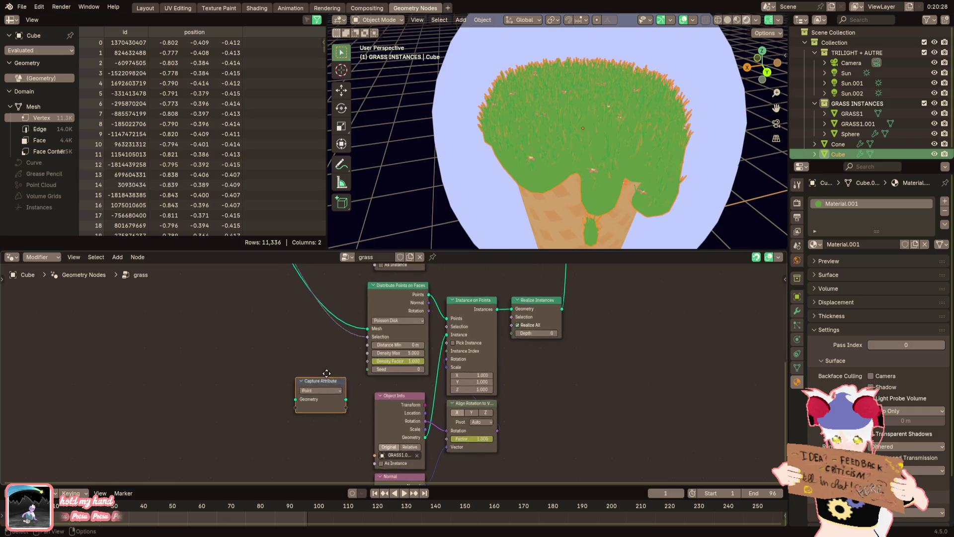
middle_drag(328, 380, 360, 437)
scroll(359, 437, up, 1)
mouse_move(356, 448)
mouse_down()
mouse_move(313, 387)
mouse_move(308, 336)
mouse_up()
Keep the Point domain, link the Normal node into Capture Attribute and connect its output onward
click(311, 344)
click(309, 347)
middle_drag(263, 332, 290, 227)
mouse_move(467, 438)
mouse_down()
mouse_move(315, 313)
mouse_move(297, 348)
mouse_move(332, 353)
mouse_move(292, 342)
mouse_up()
mouse_move(382, 332)
mouse_down()
mouse_move(392, 371)
mouse_move(383, 379)
mouse_move(444, 496)
mouse_move(525, 462)
mouse_up()
Add a Random Value node and set its data type to Vector
scroll(602, 183, up, 5)
middle_drag(602, 183, 547, 181)
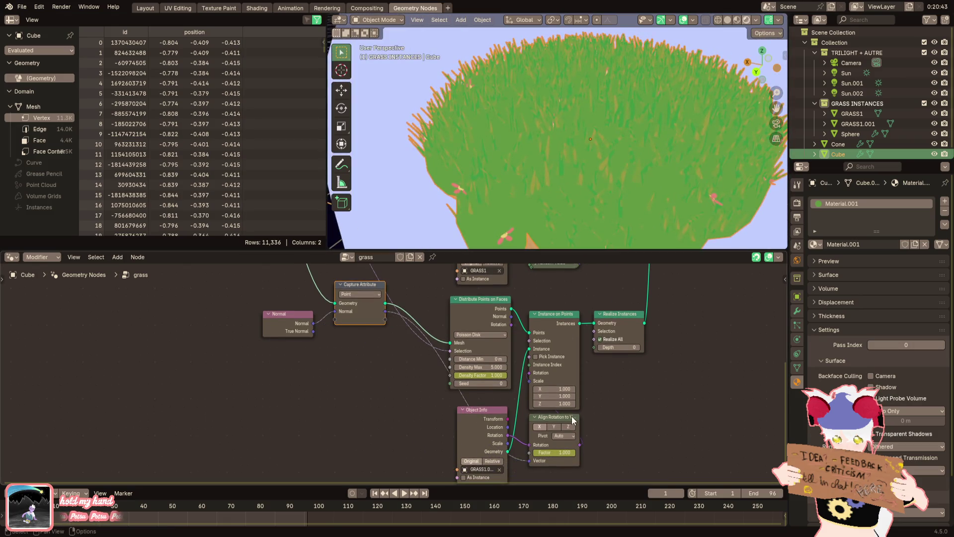
mouse_move(556, 240)
middle_down()
mouse_move(579, 156)
mouse_move(612, 166)
mouse_move(623, 191)
mouse_move(617, 216)
mouse_move(576, 206)
middle_up()
scroll(577, 207, down, 5)
mouse_move(509, 168)
middle_down()
mouse_move(481, 151)
mouse_move(548, 70)
mouse_move(547, 169)
mouse_move(535, 148)
mouse_move(638, 117)
mouse_move(589, 157)
mouse_move(588, 224)
middle_up()
scroll(587, 393, up, 2)
key(F3)
text(ra)
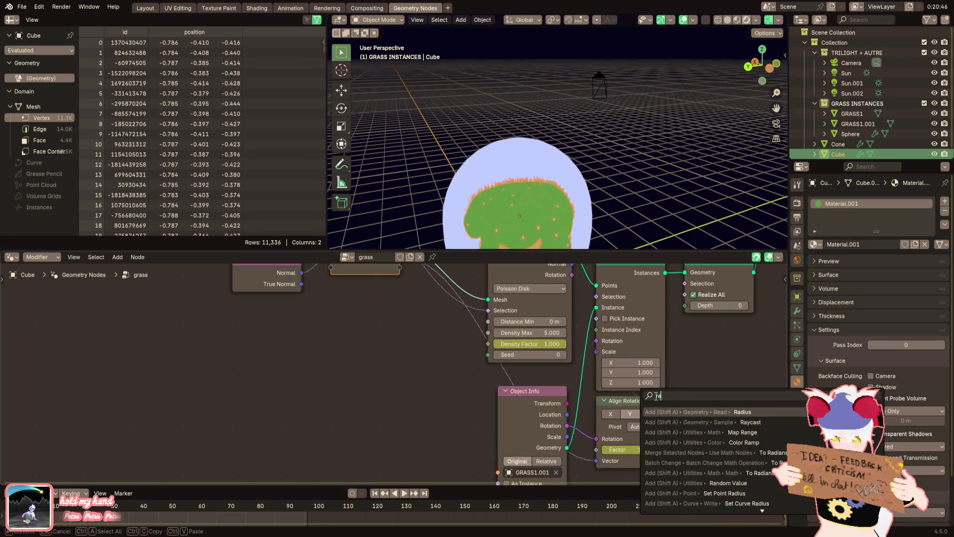
text(ndom)
key(Return)
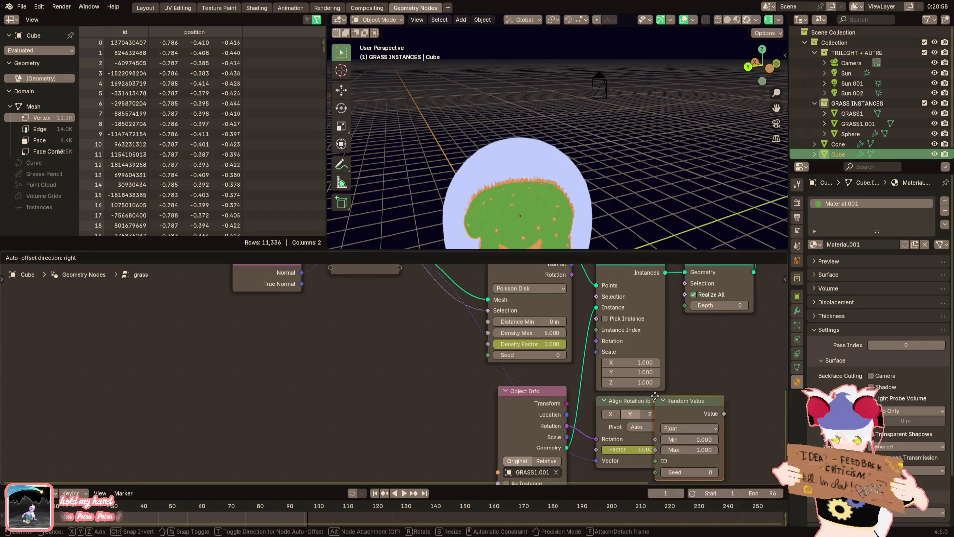
click(689, 398)
click(702, 428)
click(703, 475)
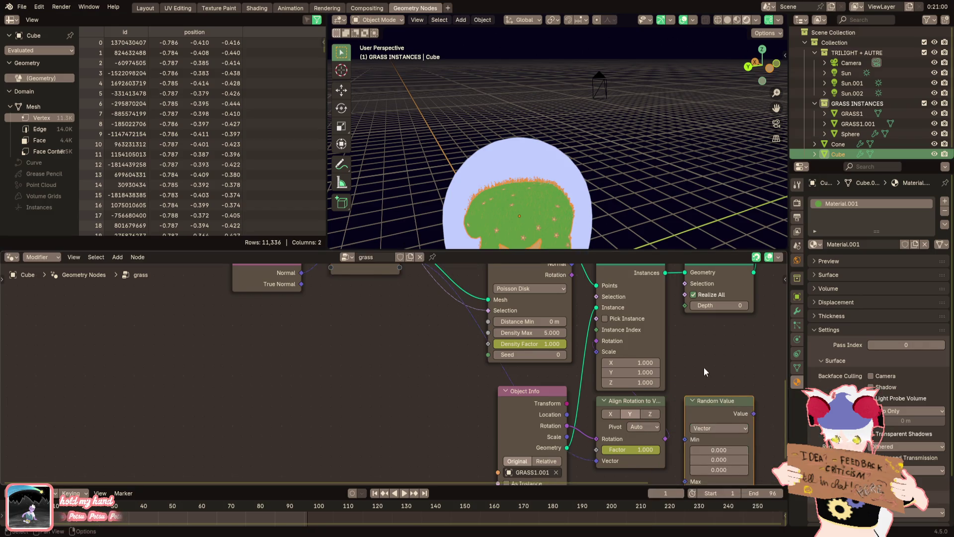
Position the Random Value node and feed its vector into the Instance on Points Scale
middle_drag(703, 367, 654, 298)
drag(672, 336, 582, 418)
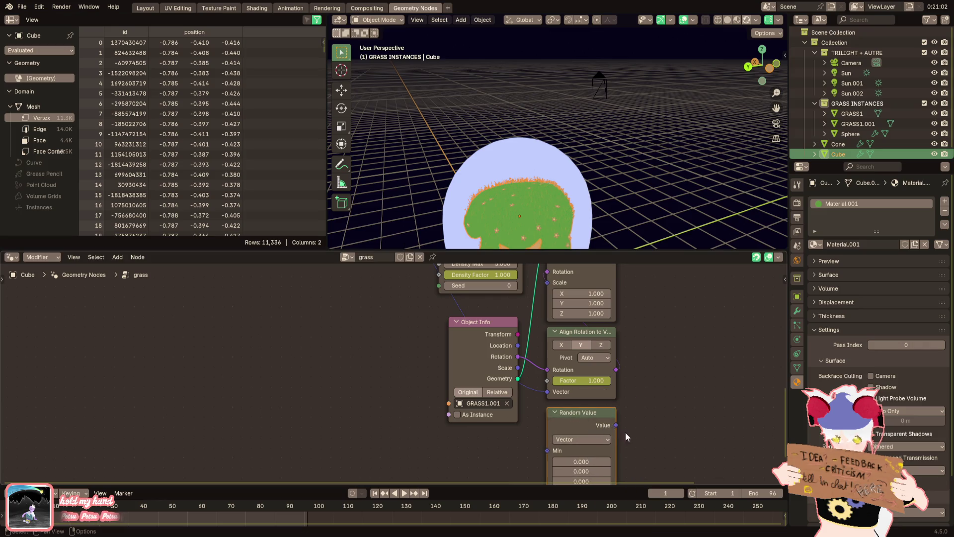
drag(543, 288, 543, 289)
middle_drag(543, 288, 494, 204)
mouse_move(537, 382)
mouse_down()
mouse_move(551, 382)
mouse_move(547, 410)
mouse_up()
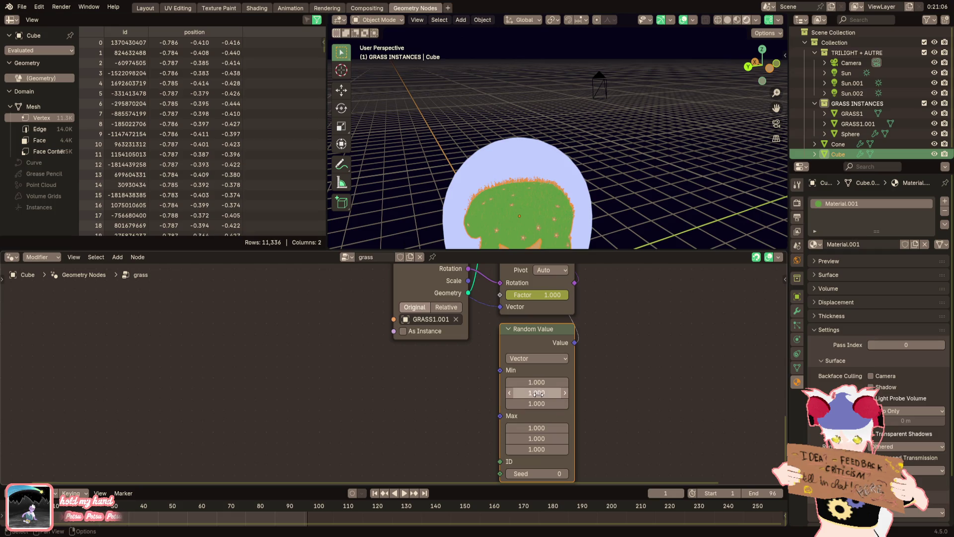
Set the random minimum to 0.8 and the maximum to 2 on all axes
click(537, 382)
key(Return)
click(551, 392)
text(0.8)
key(Return)
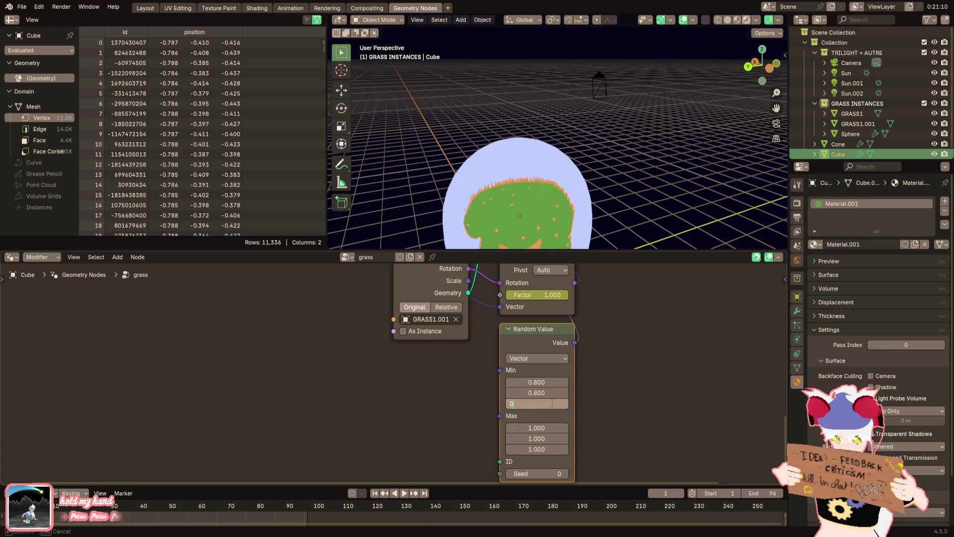
key(Tab)
text(2)
key(Tab)
text(2)
key(Tab)
text(2)
key(Return)
Lower the random maximum to 1.5 and check the grass from above
middle_drag(585, 231, 506, 152)
key(KP_Decimal)
click(533, 429)
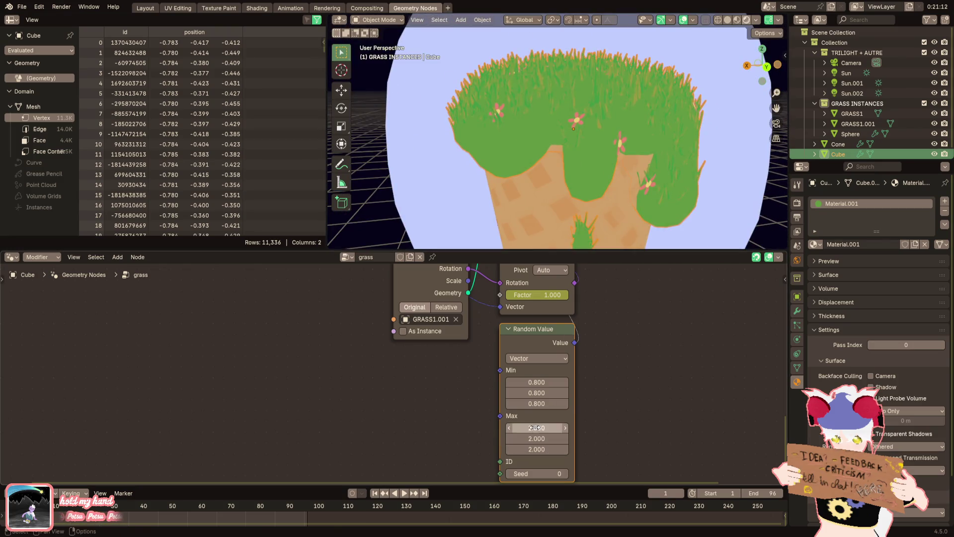
key(Tab)
text(1.5)
key(Tab)
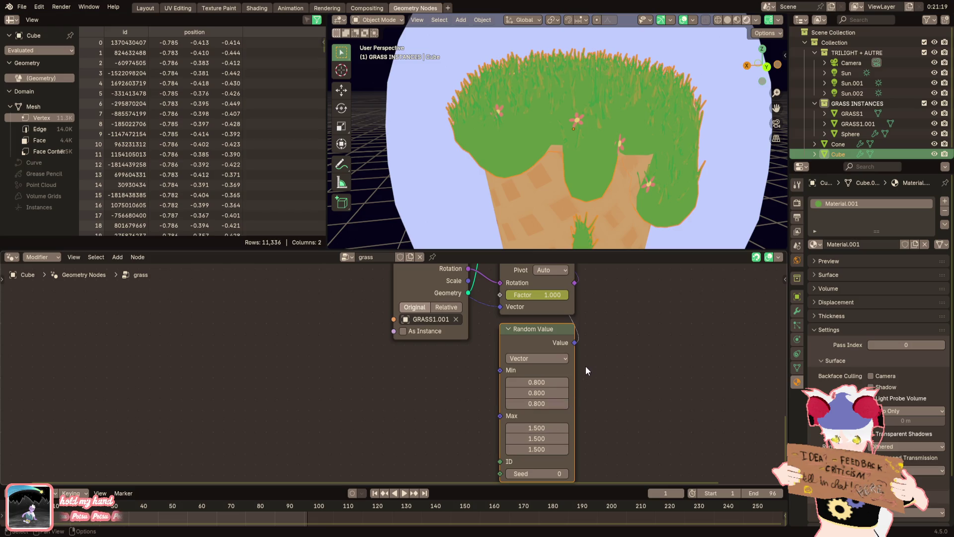
scroll(571, 149, down, 3)
mouse_move(517, 152)
middle_down()
mouse_move(557, 161)
mouse_move(544, 192)
mouse_move(568, 172)
mouse_move(545, 111)
mouse_move(556, 118)
middle_up()
scroll(608, 153, up, 5)
click(580, 99)
Select GRASS1.001 and enter Edit Mode on its flower mesh
click(865, 123)
key(Tab)
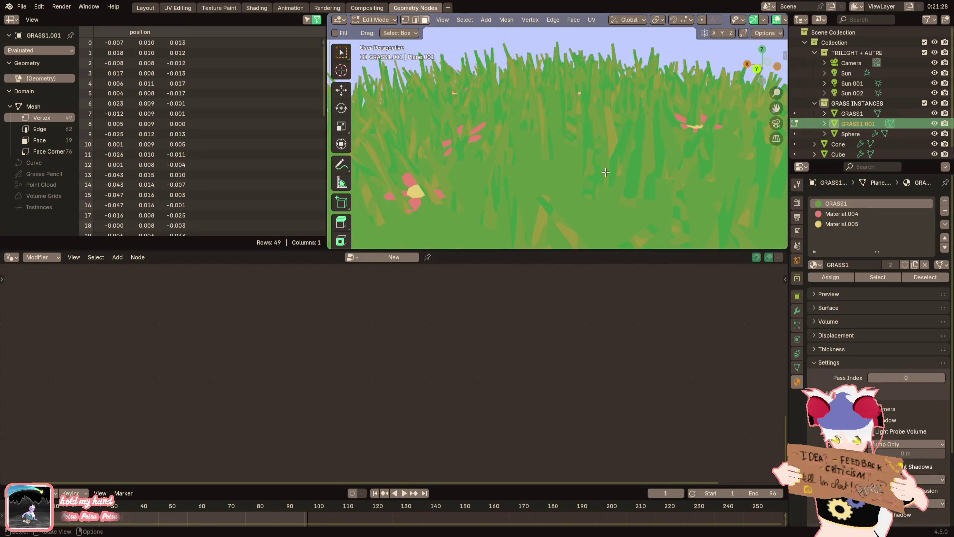
key(g)
click(604, 175)
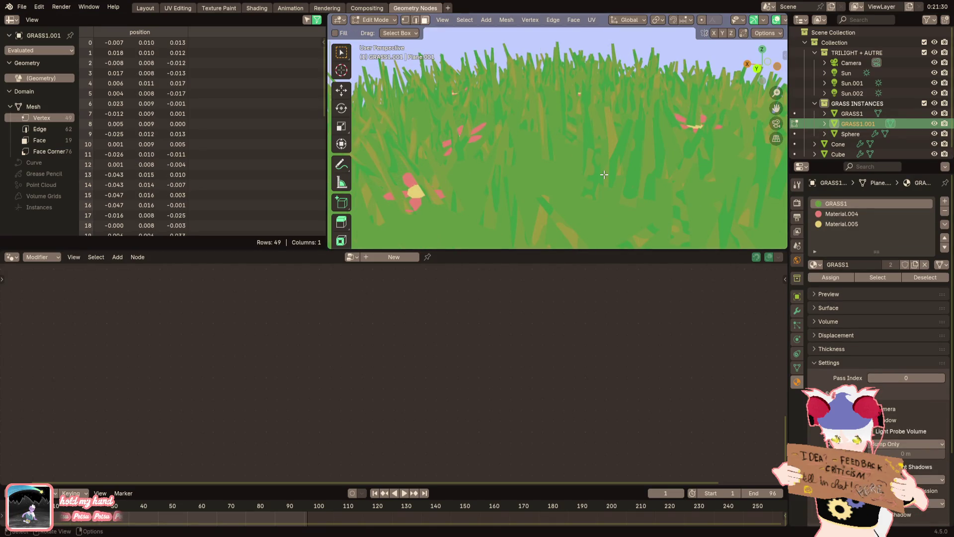
scroll(605, 169, down, 5)
middle_drag(604, 169, 607, 125)
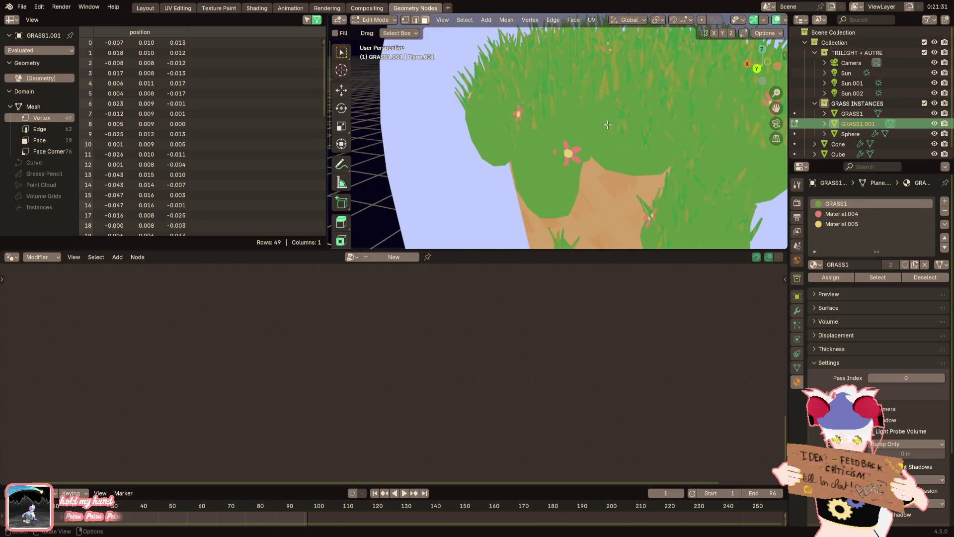
scroll(608, 125, up, 6)
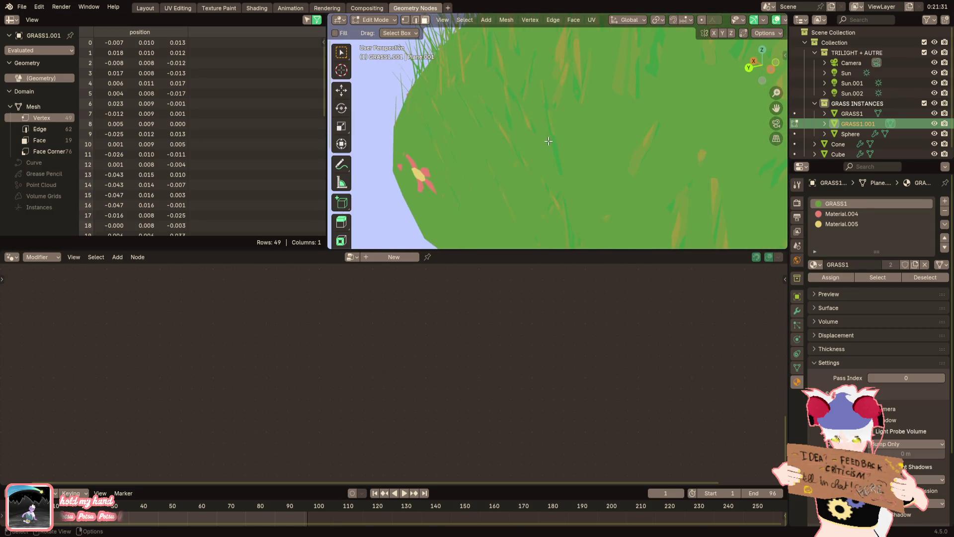
Raise the flower vertices slightly along Z and return to Object Mode
key(g)
key(z)
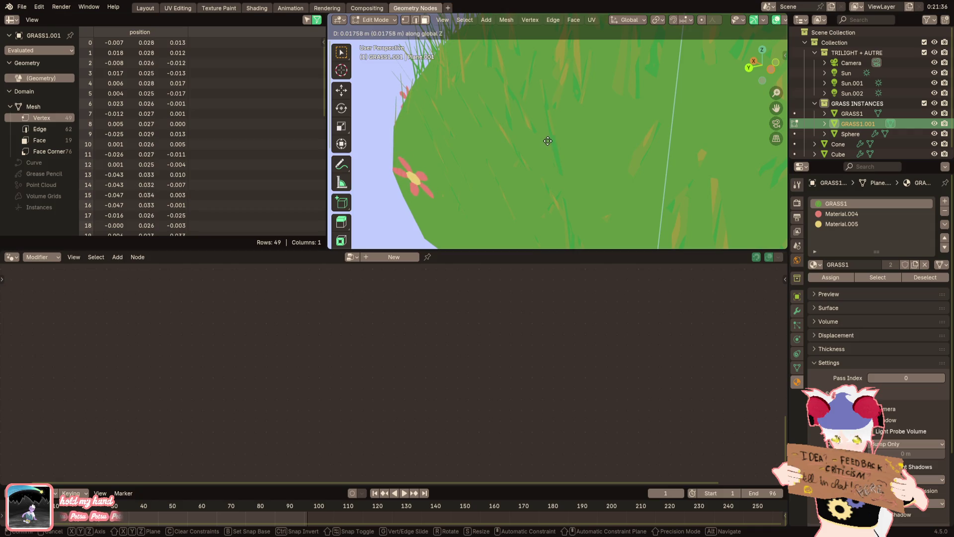
click(548, 141)
mouse_move(548, 141)
middle_down()
mouse_move(556, 189)
mouse_move(560, 135)
mouse_move(619, 164)
mouse_move(589, 169)
mouse_move(566, 240)
middle_up()
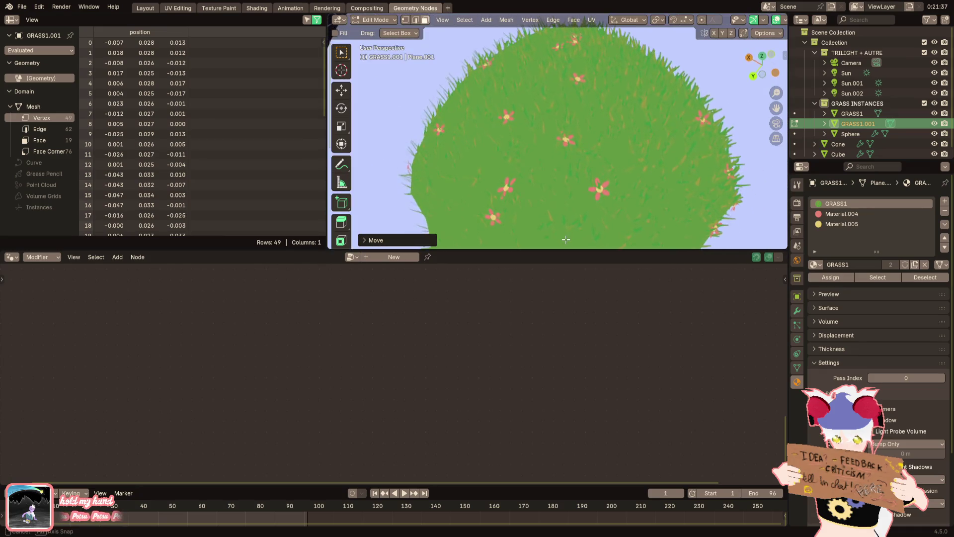
key(Tab)
Select the bubble sphere and frame it in the viewport
scroll(598, 204, down, 5)
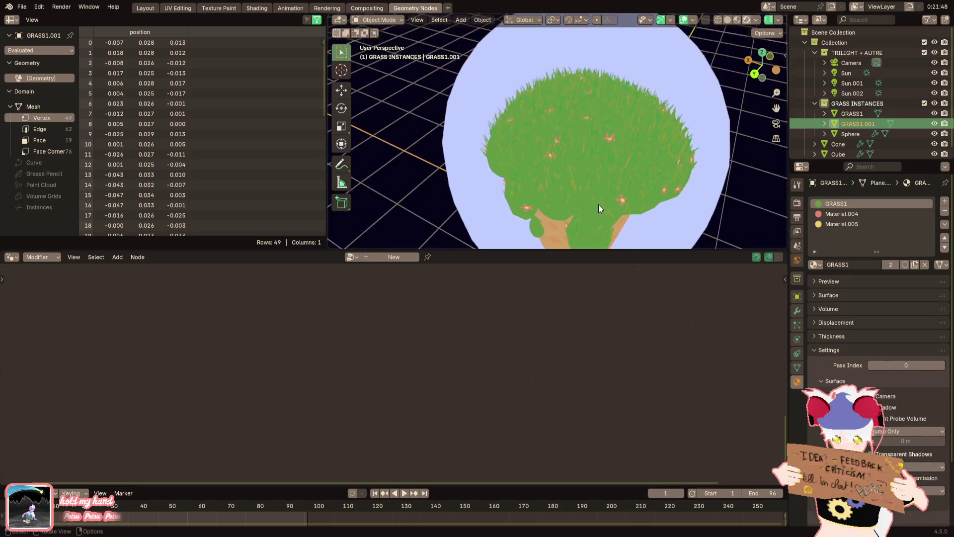
middle_drag(570, 190, 669, 198)
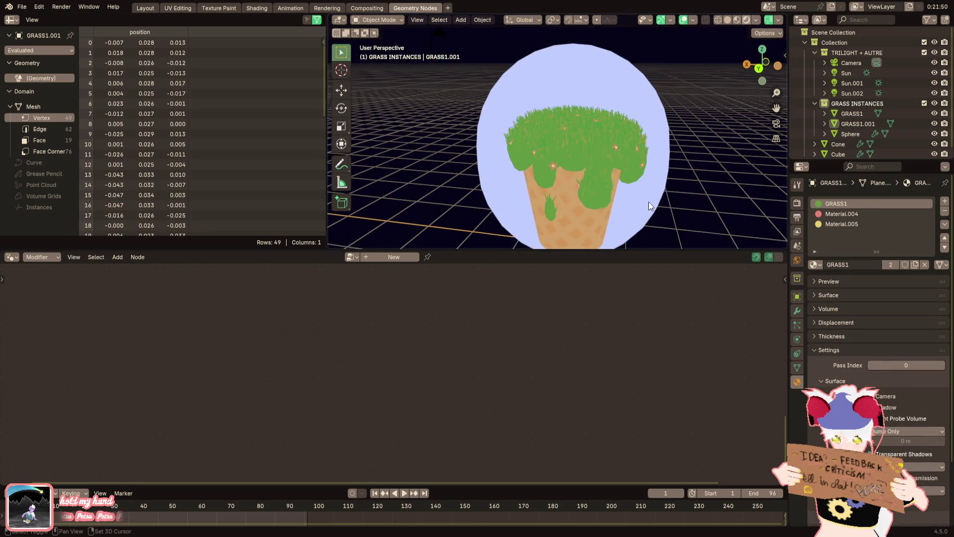
click(648, 202)
key(KP_Decimal)
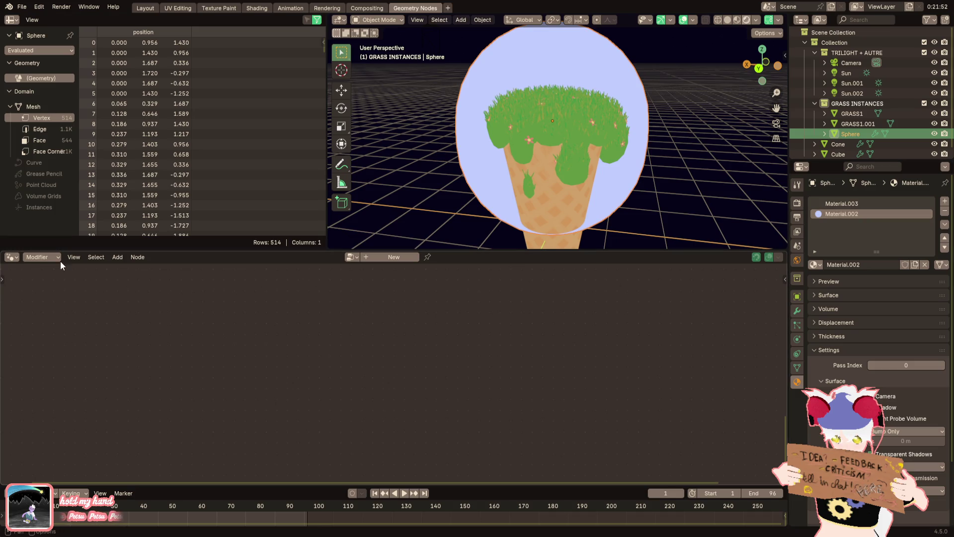
In the Shading workspace's Rendered view, change the sphere's Emission color to blue-violet #6C61FF
click(267, 7)
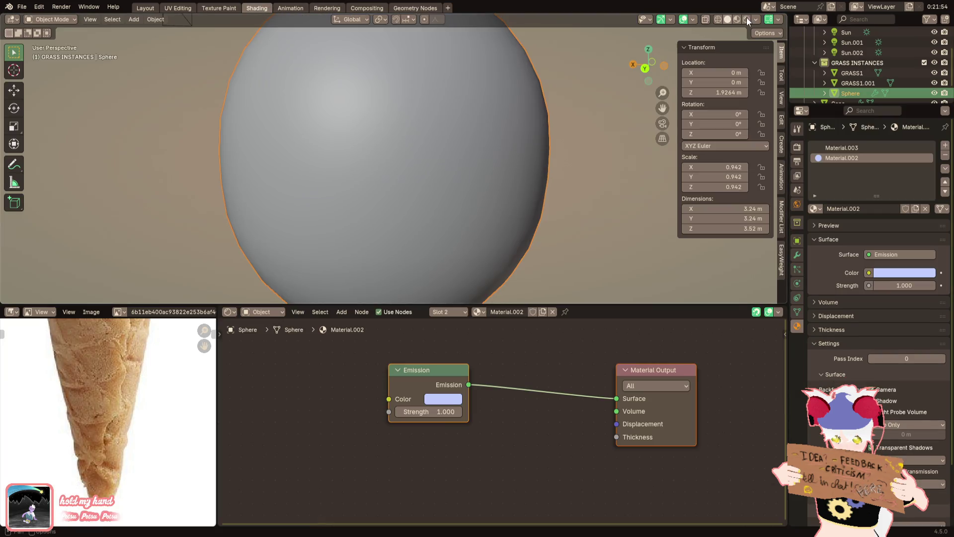
click(746, 19)
scroll(513, 192, down, 5)
scroll(509, 234, up, 5)
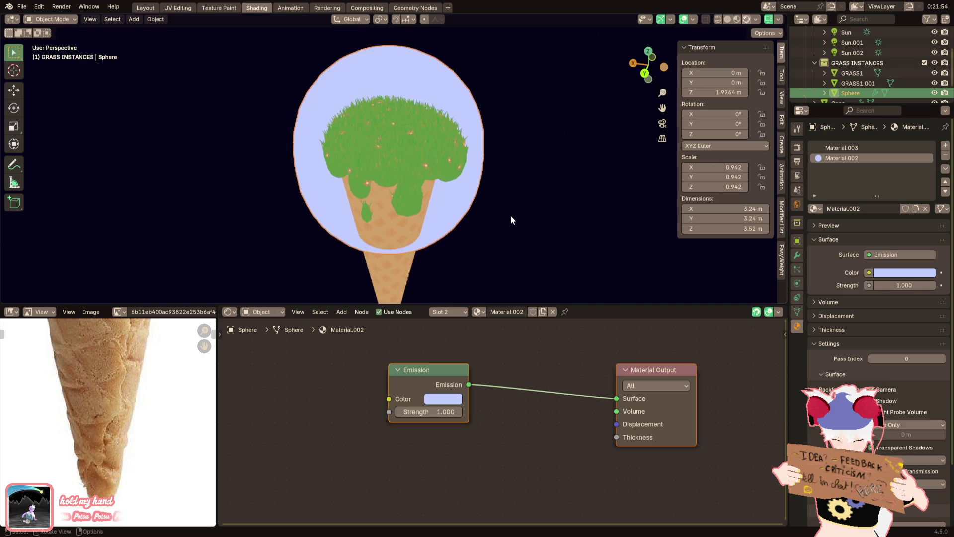
click(455, 400)
drag(490, 249, 499, 242)
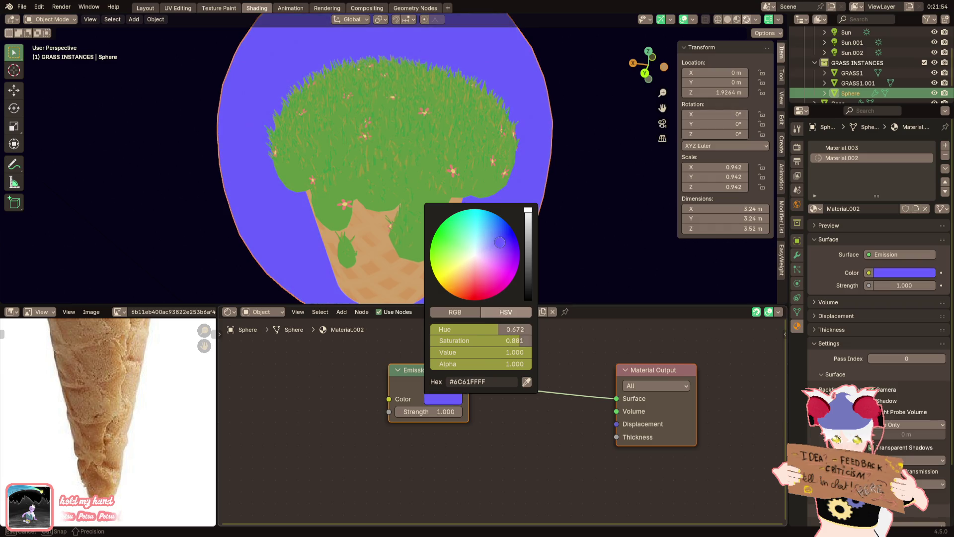
Deselect the sphere and make TRILIGHT + AUTRE the active collection
scroll(535, 104, down, 3)
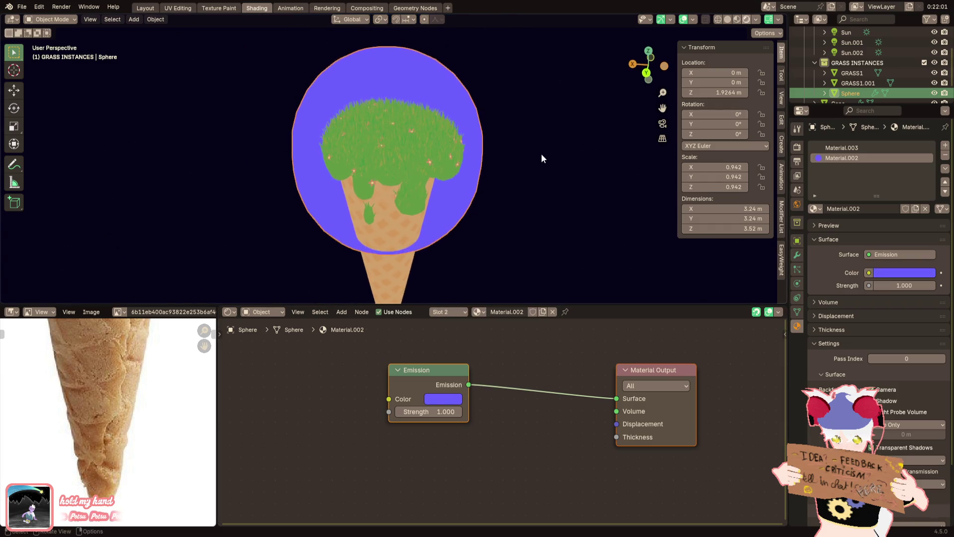
click(543, 145)
middle_drag(545, 136, 531, 169)
scroll(882, 72, up, 2)
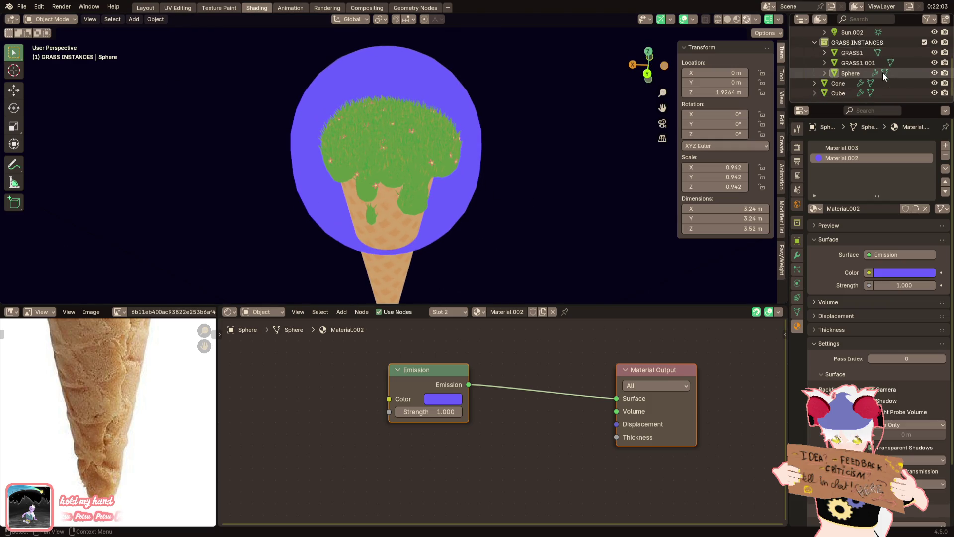
click(847, 33)
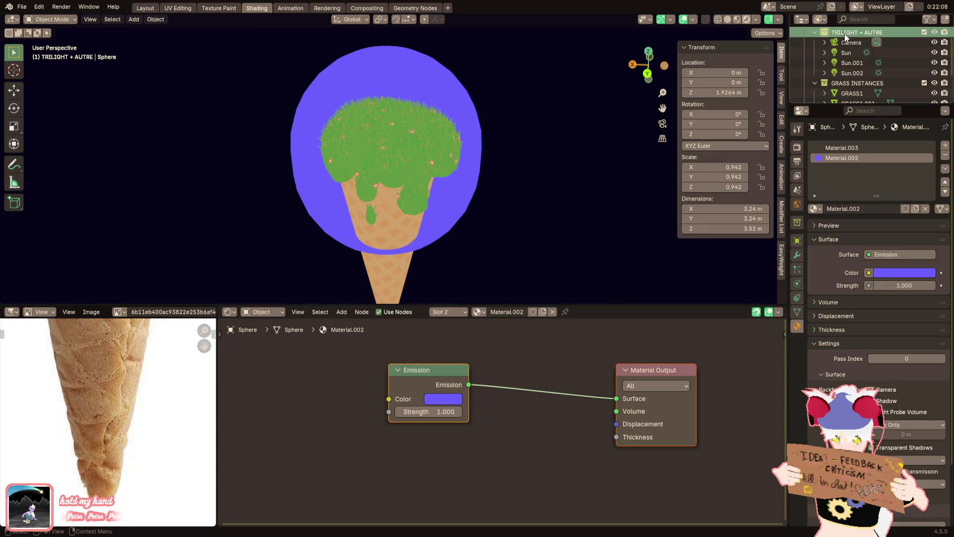
Add a Scene Line Art Grease Pencil object with a white stroke and save ice cream island.blend
click(135, 23)
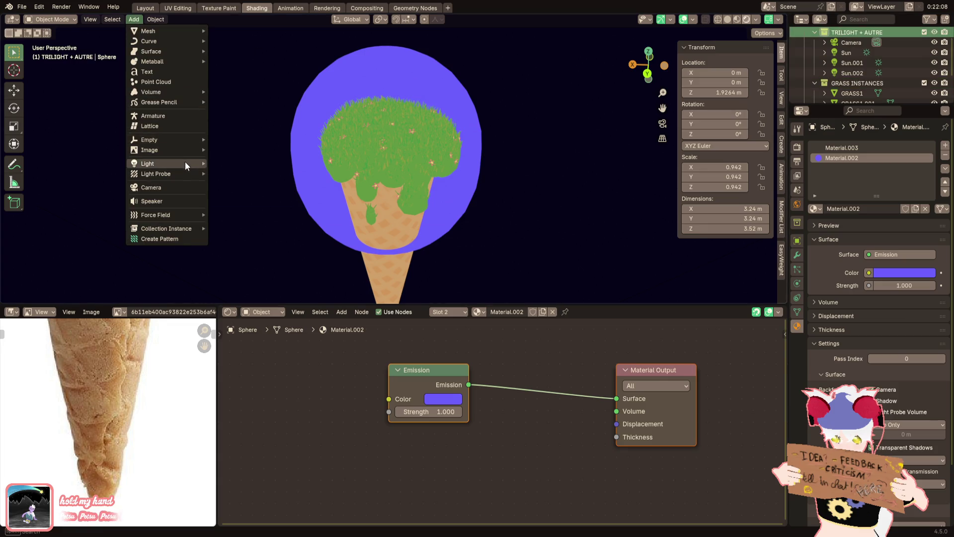
mouse_move(172, 104)
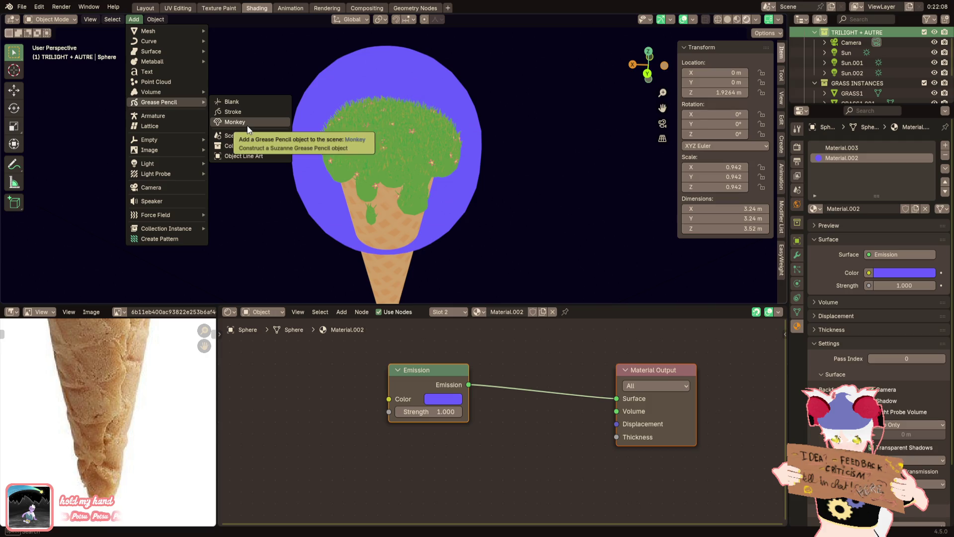
click(243, 135)
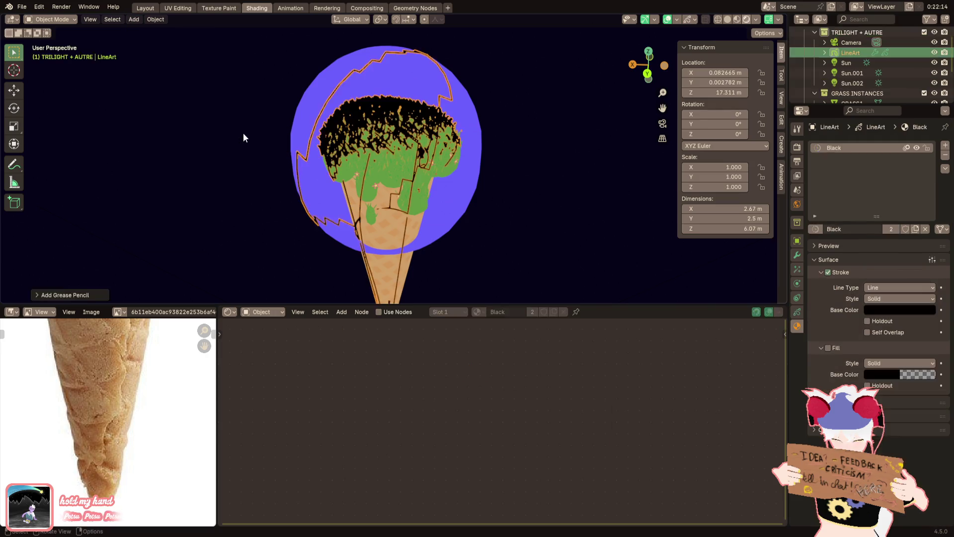
click(889, 310)
drag(927, 193, 926, 149)
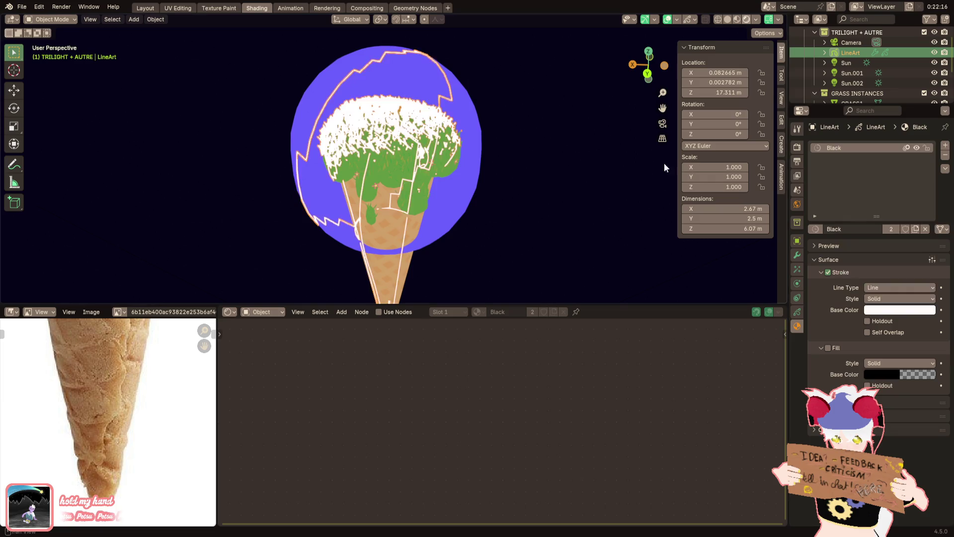
click(25, 7)
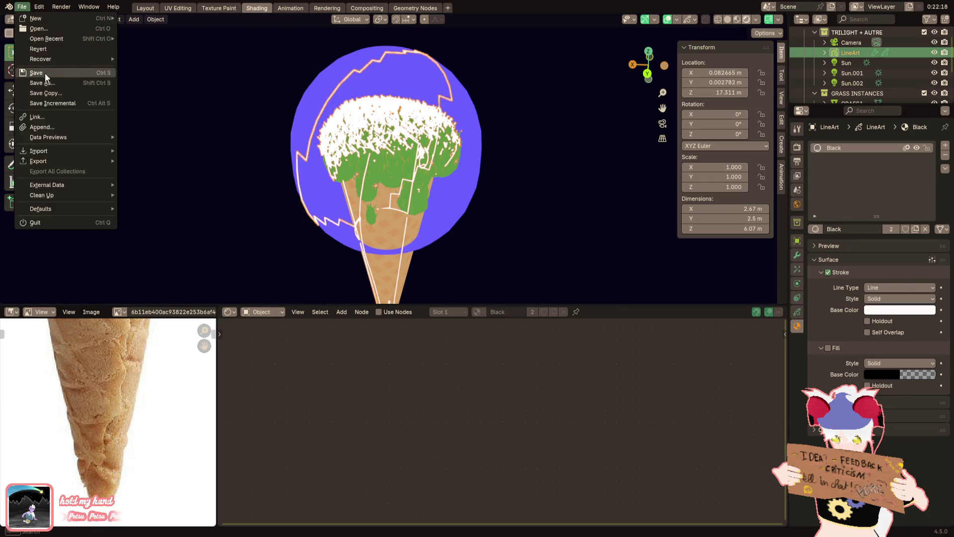
click(44, 73)
Set the Line Art modifier's edge creation to Silhouette
click(797, 255)
click(887, 242)
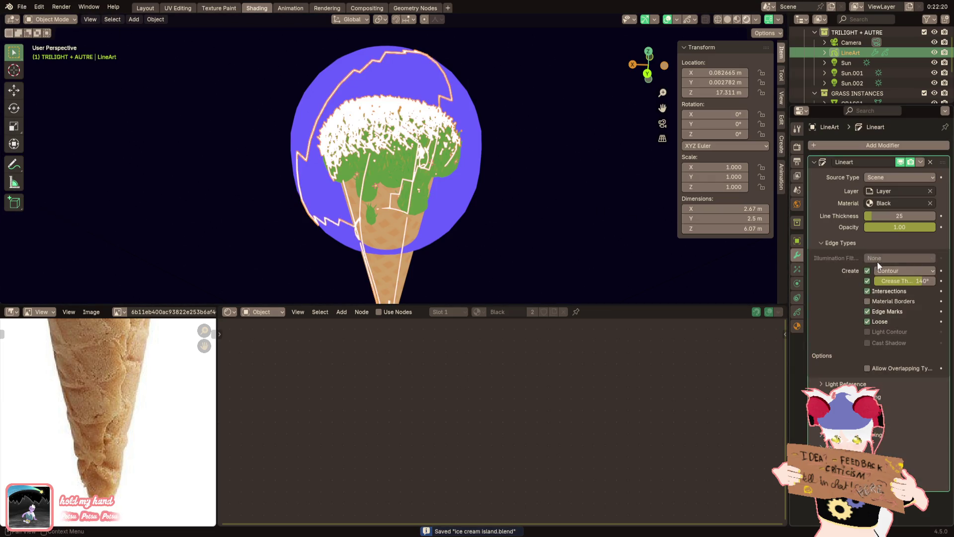
click(885, 273)
click(890, 308)
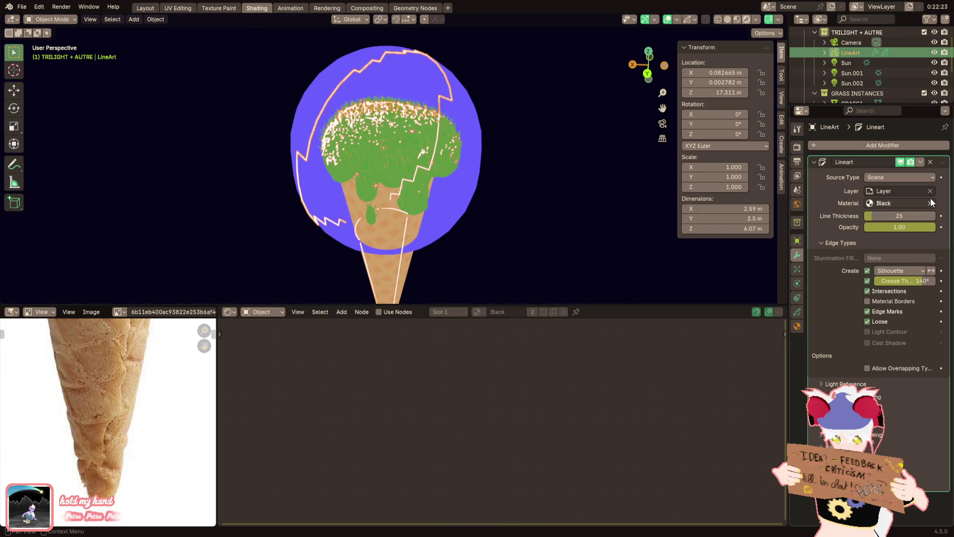
Set the Line Art modifier's Source Type to Collection
click(901, 177)
click(890, 201)
click(896, 178)
click(887, 189)
click(888, 190)
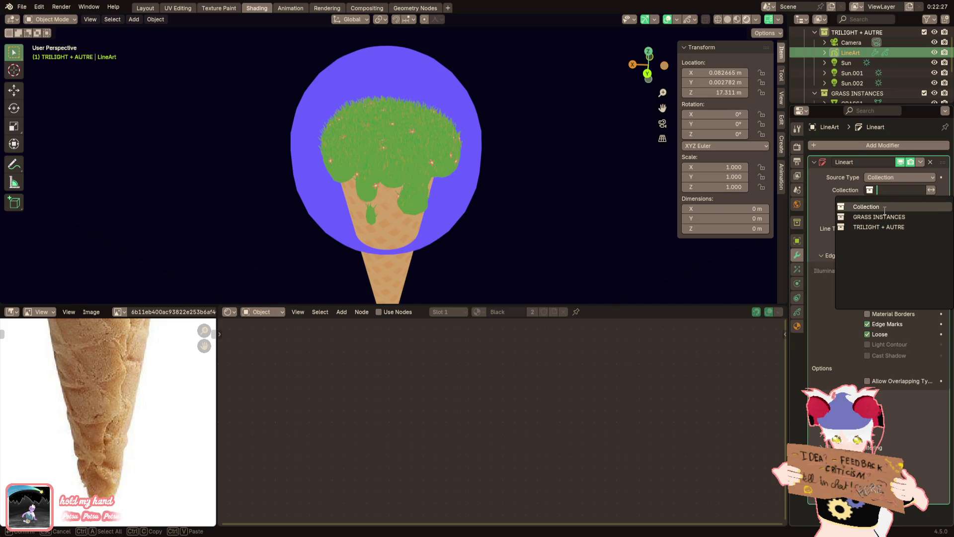
scroll(852, 73, down, 3)
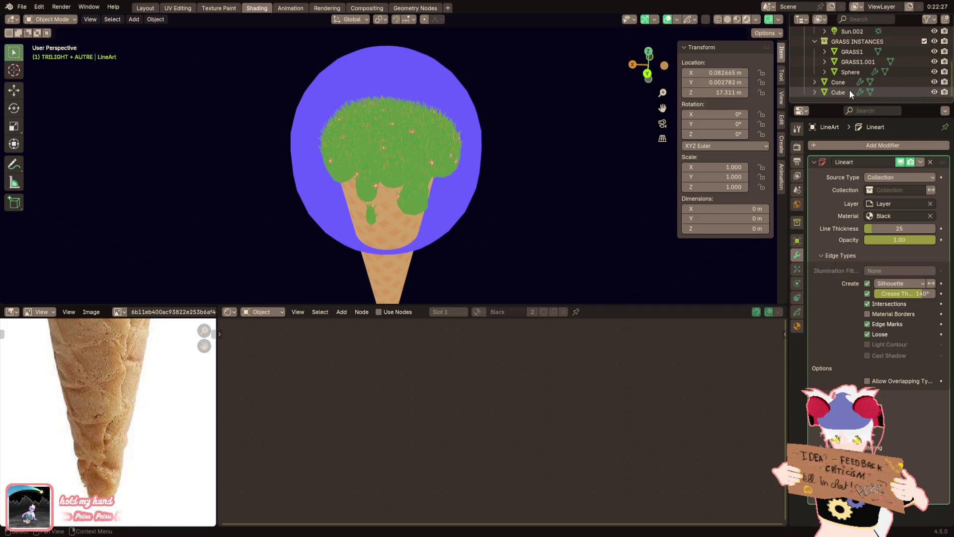
click(885, 178)
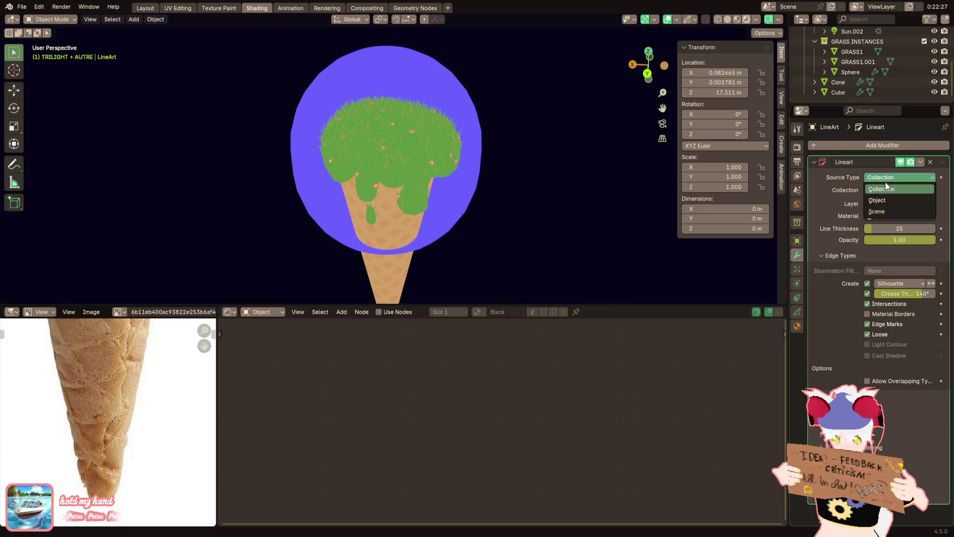
click(887, 200)
click(886, 178)
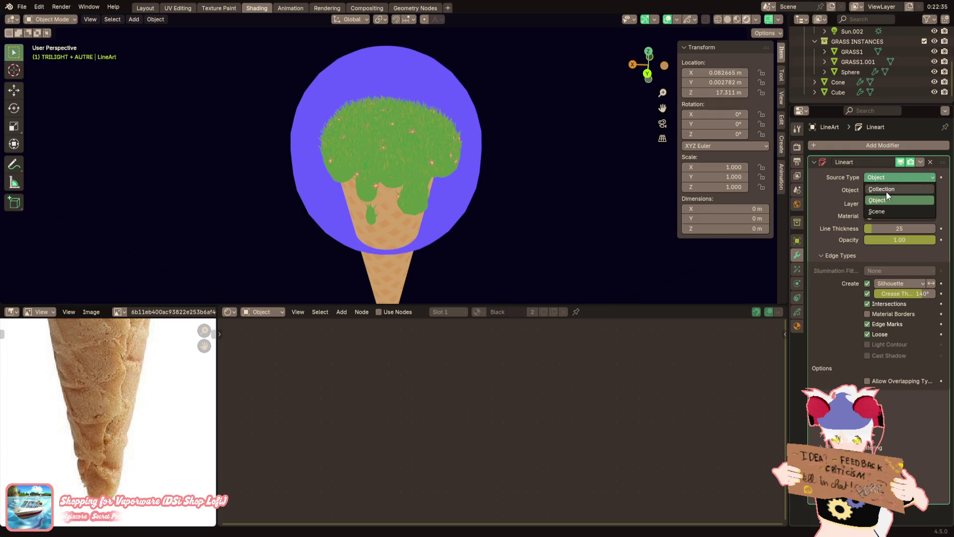
click(887, 192)
right_click(838, 46)
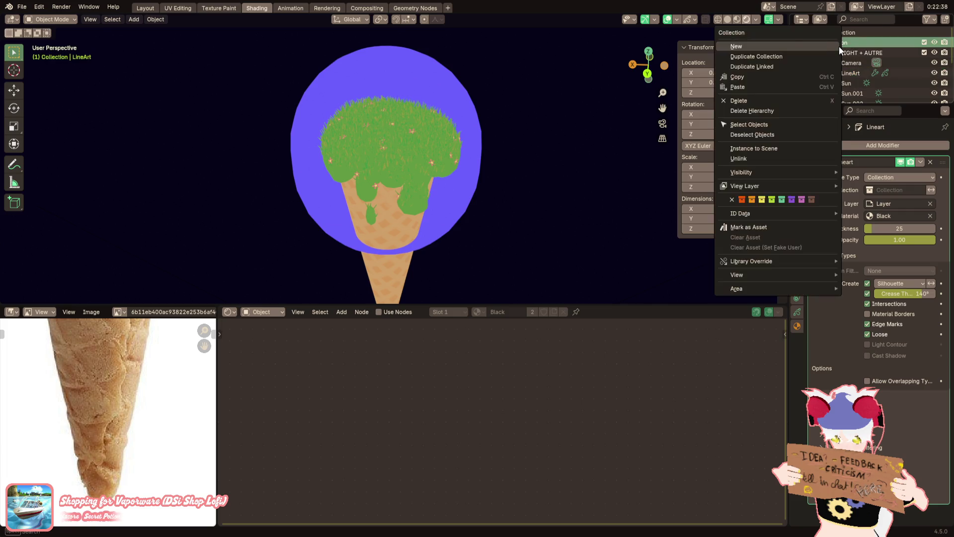
Create a new collection named LINEART and select the Cone and Cube
click(839, 48)
double_click(840, 73)
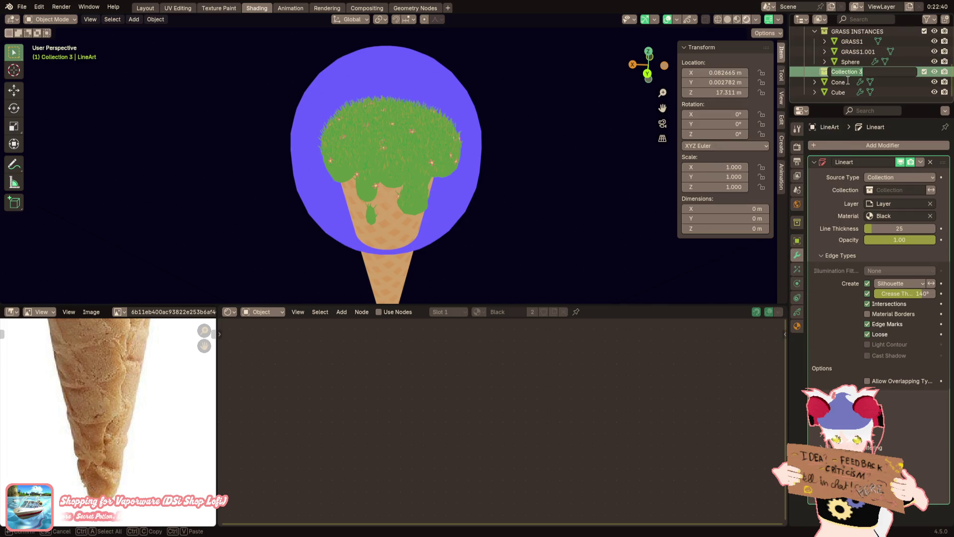
text(LINEART)
key(Return)
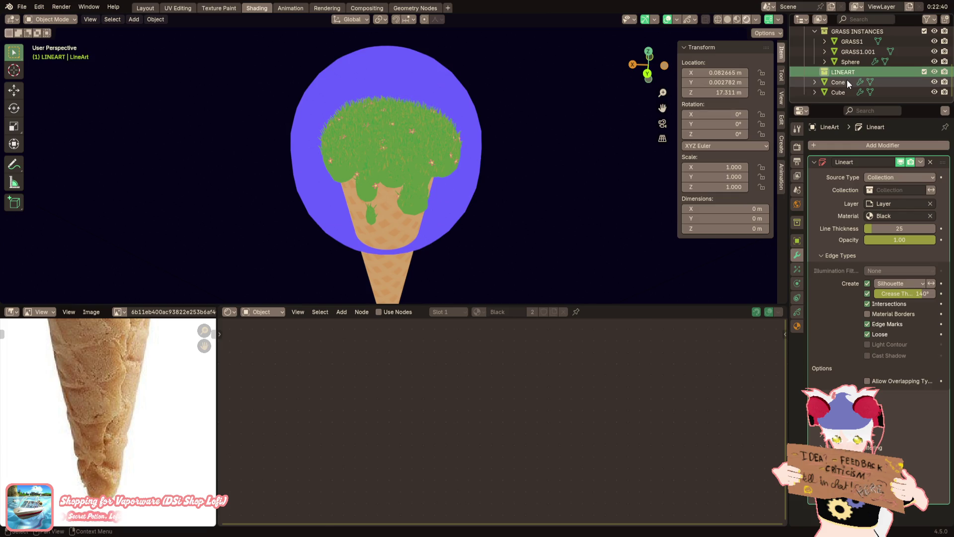
click(846, 81)
ctrl+click(838, 91)
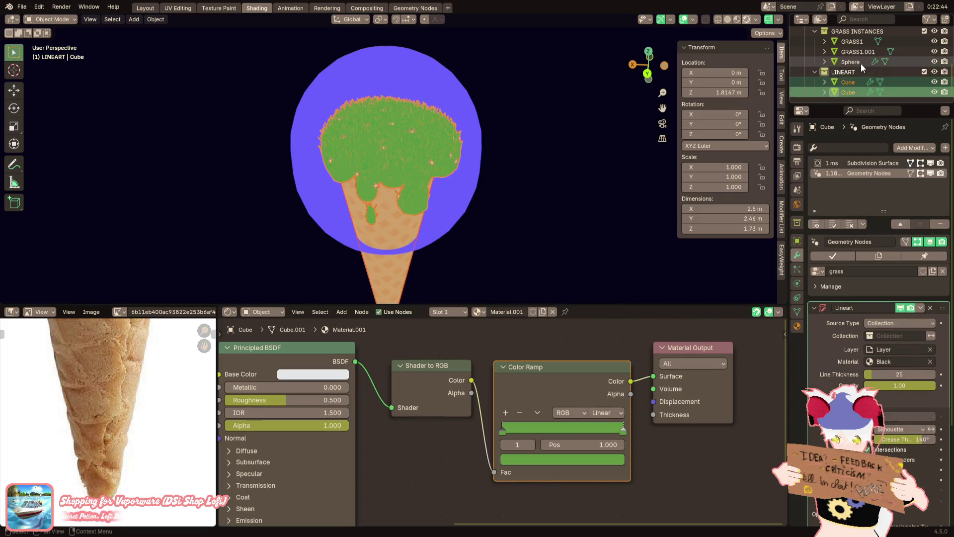
Rename GRASS1.001 to FLOWER1
scroll(857, 60, up, 3)
click(844, 31)
scroll(856, 57, down, 3)
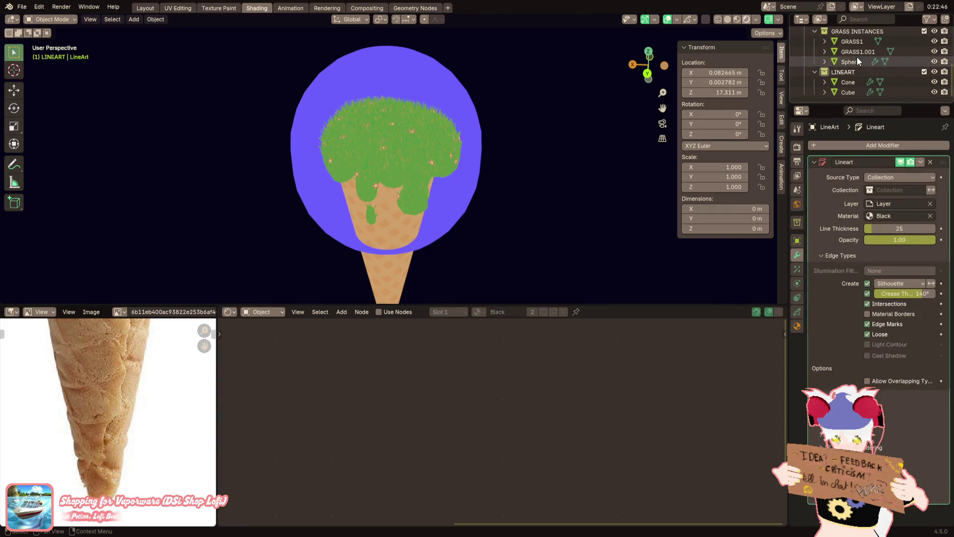
double_click(857, 57)
text(FLOWER)
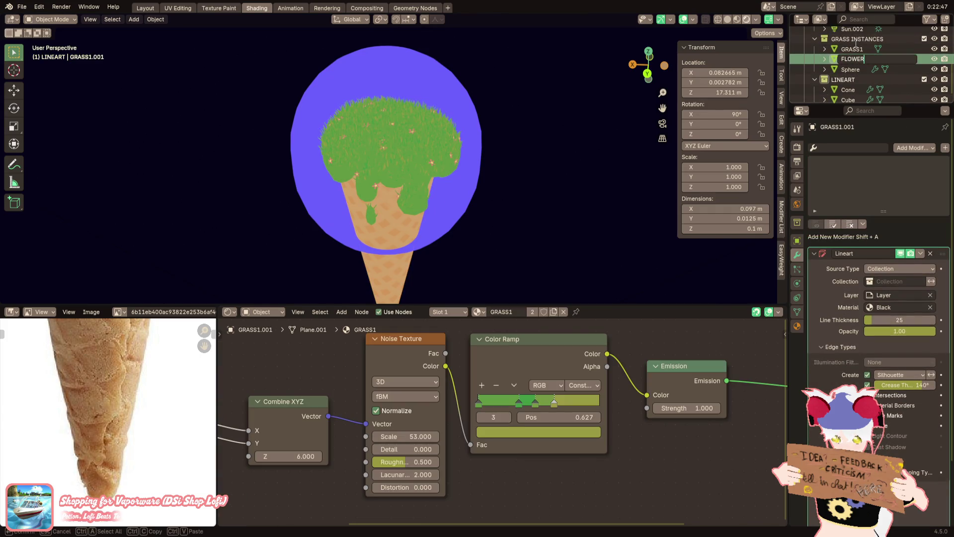
text(1)
key(Return)
Move the Sphere into the LINEART collection and rename the Cube to GROUND
click(854, 69)
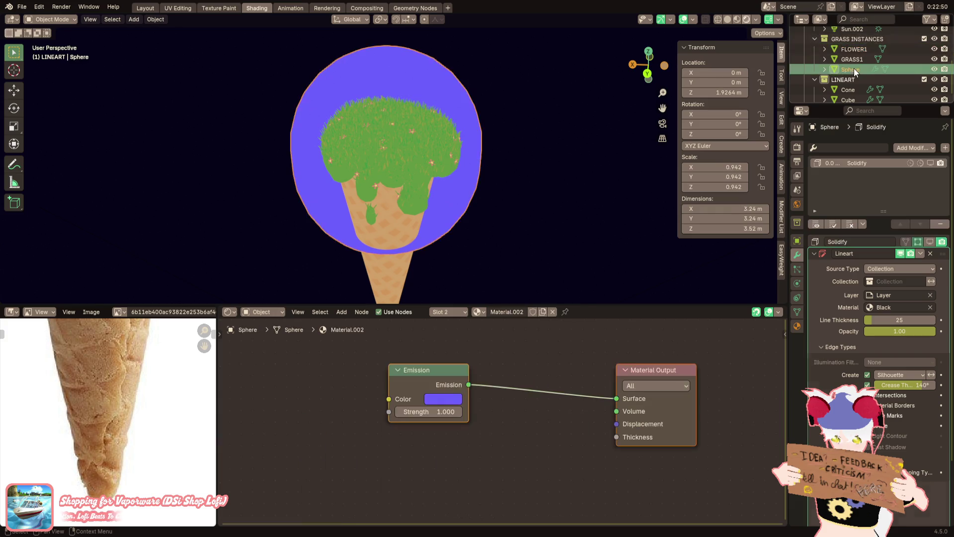
drag(853, 69, 855, 77)
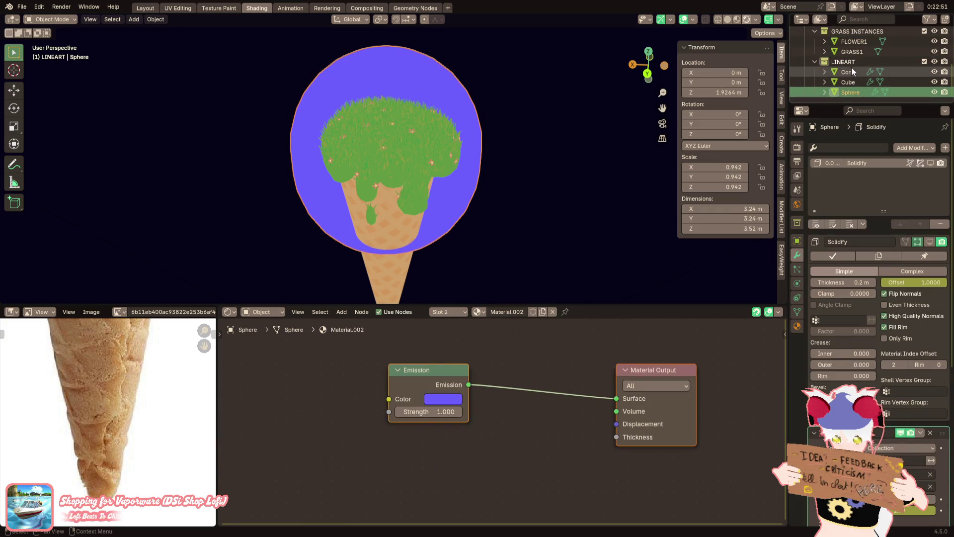
click(851, 73)
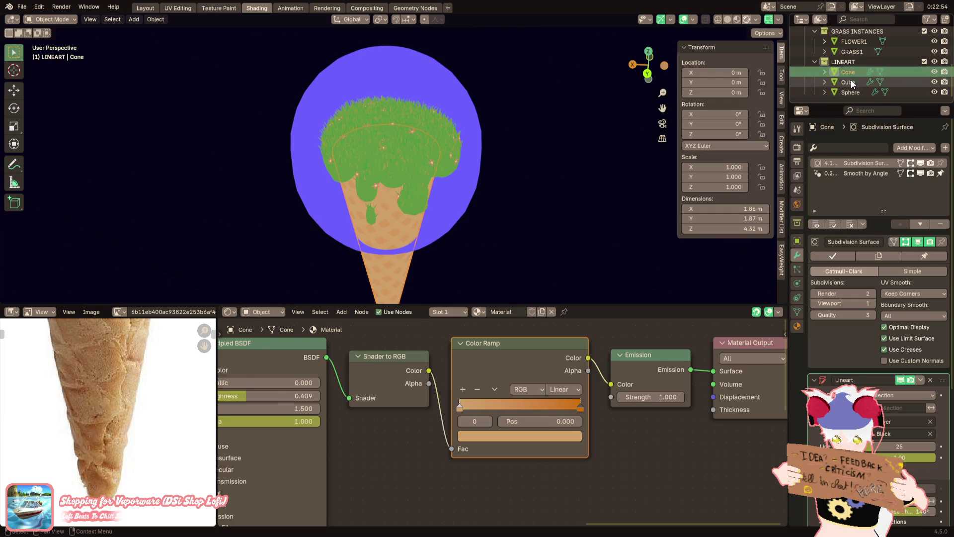
click(852, 82)
double_click(852, 84)
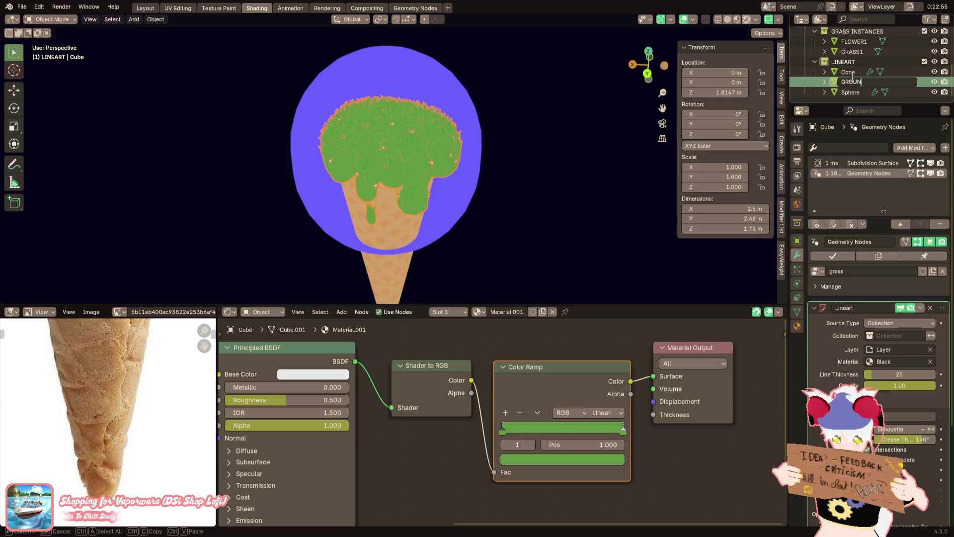
text(D)
key(Return)
Rename the Cone to CONE and the Sphere to BUBBLE
double_click(855, 73)
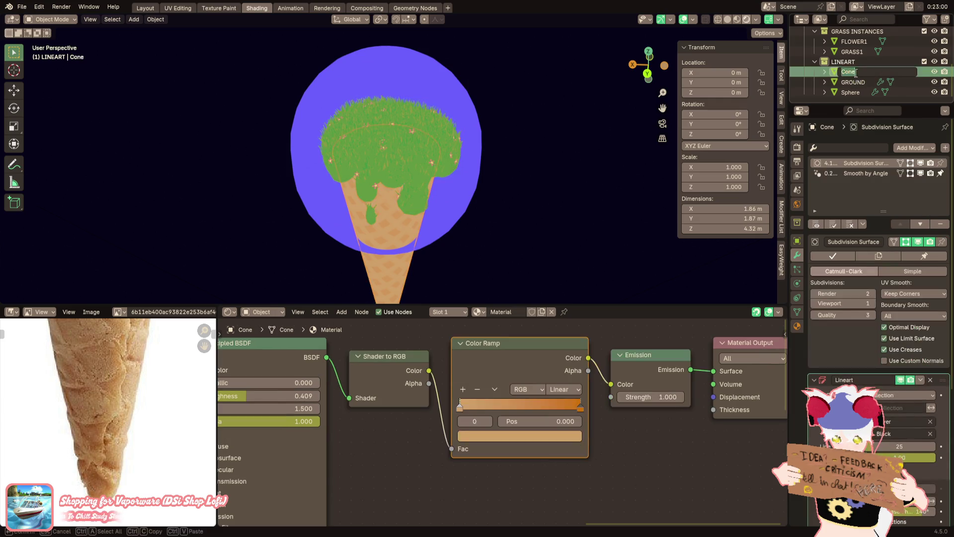
text(CONE)
key(Return)
click(854, 96)
double_click(854, 94)
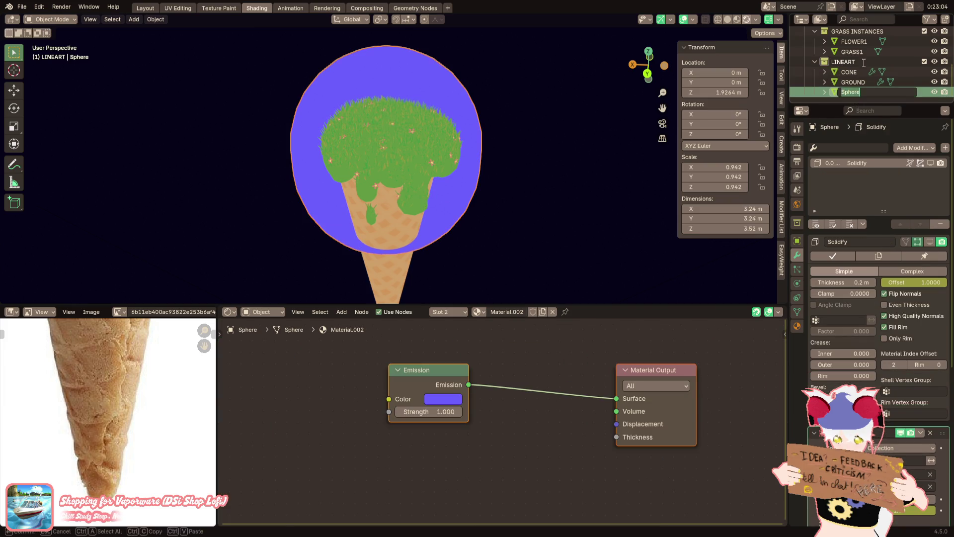
text(BUBBLE)
key(Return)
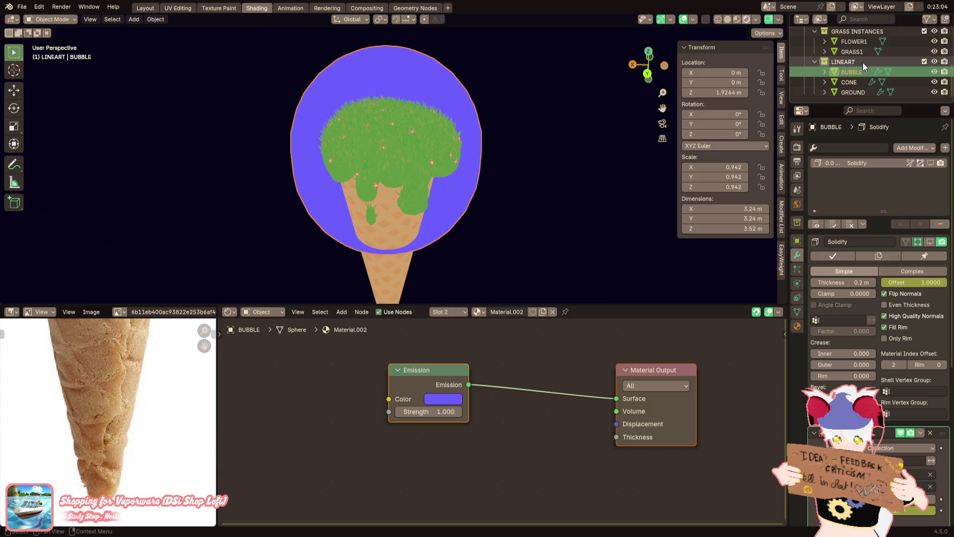
Add a test UV sphere next to the bubble, then delete it
key(Tab)
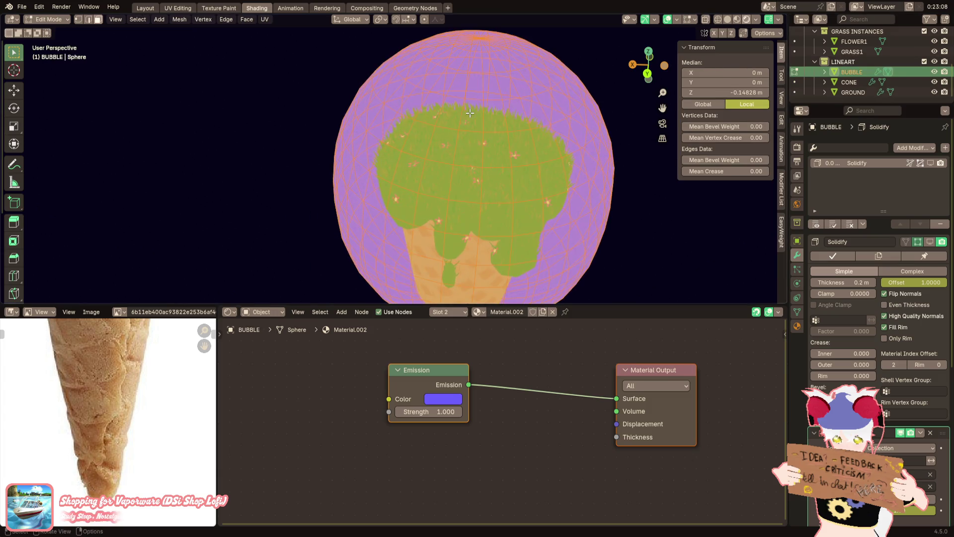
key(Tab)
scroll(397, 82, up, 2)
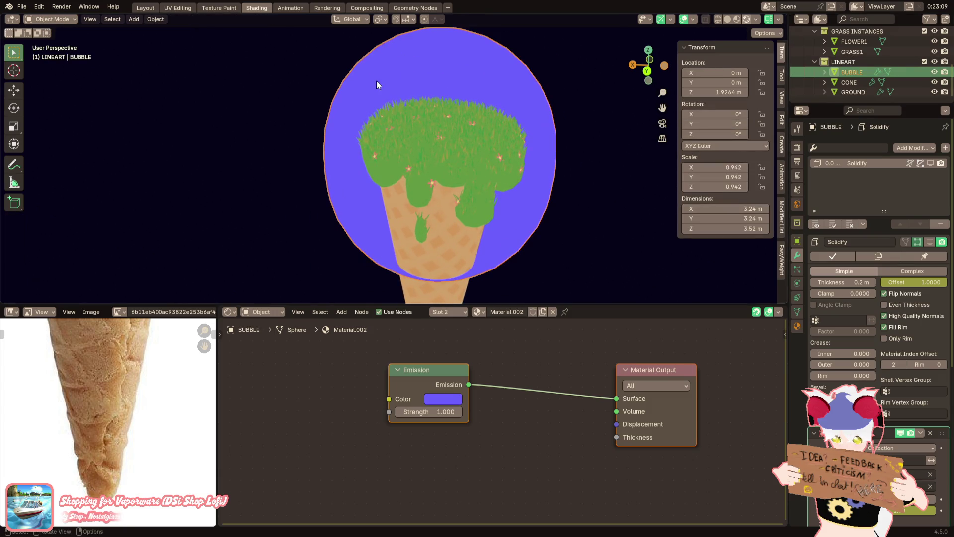
click(135, 20)
mouse_move(144, 32)
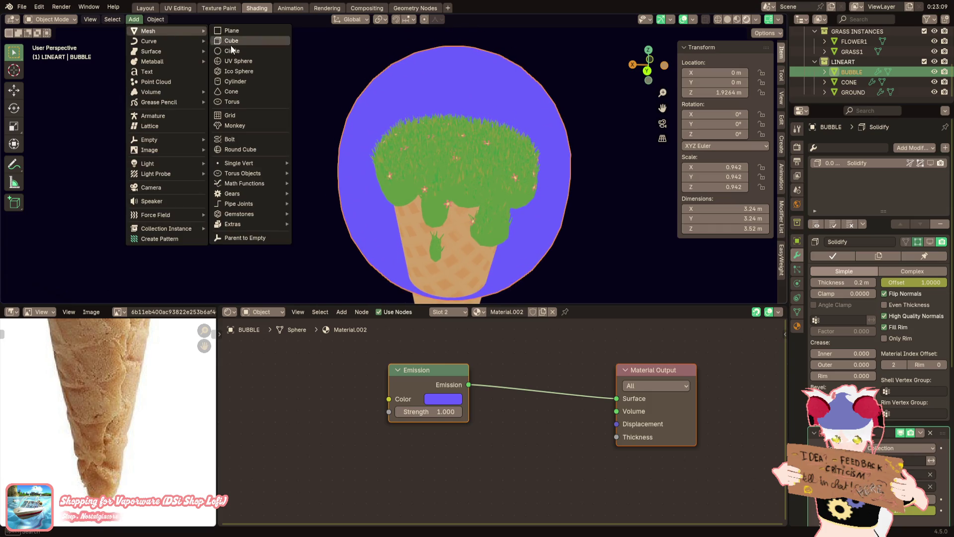
click(237, 60)
scroll(527, 78, down, 4)
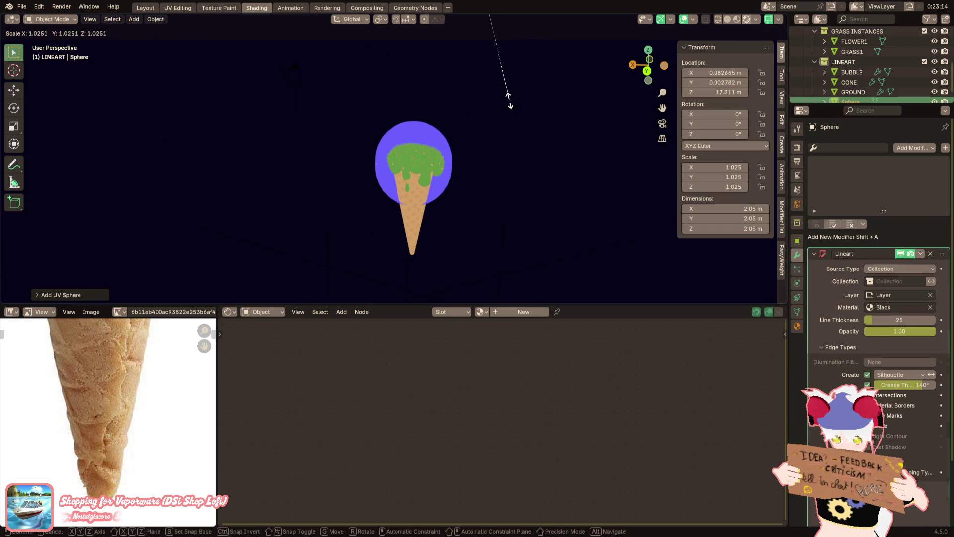
key(Delete)
Reselect the bubble, add another UV sphere and try moving it, undoing the move
click(436, 129)
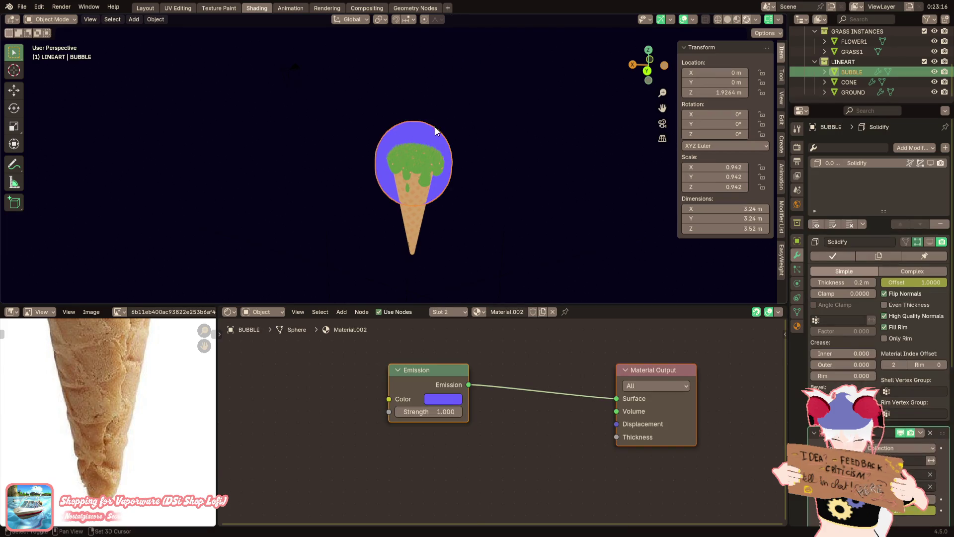
scroll(440, 194, up, 3)
click(134, 19)
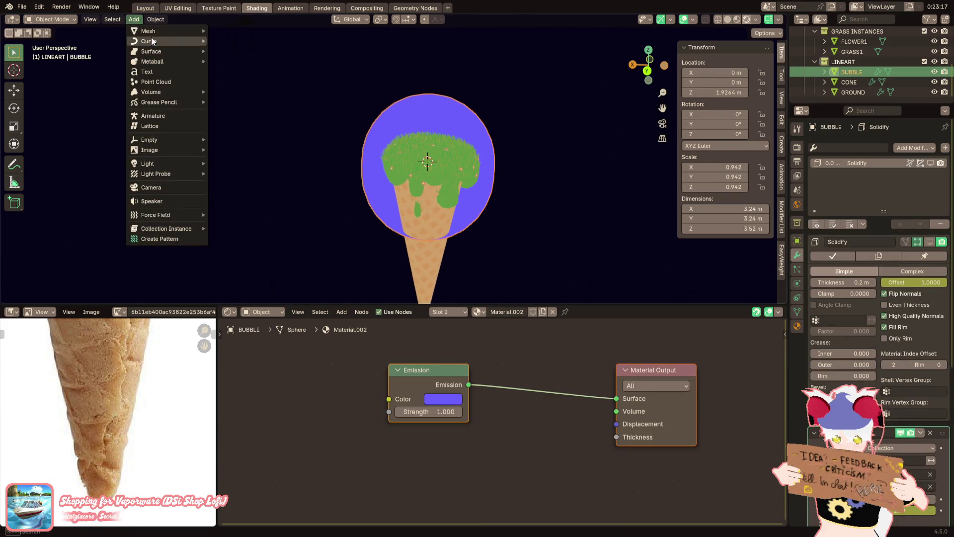
mouse_move(165, 31)
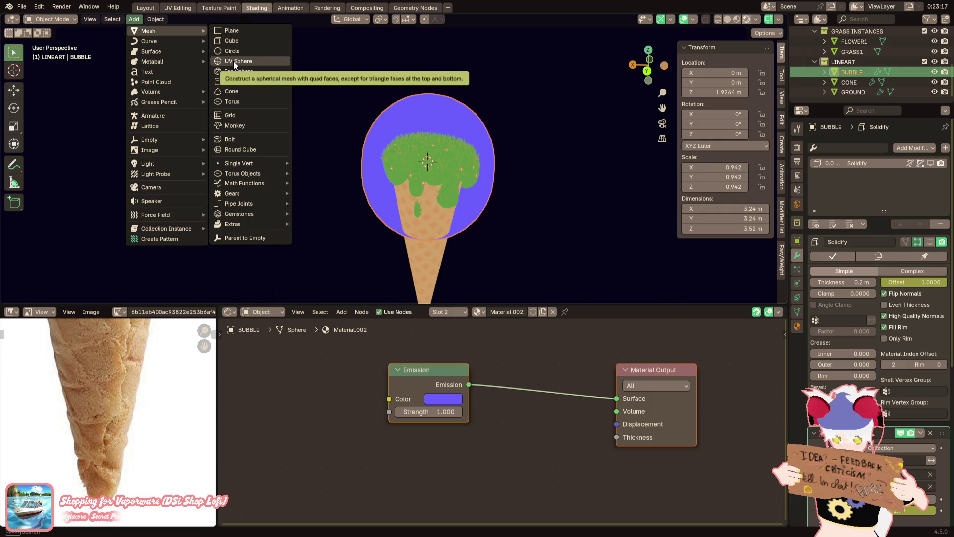
click(235, 61)
key(g)
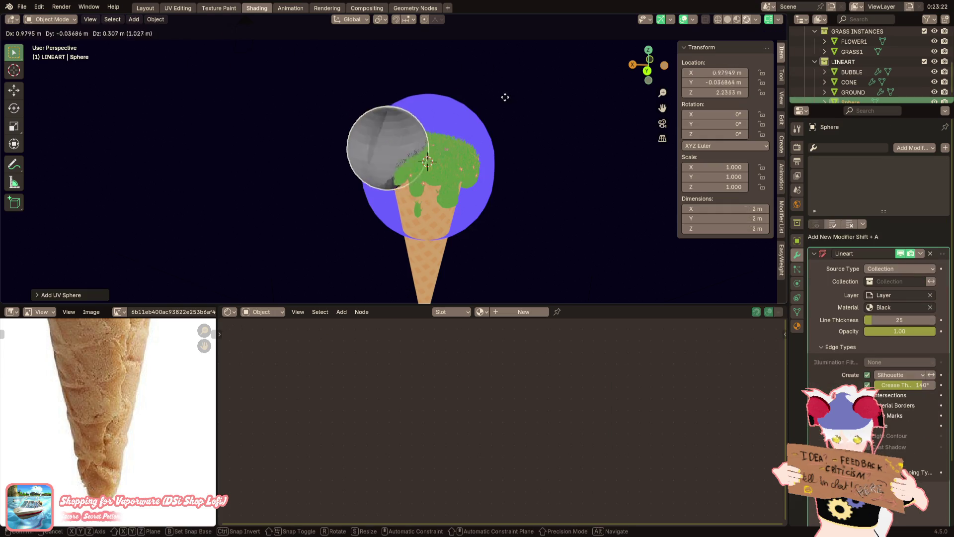
click(475, 89)
scroll(477, 90, up, 3)
key(ctrl+z)
key(ctrl+z)
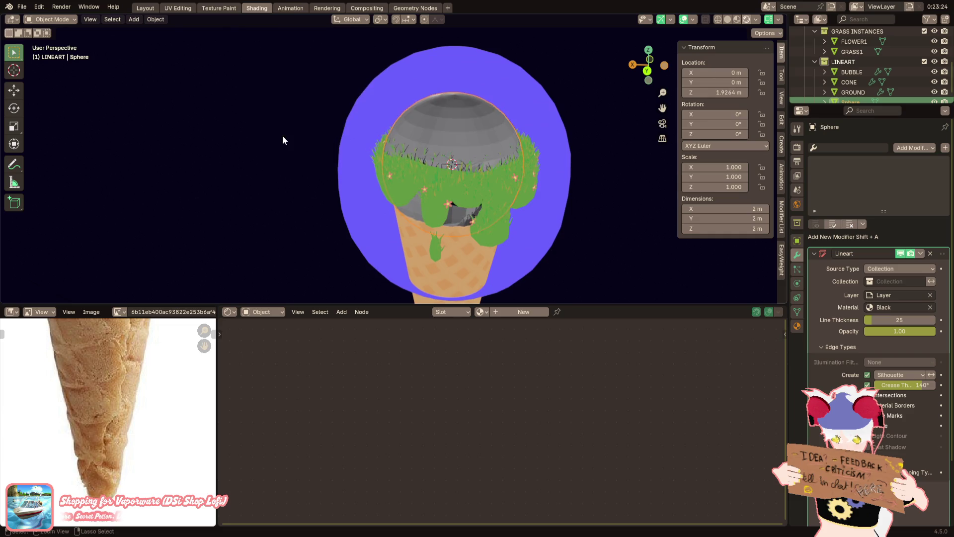
Add a small smooth-shaded ico sphere at the bubble's upper left
click(135, 19)
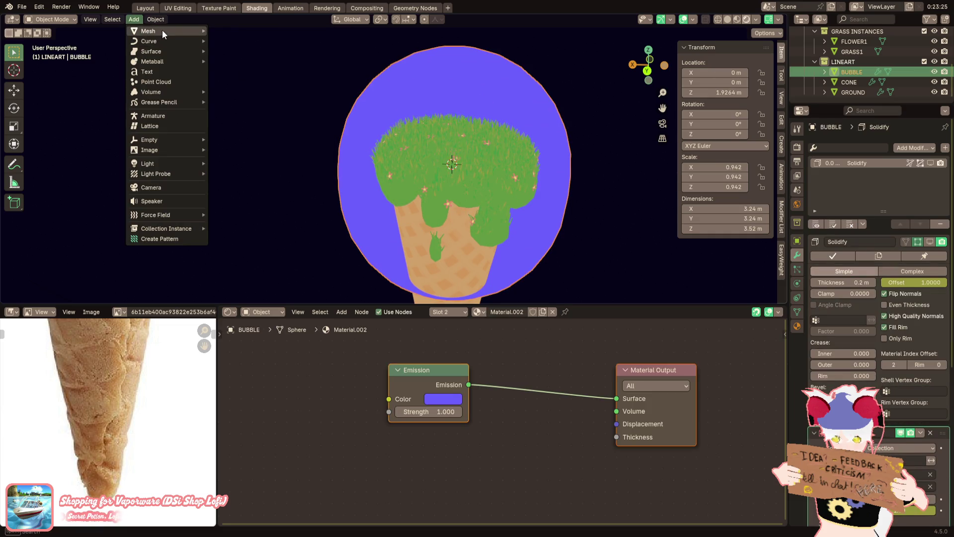
mouse_move(162, 30)
click(234, 71)
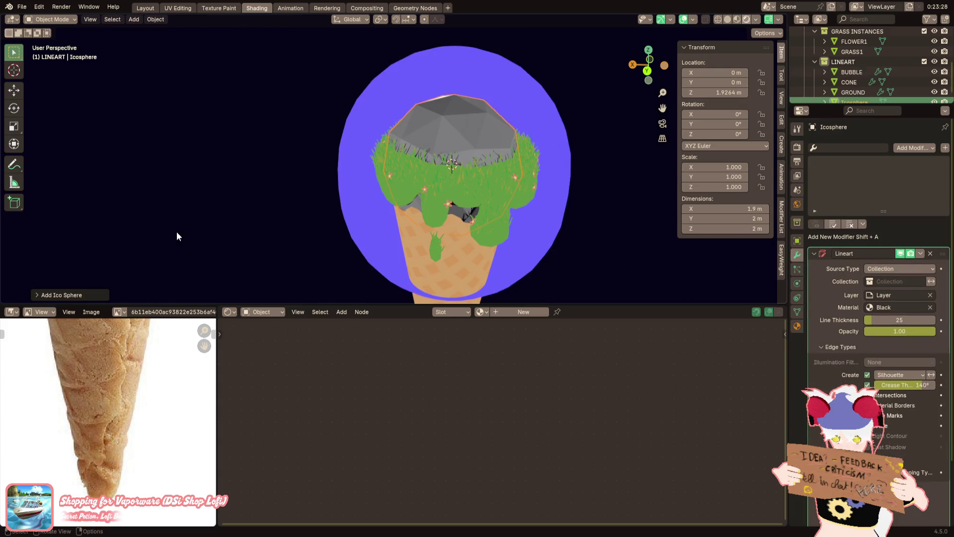
key(s)
key(g)
key(Return)
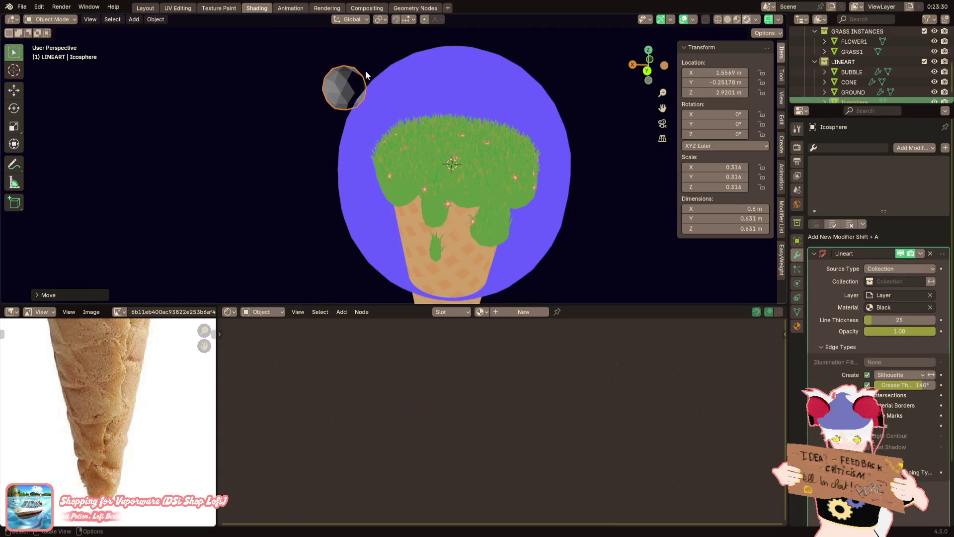
click(797, 326)
right_click(551, 128)
click(551, 127)
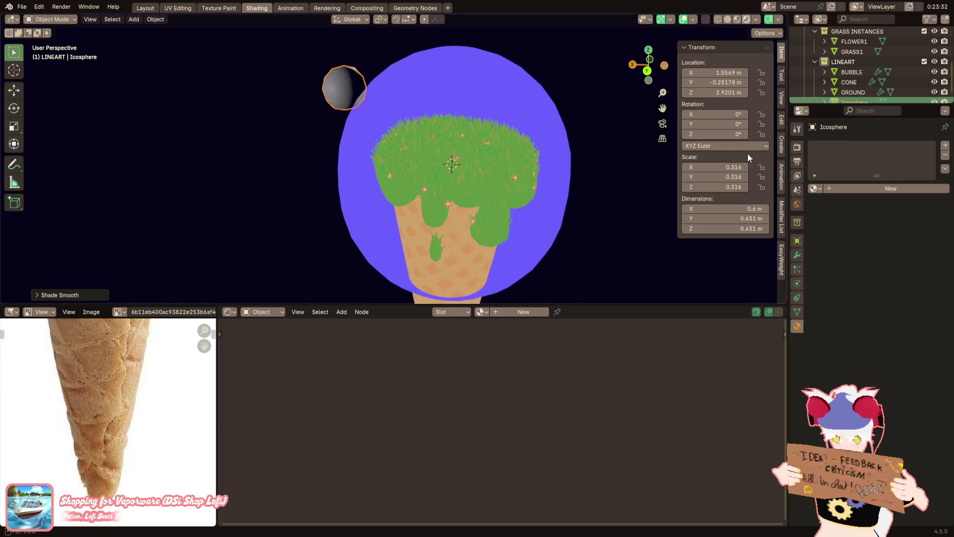
Give the small sphere Material.002, then shrink and reposition it further
click(816, 189)
click(835, 231)
key(g)
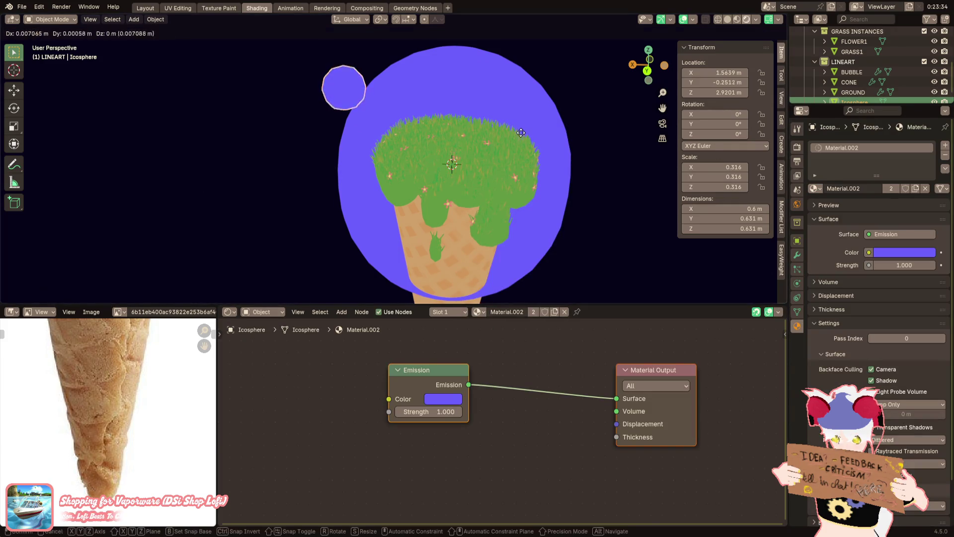
click(533, 86)
key(s)
click(476, 91)
key(g)
click(467, 100)
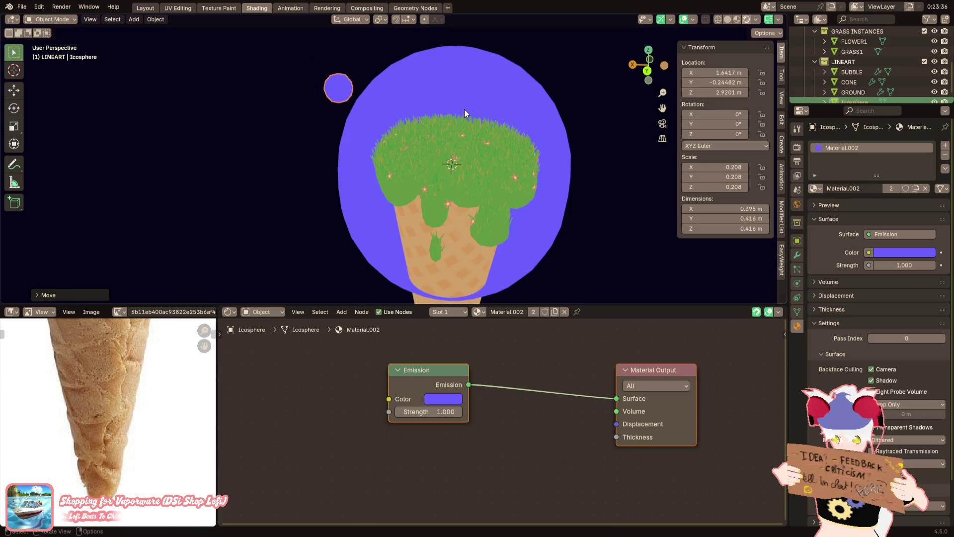
scroll(845, 97, down, 1)
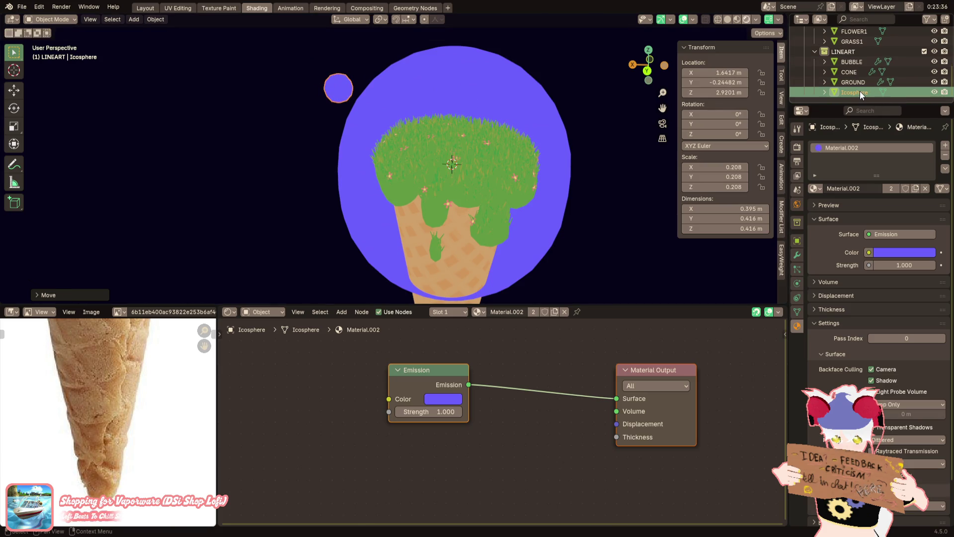
Join the small sphere into BUBBLE and duplicate it at a different size in edit mode
ctrl+click(852, 63)
right_click(637, 58)
right_click(555, 79)
click(538, 114)
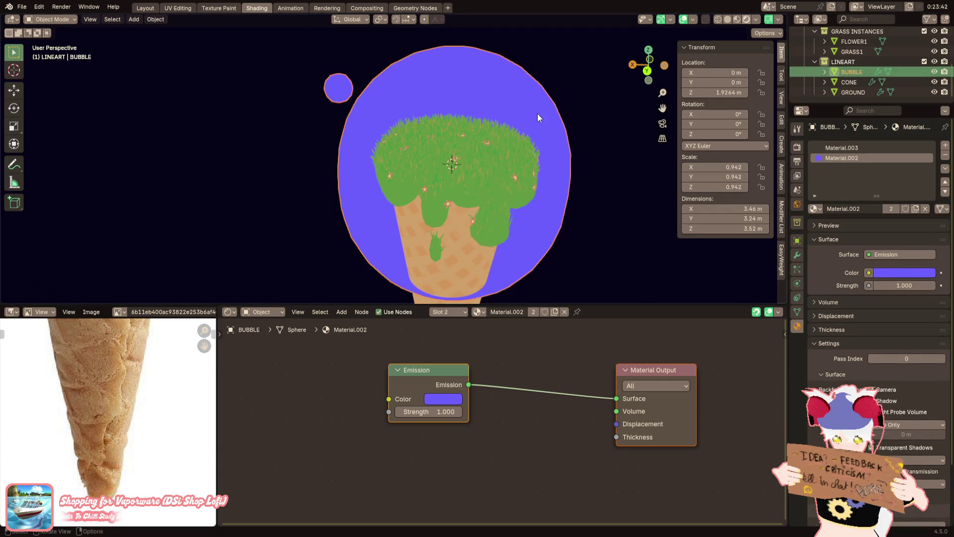
key(Tab)
click(345, 93)
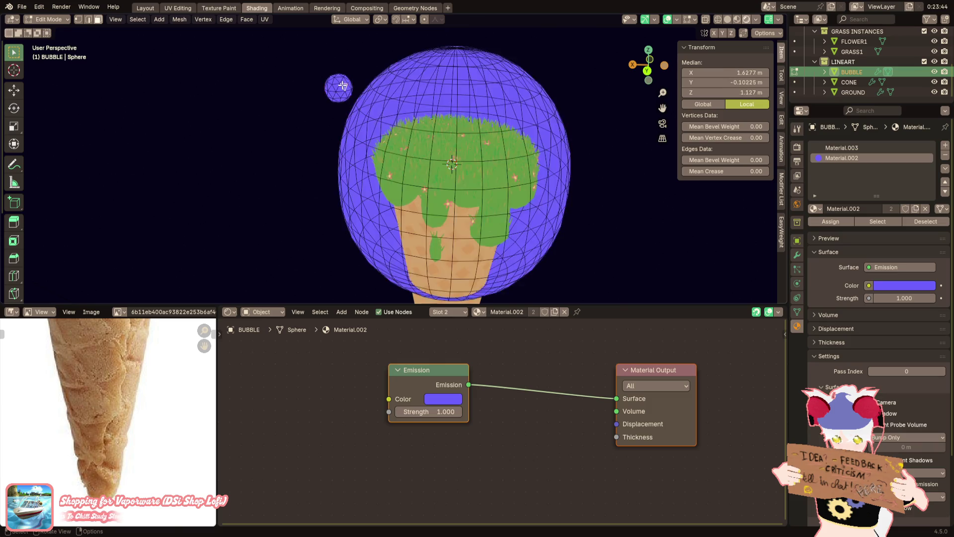
key(ctrl+l)
key(shift+d)
key(s)
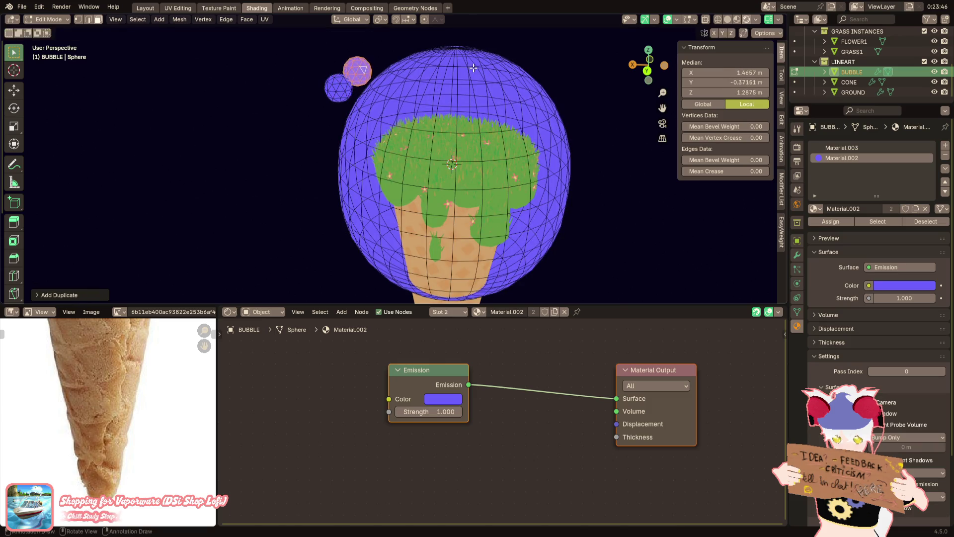
click(413, 77)
key(Tab)
Raise the bubble along Z from 1.9264 m to 2.2299 m
scroll(478, 120, down, 5)
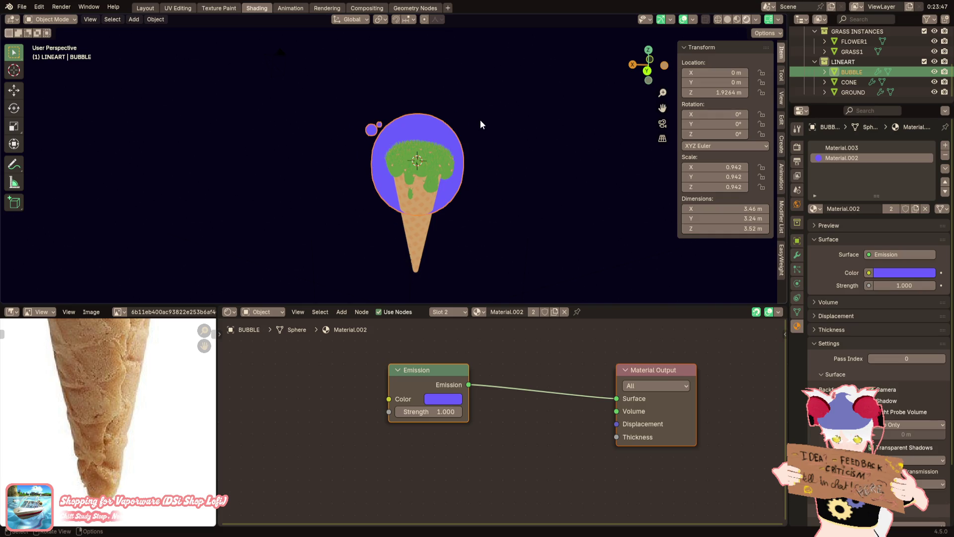
scroll(480, 120, up, 3)
mouse_move(443, 121)
middle_down()
mouse_move(255, 108)
mouse_move(295, 117)
mouse_move(302, 156)
mouse_move(417, 178)
mouse_move(561, 128)
mouse_move(601, 127)
mouse_move(527, 128)
middle_up()
scroll(517, 127, up, 3)
scroll(537, 139, up, 3)
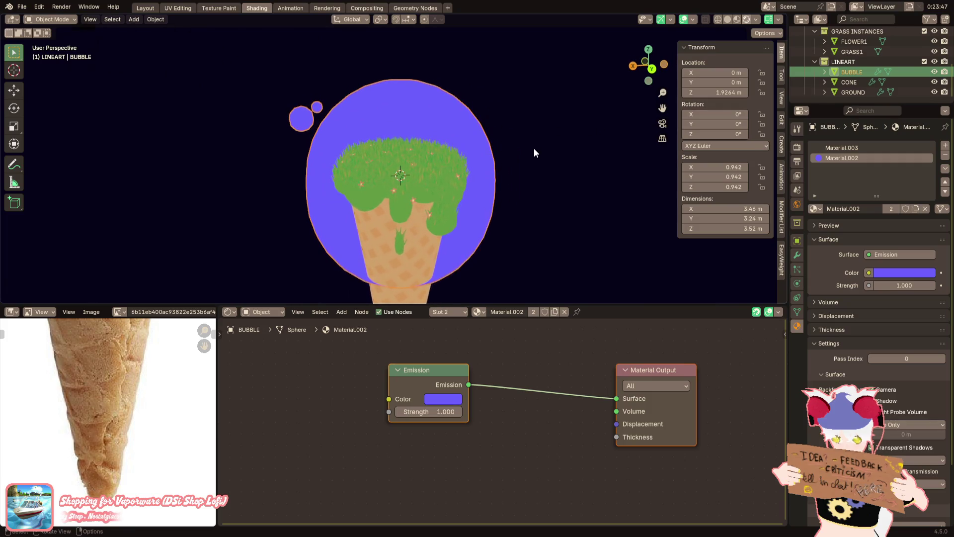
scroll(505, 159, down, 3)
key(g)
key(z)
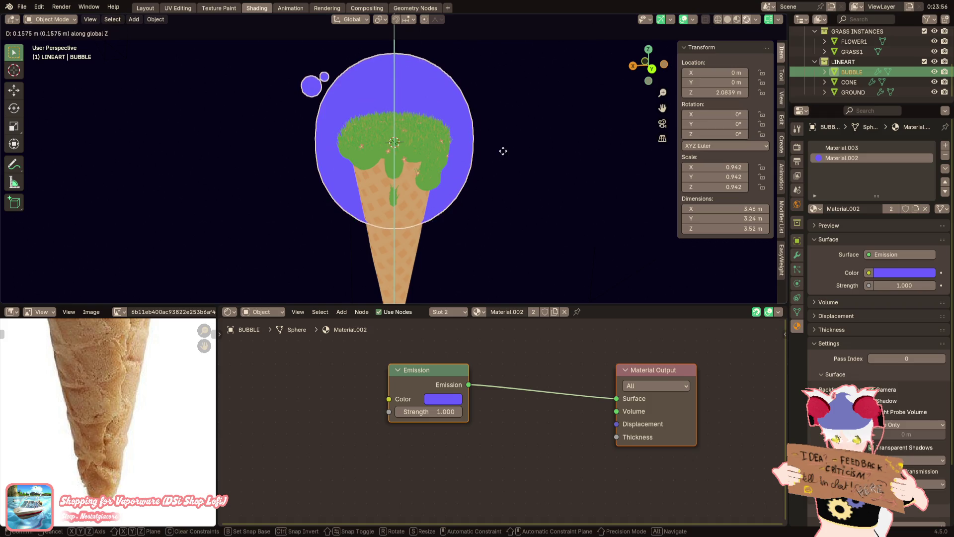
click(517, 147)
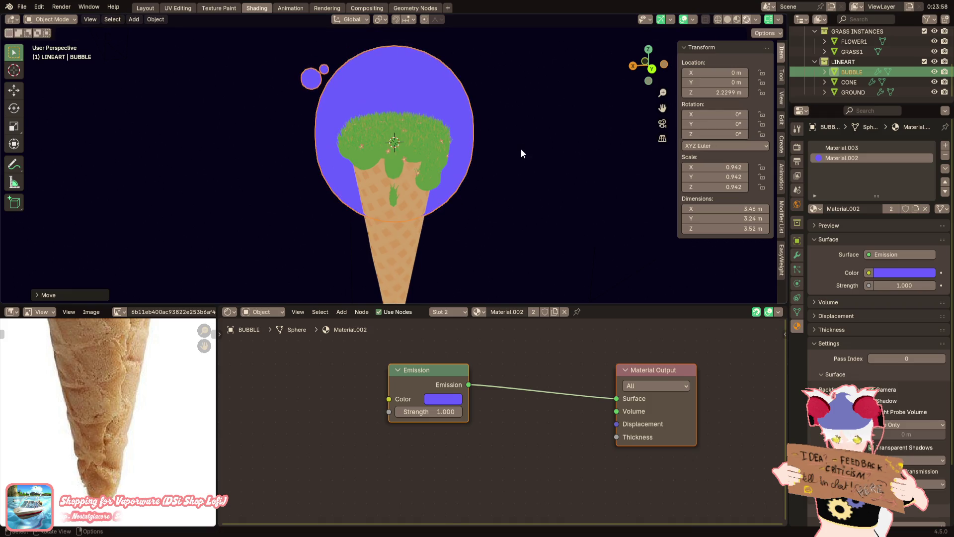
click(528, 169)
scroll(527, 174, up, 3)
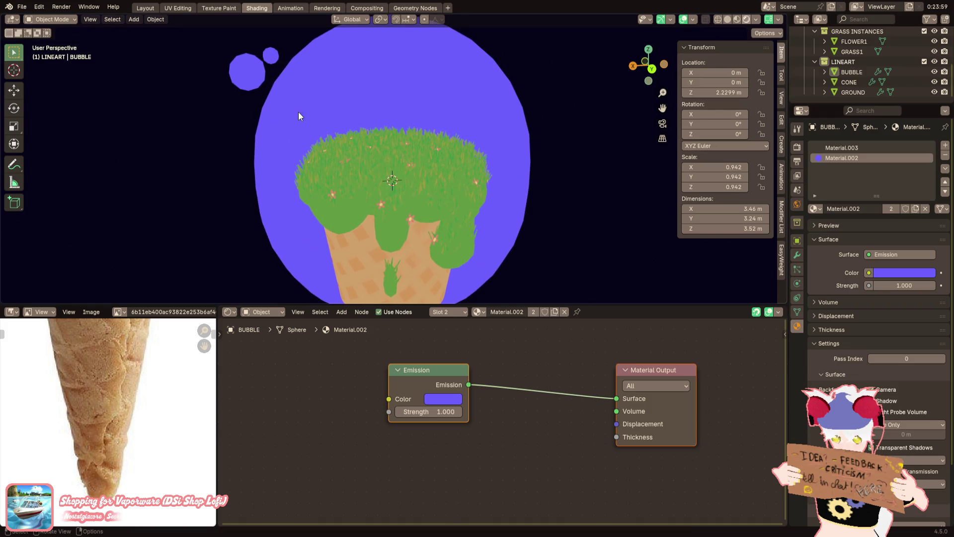
shift+middle_drag(322, 119, 325, 131)
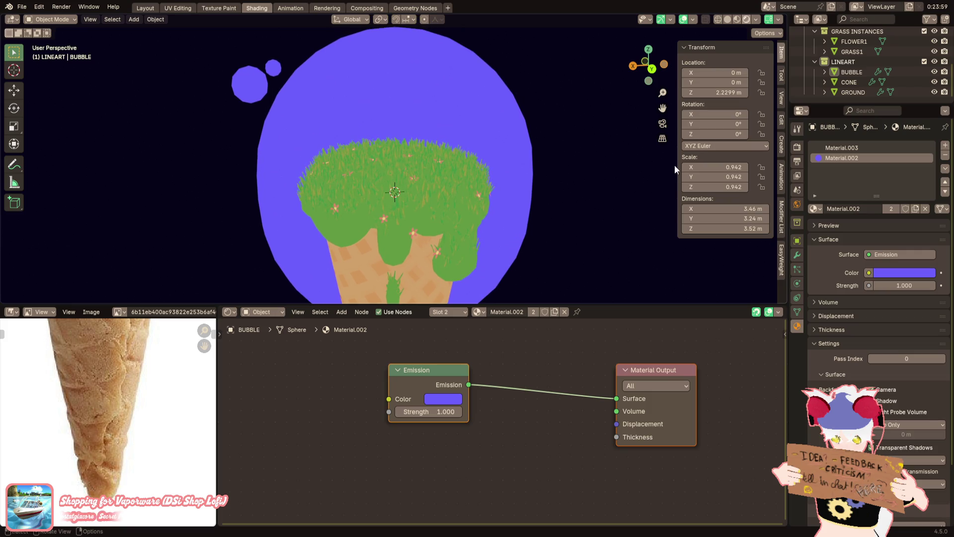
scroll(862, 72, up, 2)
Remove the unused Material.003 slot and rename the bubble's material BUBBLE
click(851, 147)
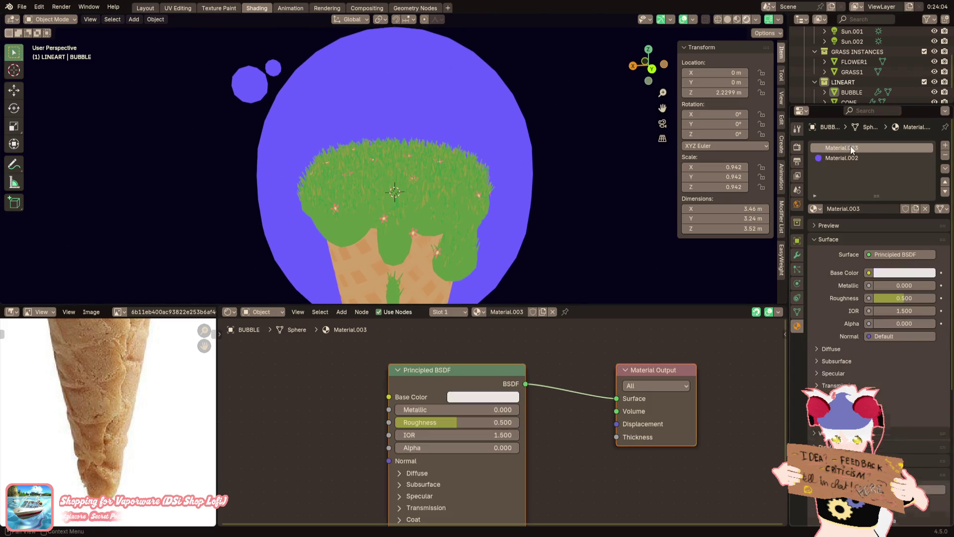
click(945, 156)
double_click(854, 148)
text(S)
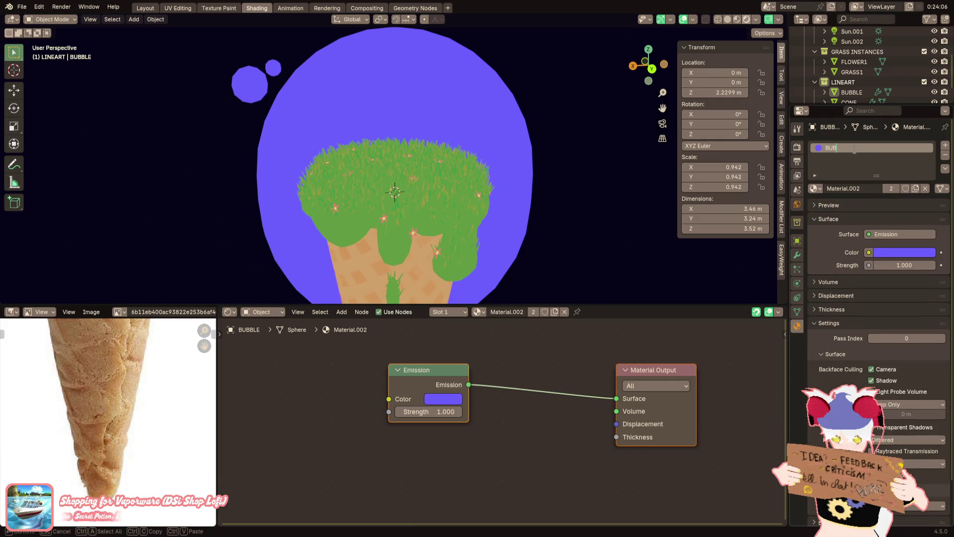
key(Return)
Rename the ground's material GROUND and the cone's material CONE
click(846, 91)
scroll(854, 82, down, 2)
click(852, 84)
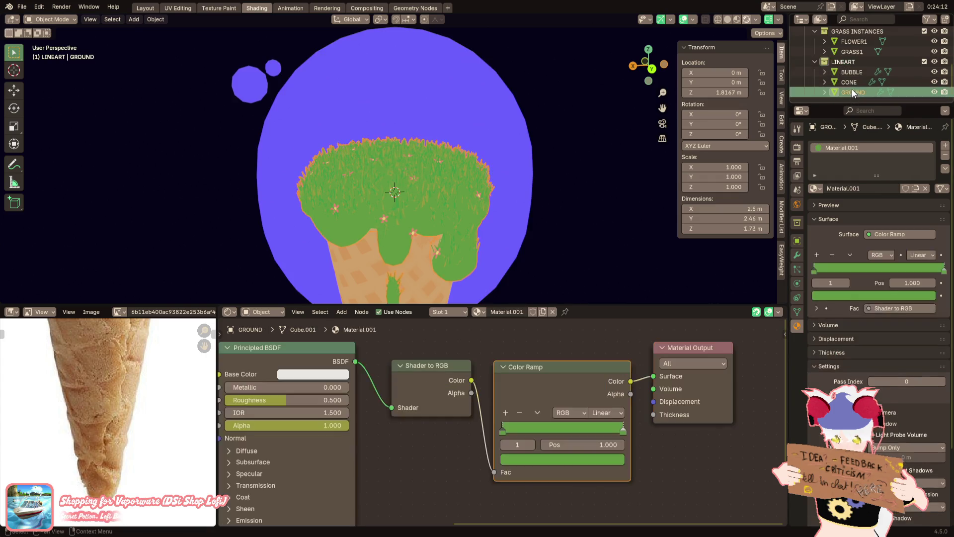
click(853, 92)
double_click(853, 148)
text(GROUND)
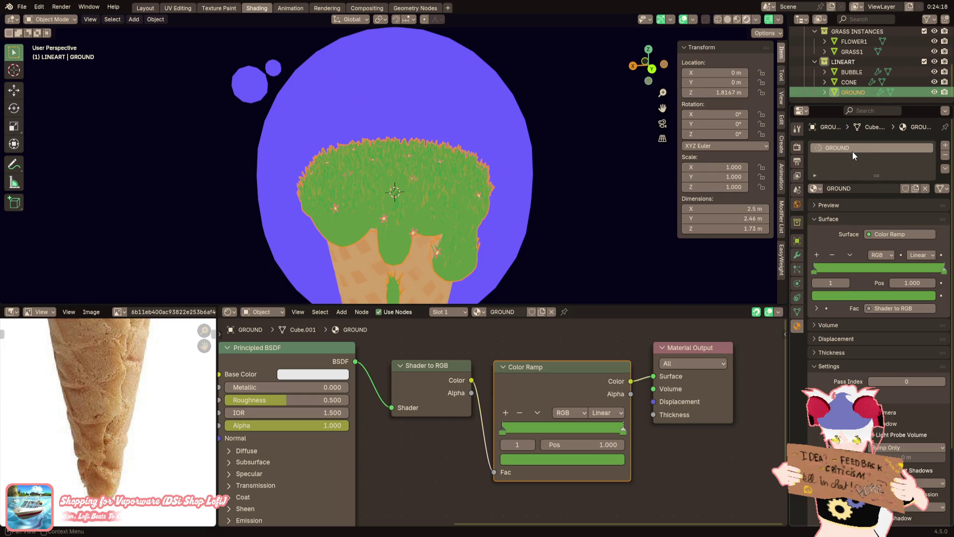
key(Return)
click(850, 81)
double_click(846, 148)
text(co)
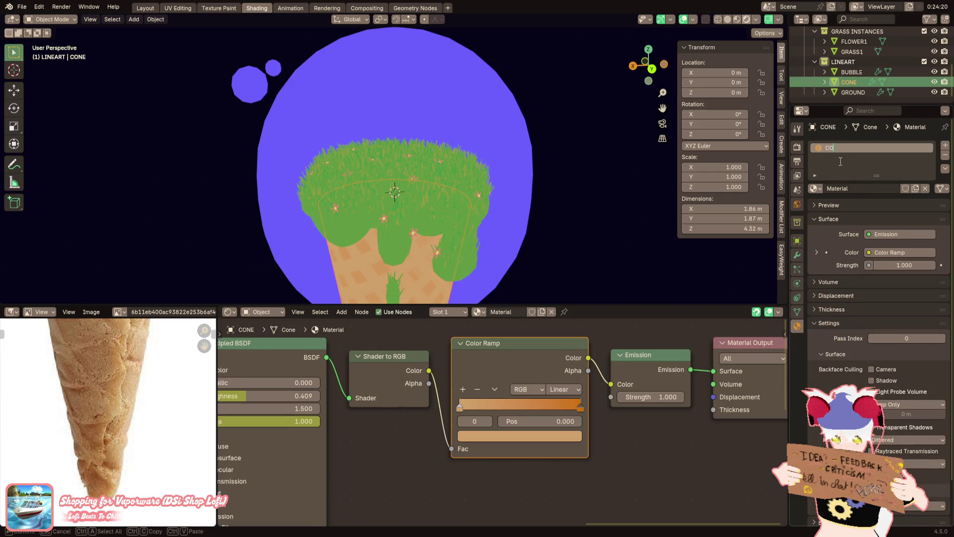
key(Return)
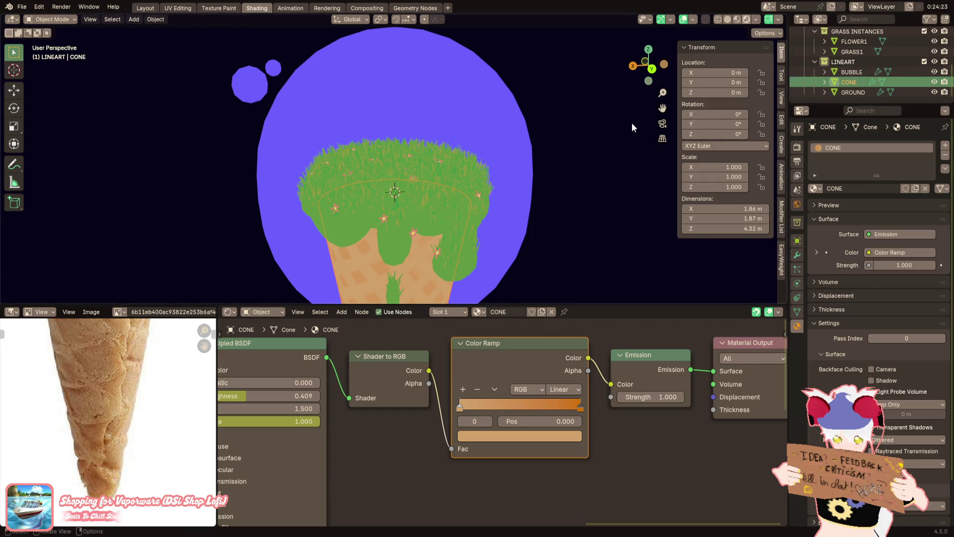
Rename the LineArt object to 'LineArt BUBBLE' in the Outliner
click(523, 117)
scroll(852, 46, up, 3)
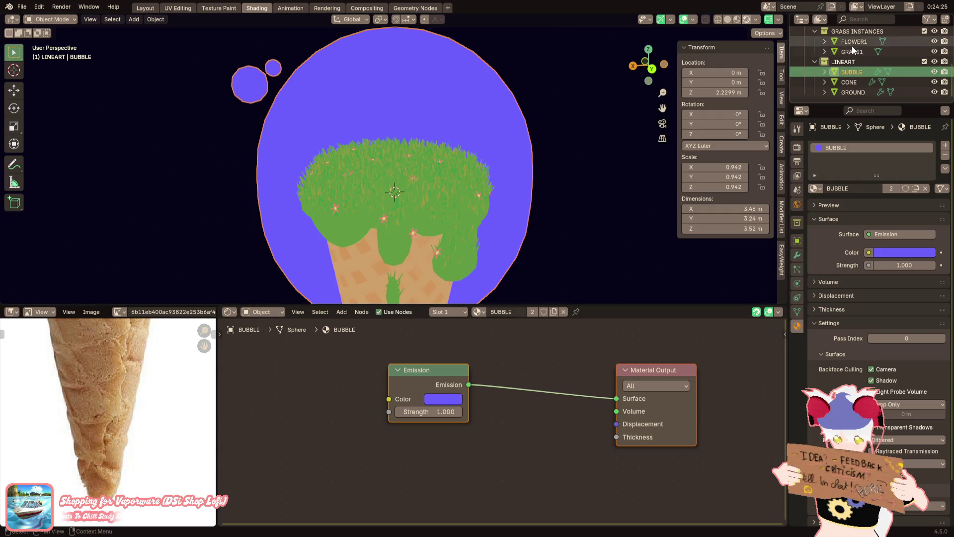
scroll(853, 46, up, 1)
click(851, 58)
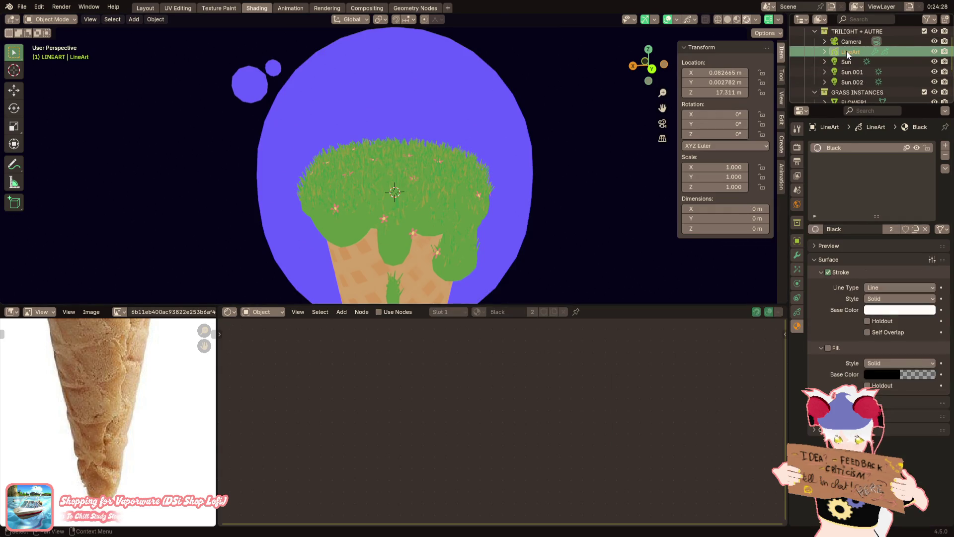
double_click(850, 58)
click(873, 59)
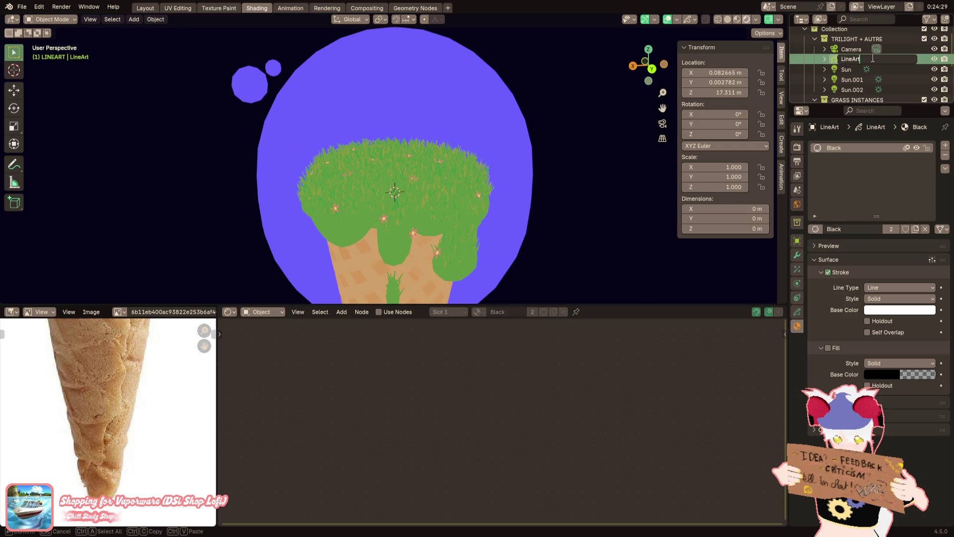
text( BUBBLE)
key(Return)
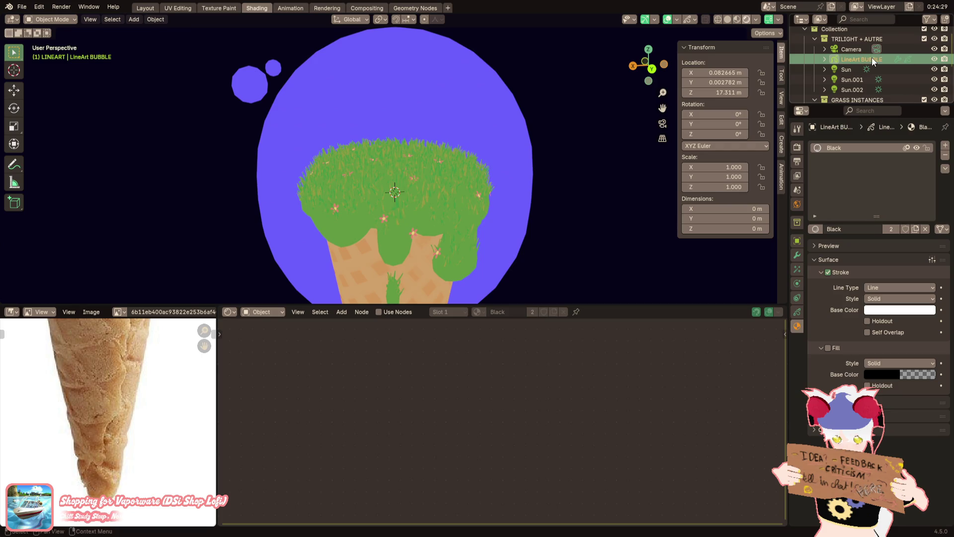
Save the file and set the line art to outline the LINEART collection
click(22, 7)
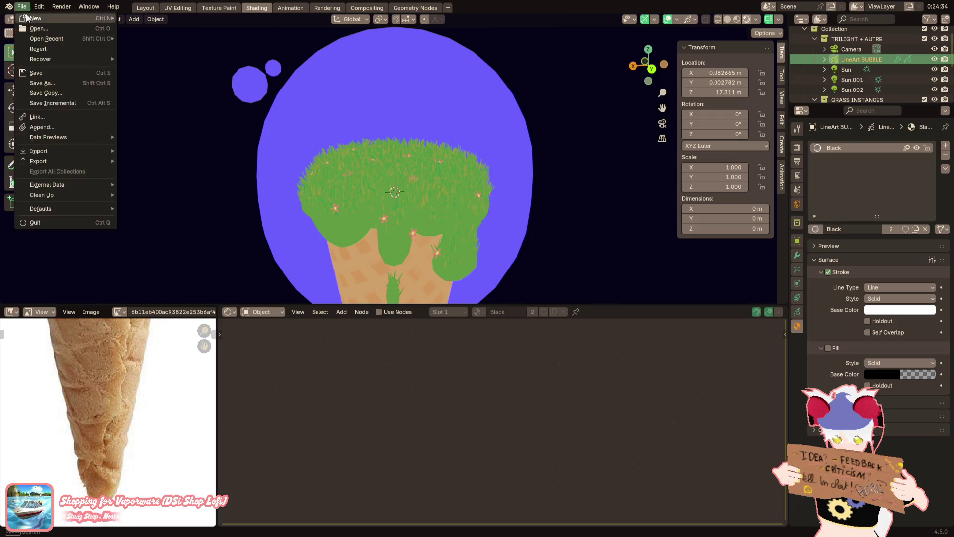
click(32, 70)
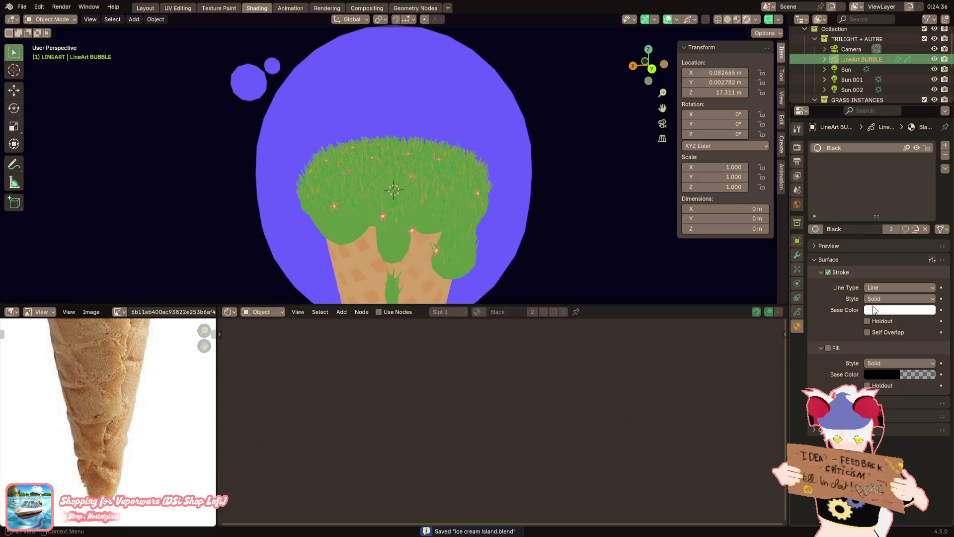
click(797, 255)
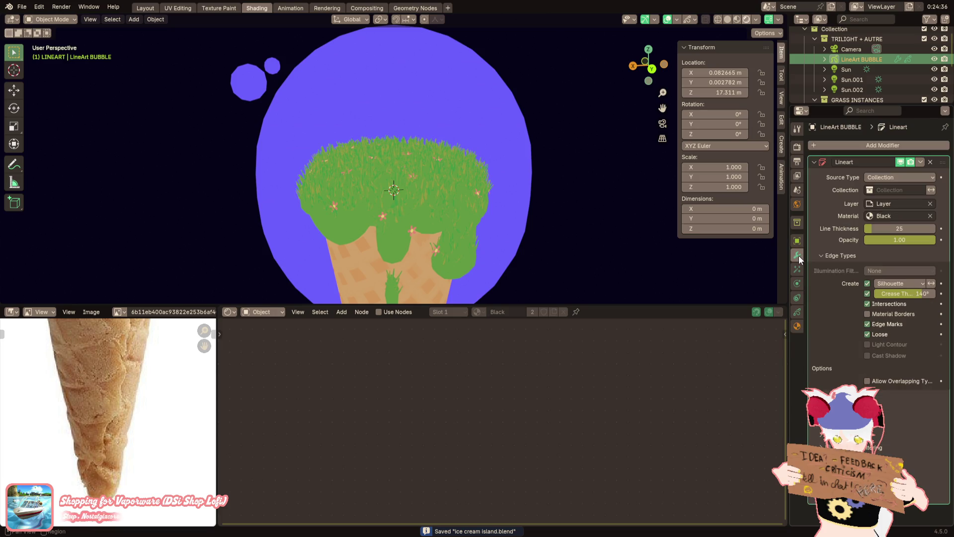
click(901, 189)
click(874, 222)
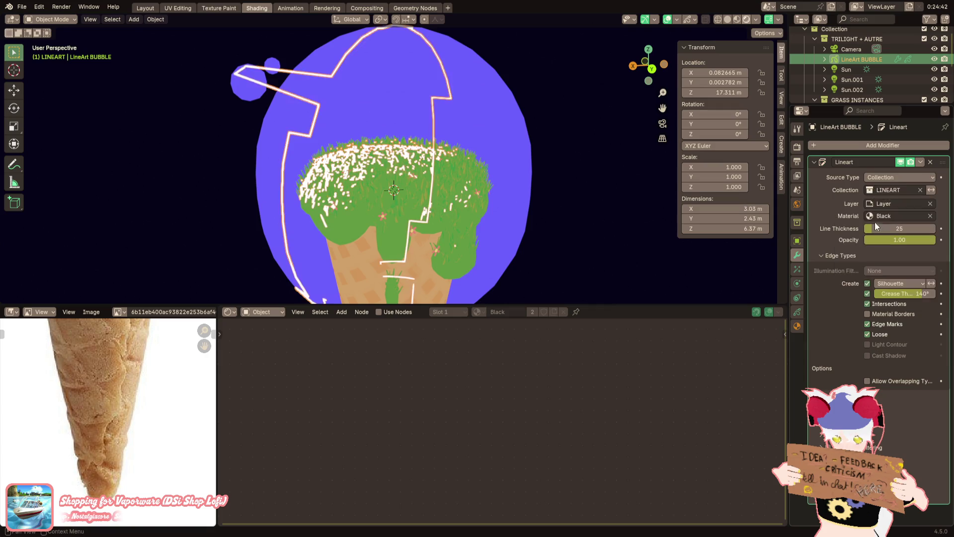
Rotate the camera around the 3D cursor on the Z axis to a new angle on the cone
click(662, 123)
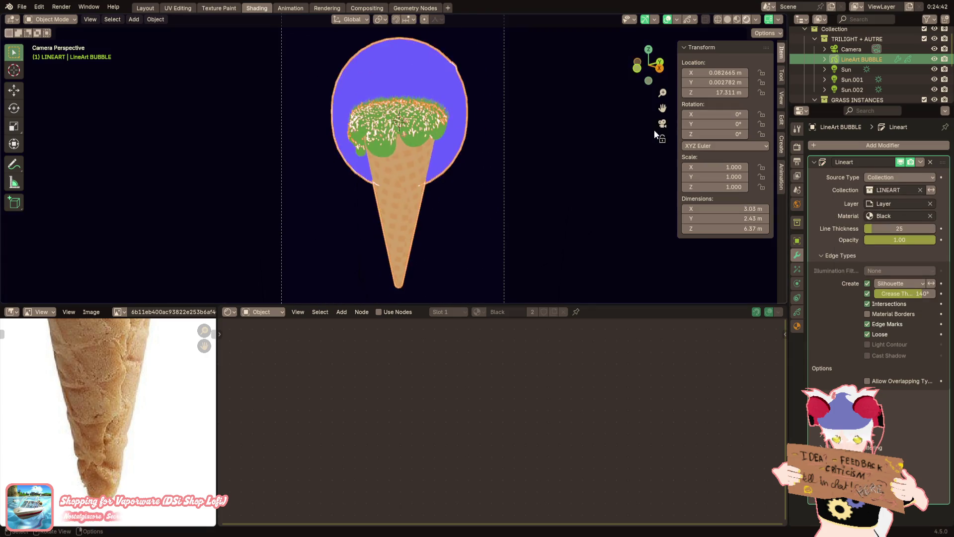
key(Up)
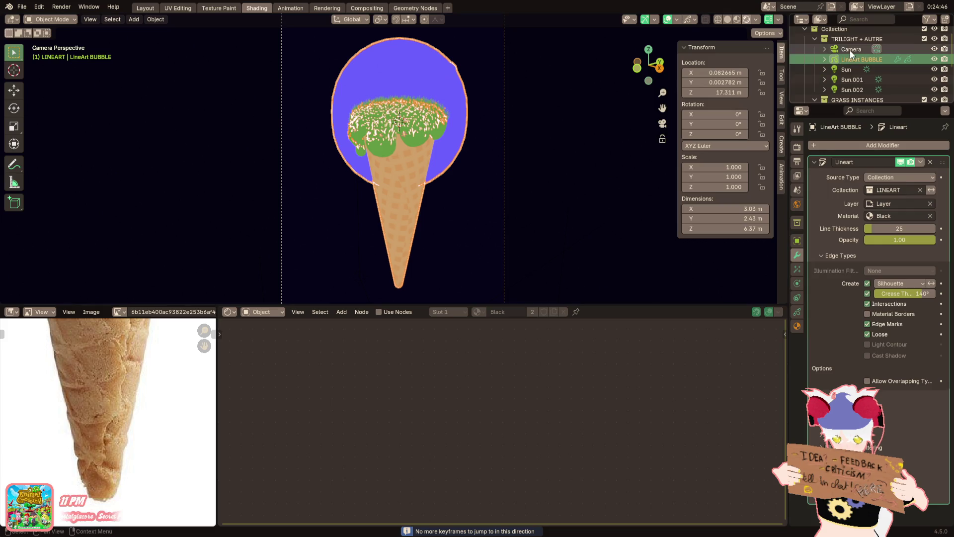
click(851, 49)
click(380, 19)
click(393, 55)
key(r)
key(z)
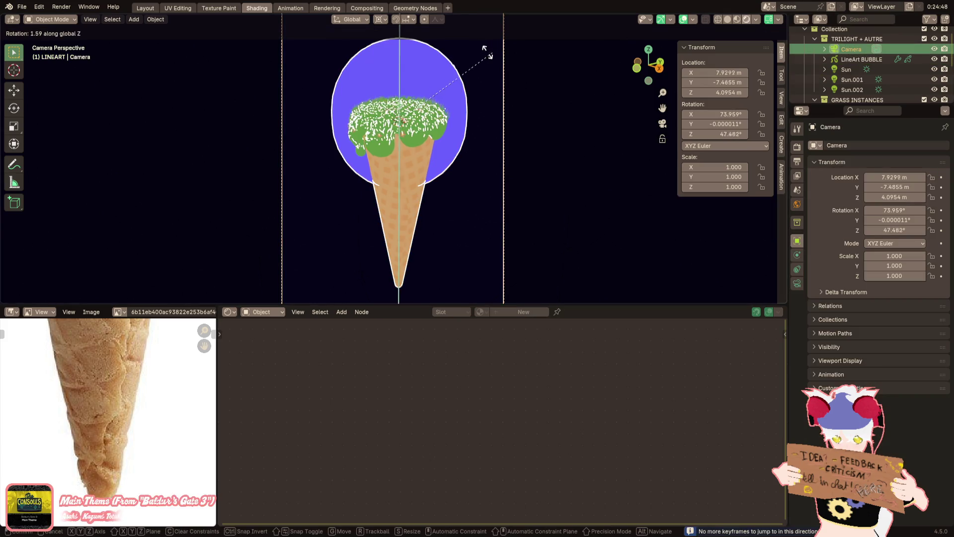
click(266, 42)
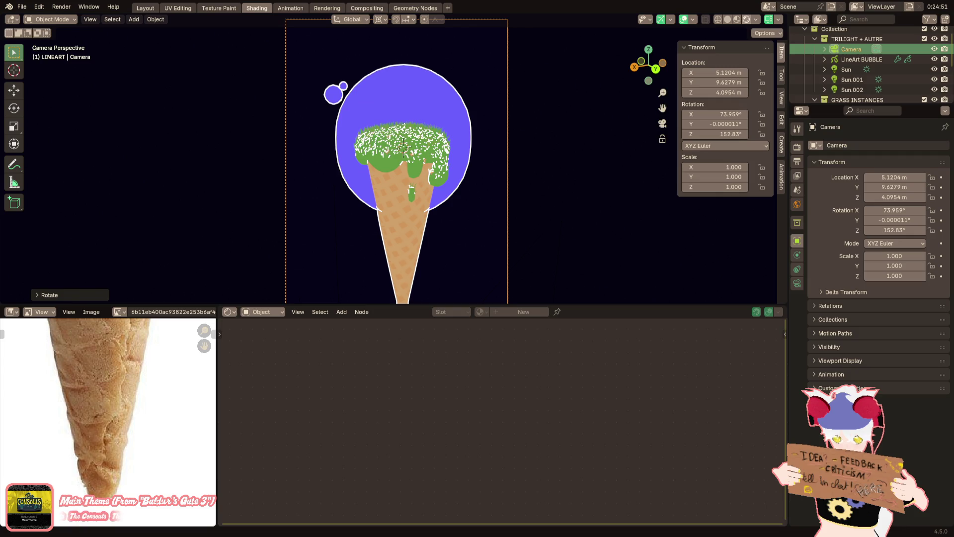
mouse_move(363, 237)
middle_down()
mouse_move(403, 202)
mouse_move(403, 217)
mouse_move(427, 205)
mouse_move(411, 219)
mouse_move(437, 192)
middle_up()
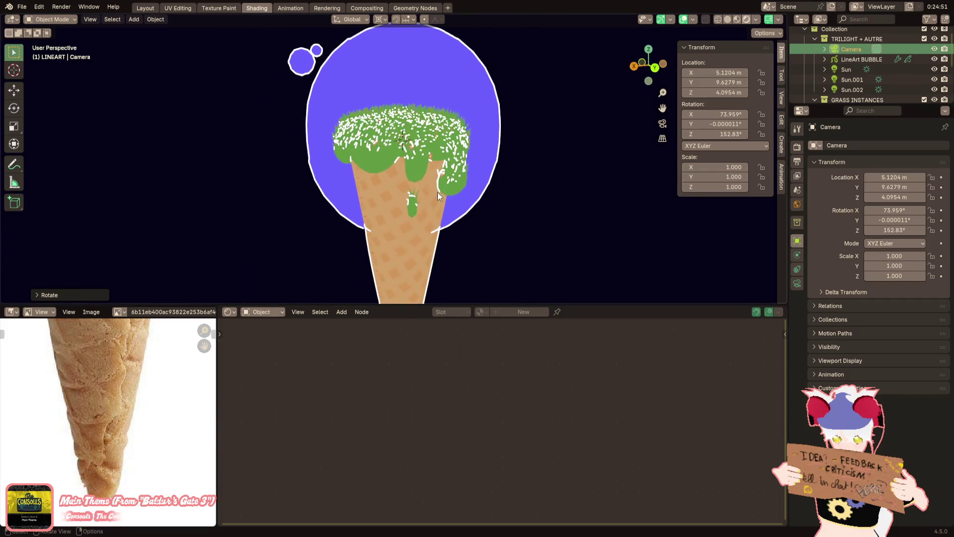
click(662, 124)
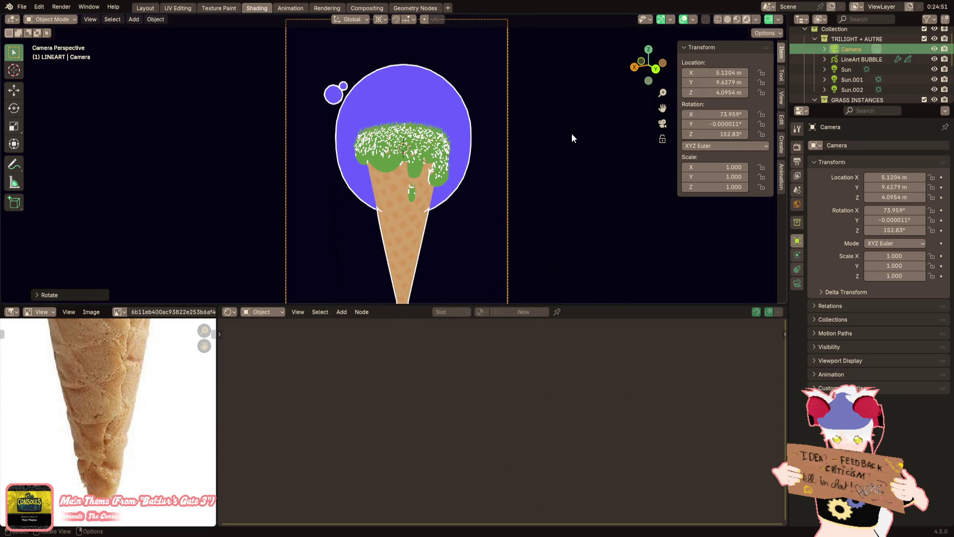
Check the bubble in edit mode, then toggle LineArt BUBBLE's collection inversion on and off
click(460, 121)
key(Tab)
scroll(508, 141, up, 2)
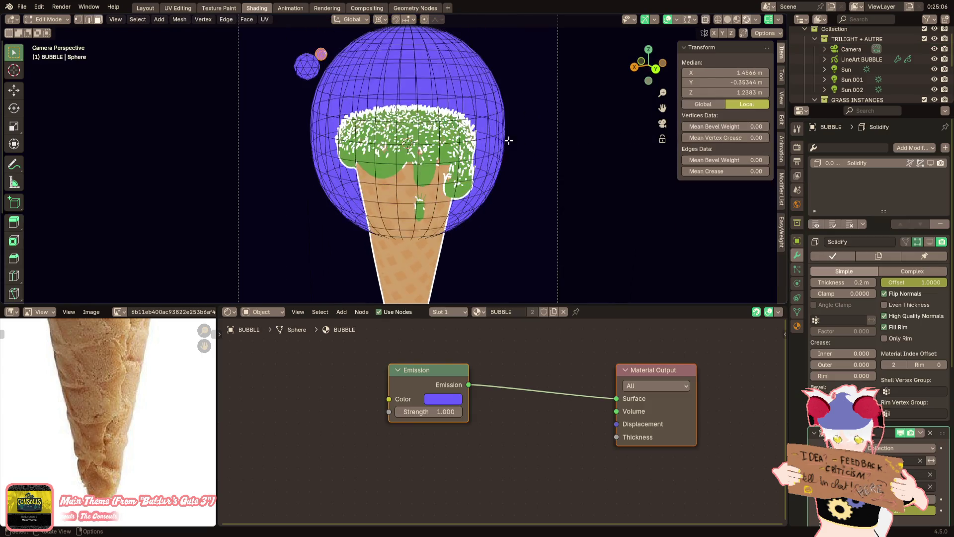
key(Tab)
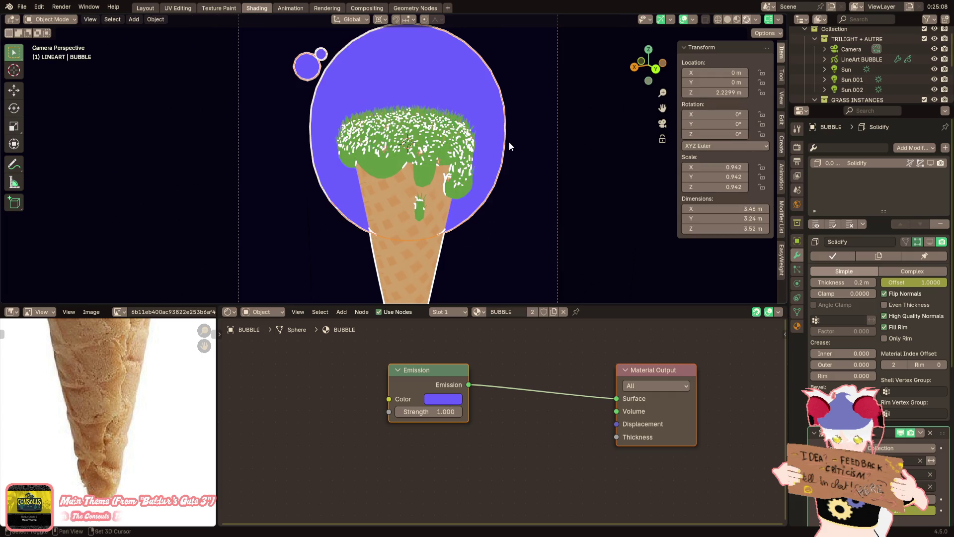
scroll(509, 142, down, 1)
click(857, 61)
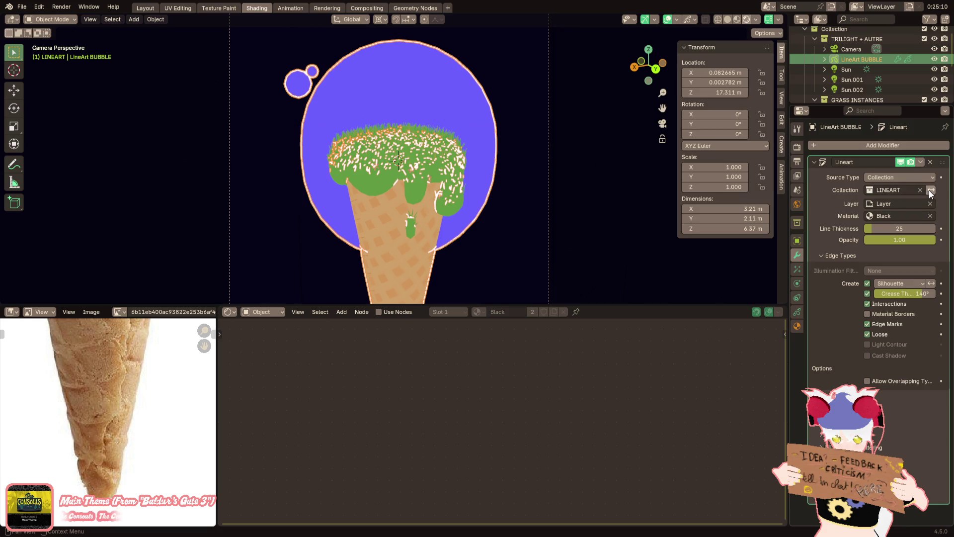
click(931, 190)
click(932, 190)
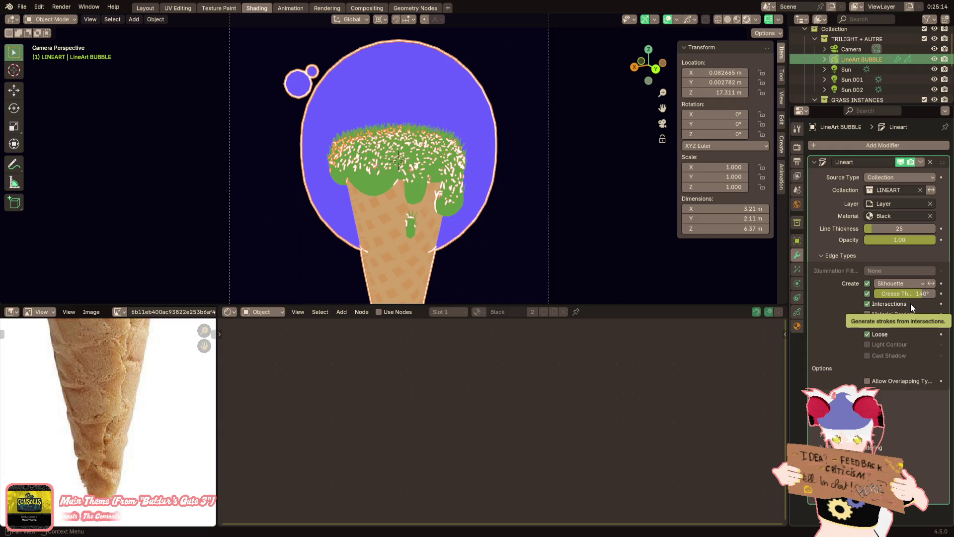
Drag the ground object to a new place in the Outliner and reselect LineArt BUBBLE
scroll(860, 79, down, 5)
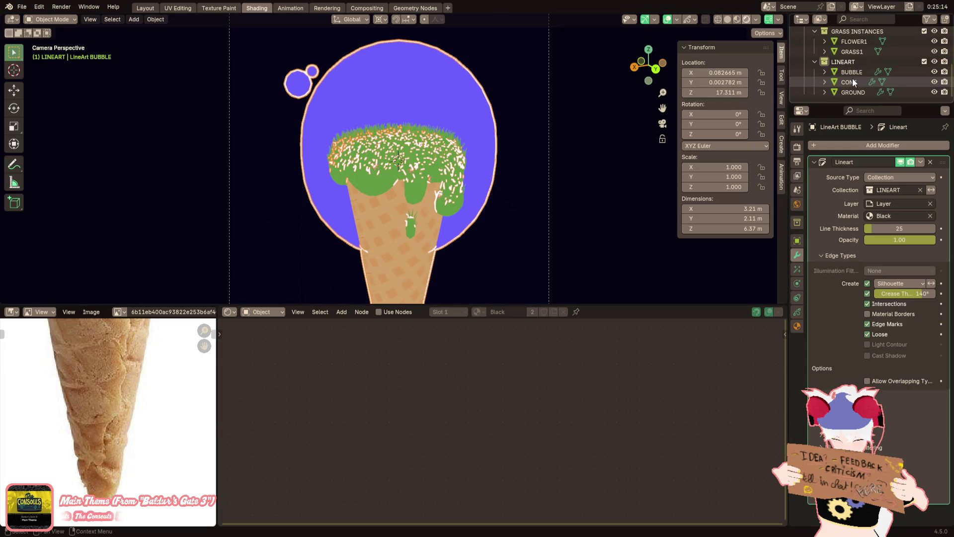
click(855, 93)
drag(855, 91, 856, 69)
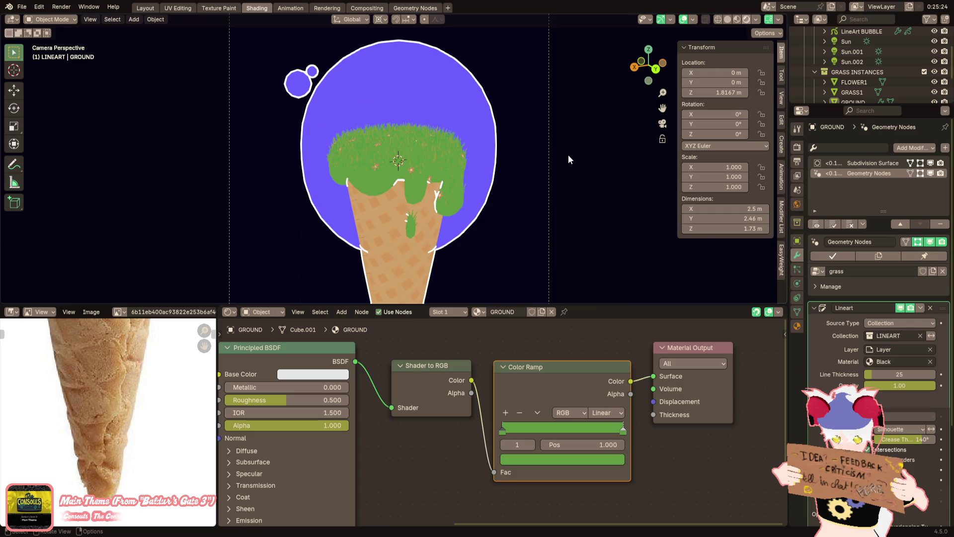
scroll(859, 42, up, 2)
click(856, 53)
Set the line art thickness to 60, enable Crease, and keep the Silhouette type
mouse_move(902, 227)
mouse_down()
mouse_move(934, 227)
mouse_move(907, 227)
mouse_up()
click(621, 210)
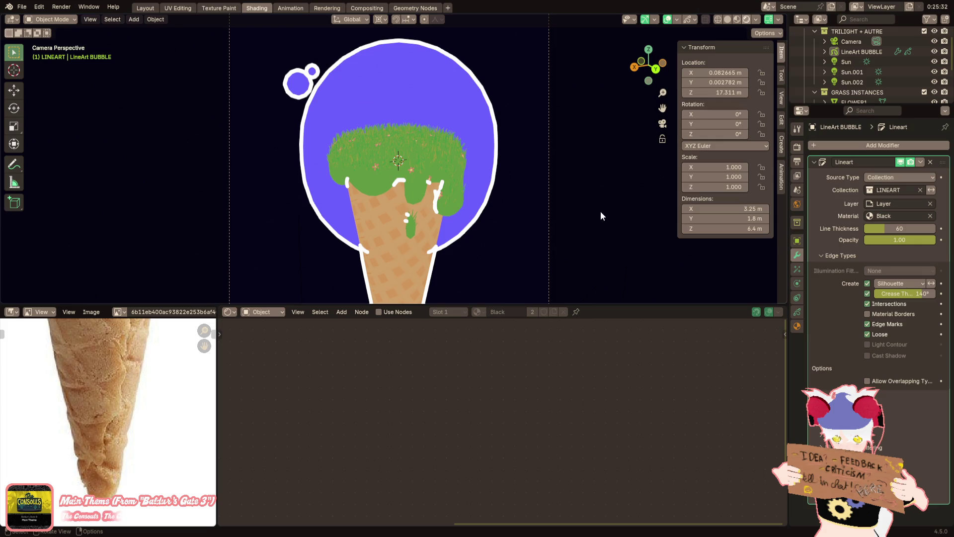
click(866, 295)
click(905, 284)
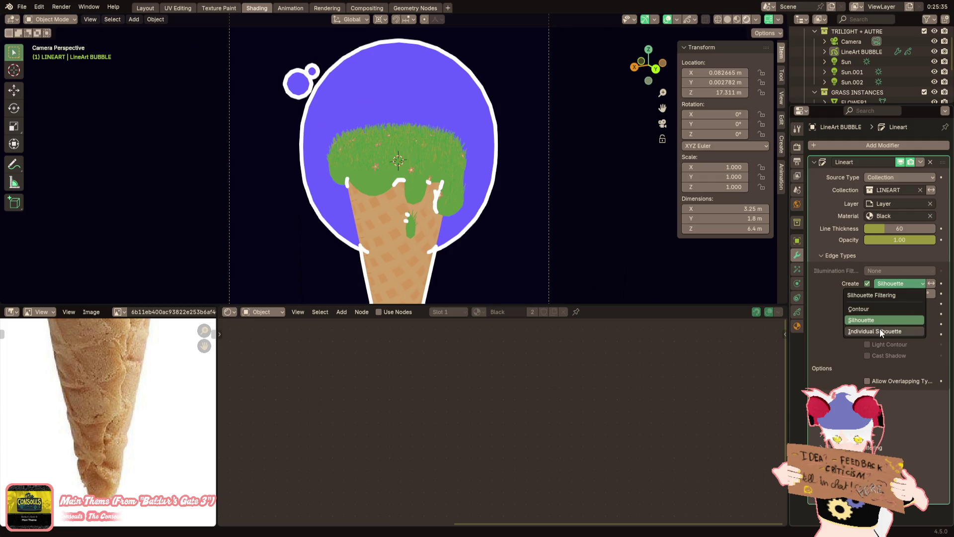
click(880, 329)
click(884, 285)
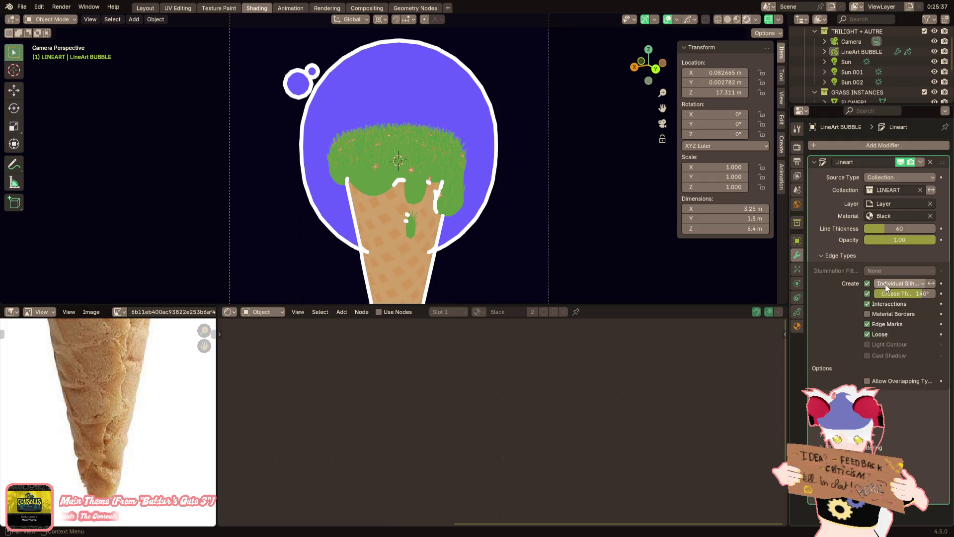
click(882, 321)
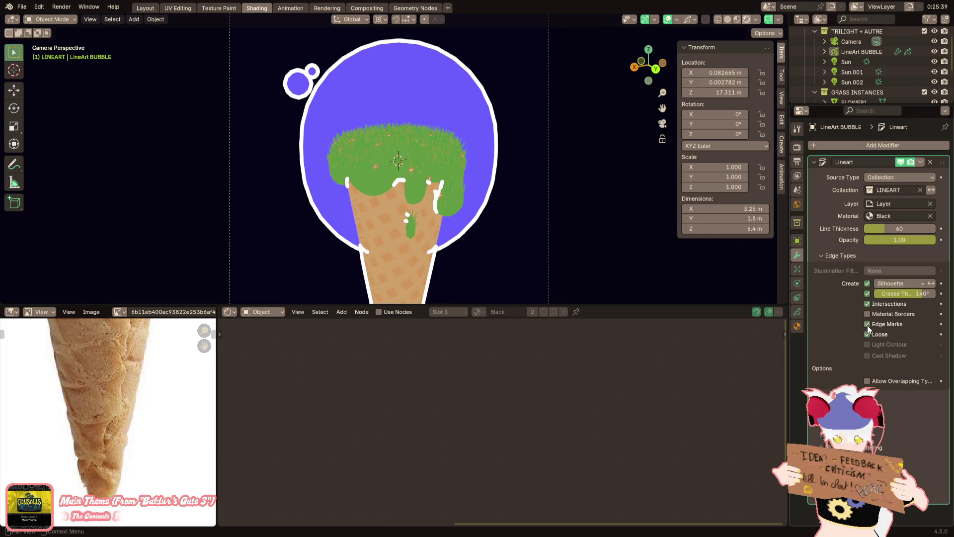
Turn Intersections off and orbit around the bubble to compare, then return to camera view
click(868, 304)
click(868, 305)
click(866, 306)
middle_drag(520, 207, 514, 234)
scroll(517, 239, up, 2)
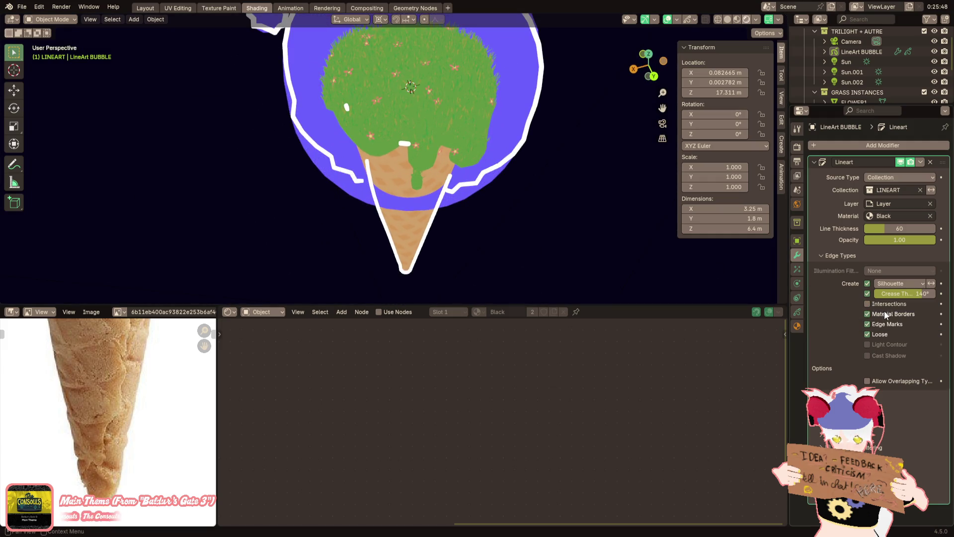
mouse_move(735, 287)
middle_down()
mouse_move(526, 165)
mouse_move(455, 185)
mouse_move(459, 138)
mouse_move(456, 155)
middle_up()
click(457, 184)
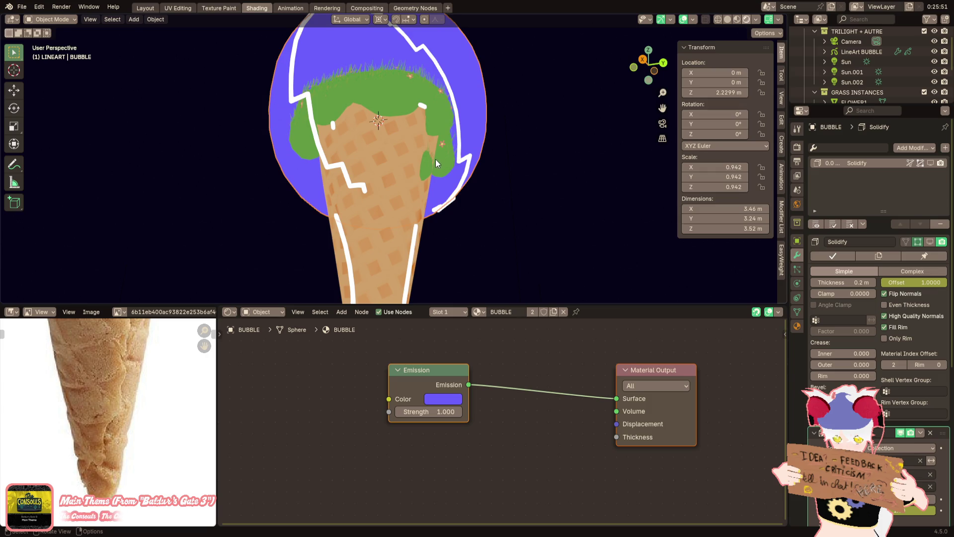
middle_drag(494, 177, 483, 224)
scroll(483, 224, up, 2)
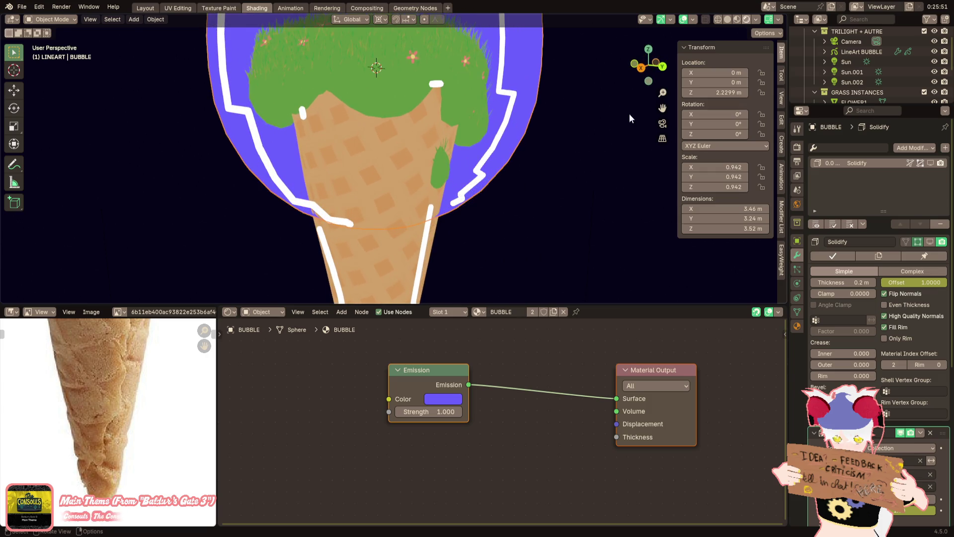
click(662, 123)
Re-enable Intersections on LineArt BUBBLE, then try lowering the bubble and undo it
click(458, 158)
click(847, 52)
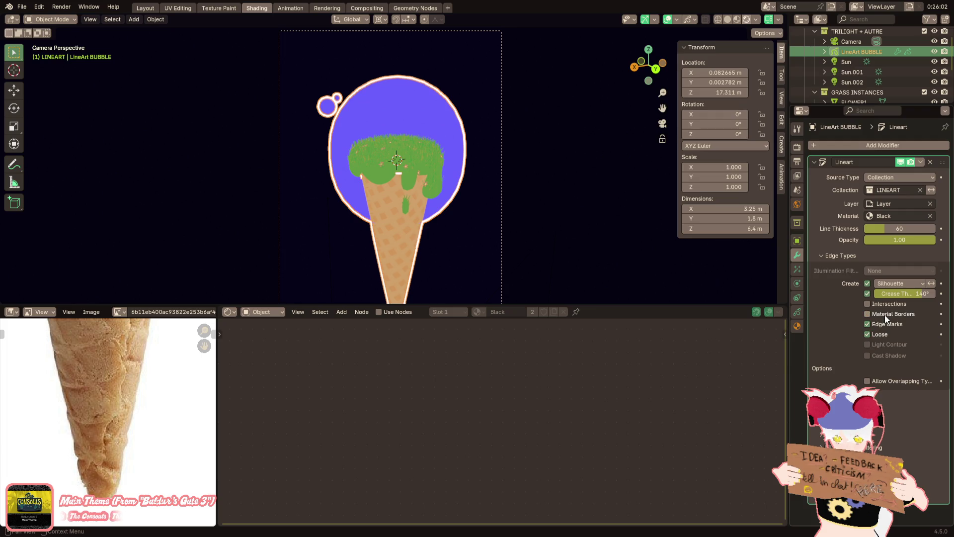
click(885, 305)
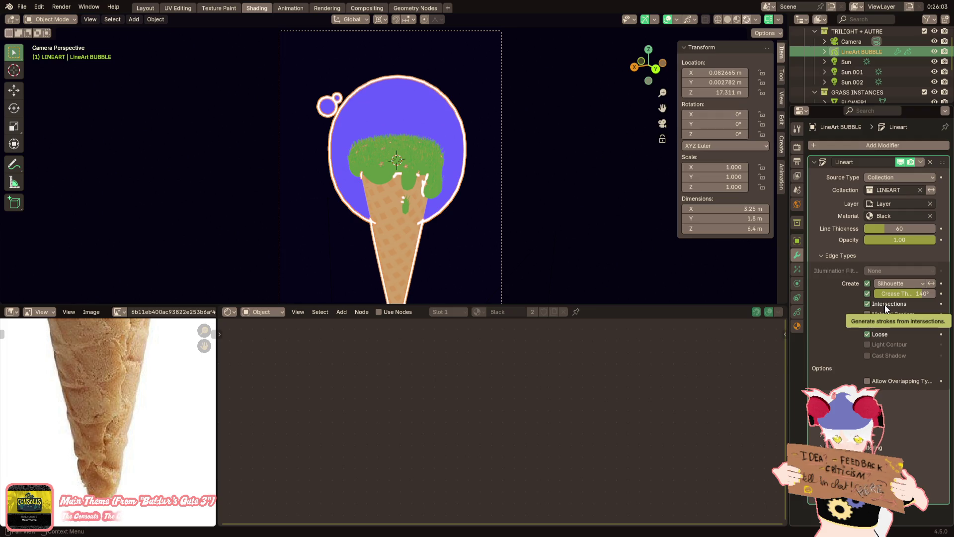
scroll(547, 199, up, 1)
click(475, 169)
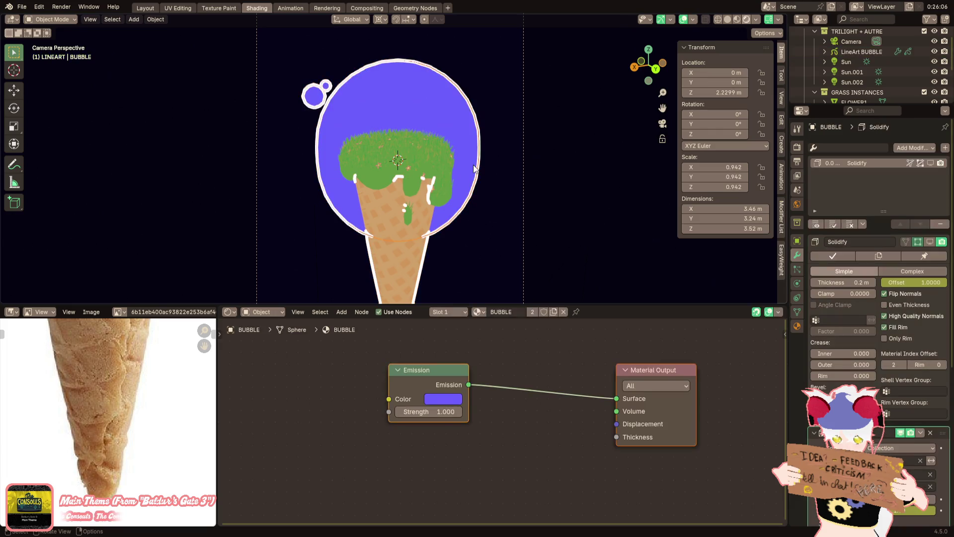
key(g)
key(z)
click(575, 231)
key(ctrl+z)
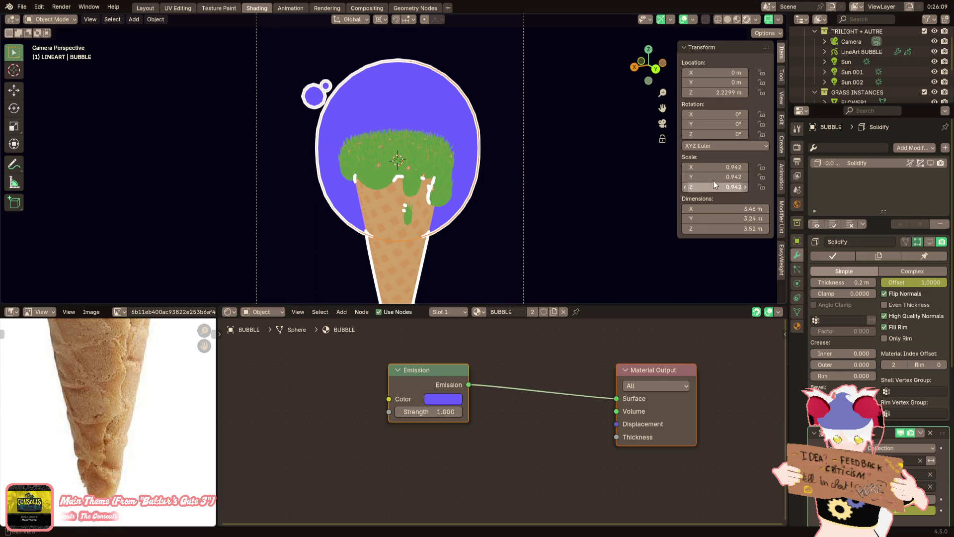
click(850, 42)
Raise the camera vertically and tilt it -17° about the X axis
scroll(563, 126, down, 2)
key(g)
key(z)
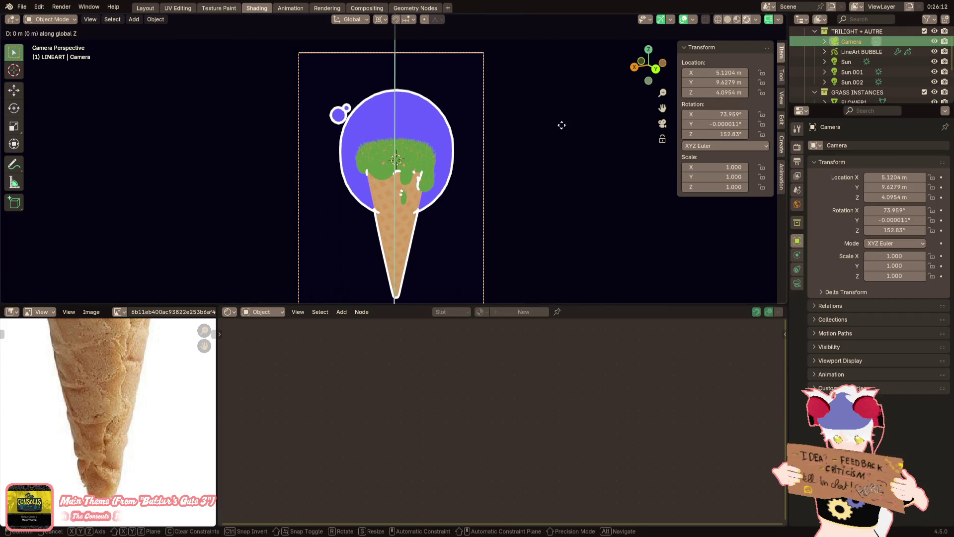
click(562, 116)
key(r)
key(x)
key(x)
text(-17)
key(Return)
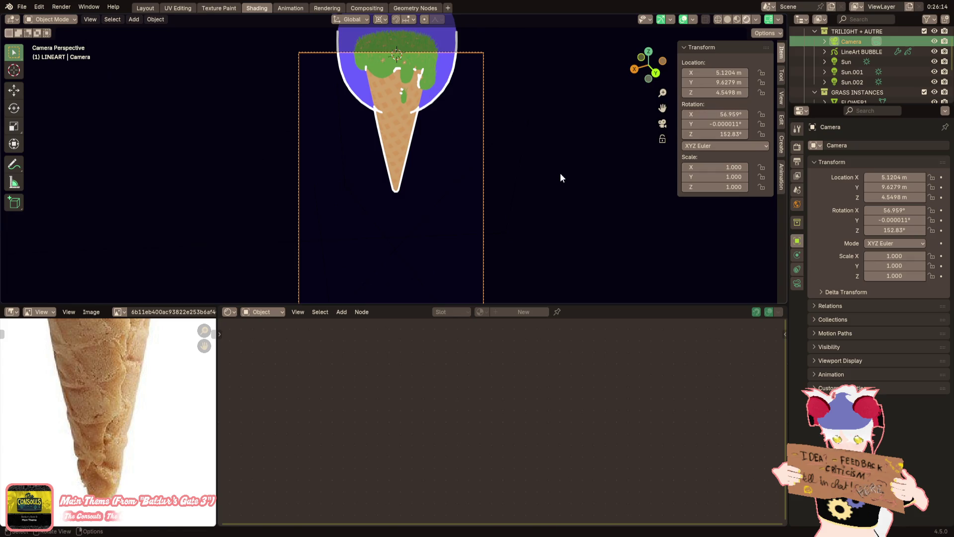
Raise the camera again, shift it sideways along X and adjust its forward tilt
key(g)
key(z)
click(558, 128)
key(g)
key(y)
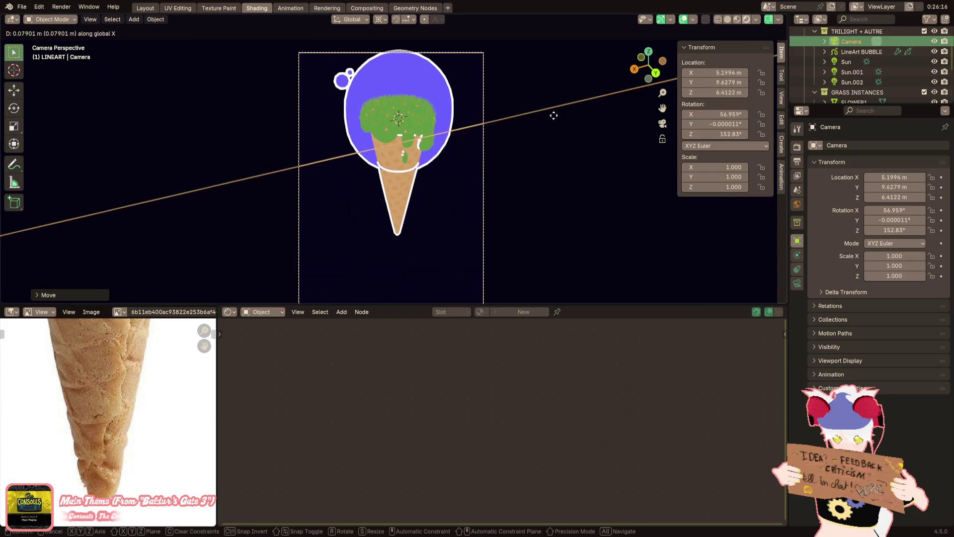
key(x)
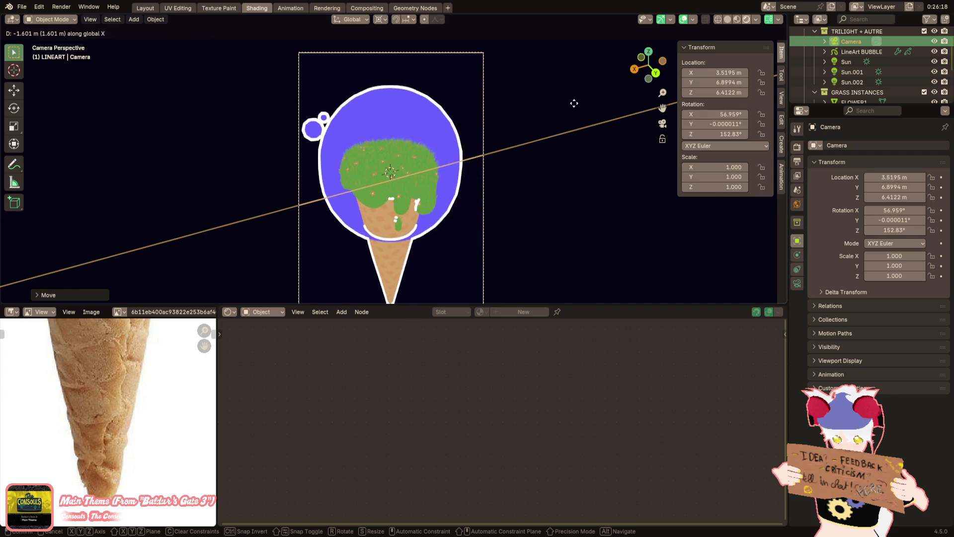
click(570, 106)
drag(718, 113, 721, 114)
Set the camera height to 4.5498 m and return the tilt to its original angle
key(g)
key(z)
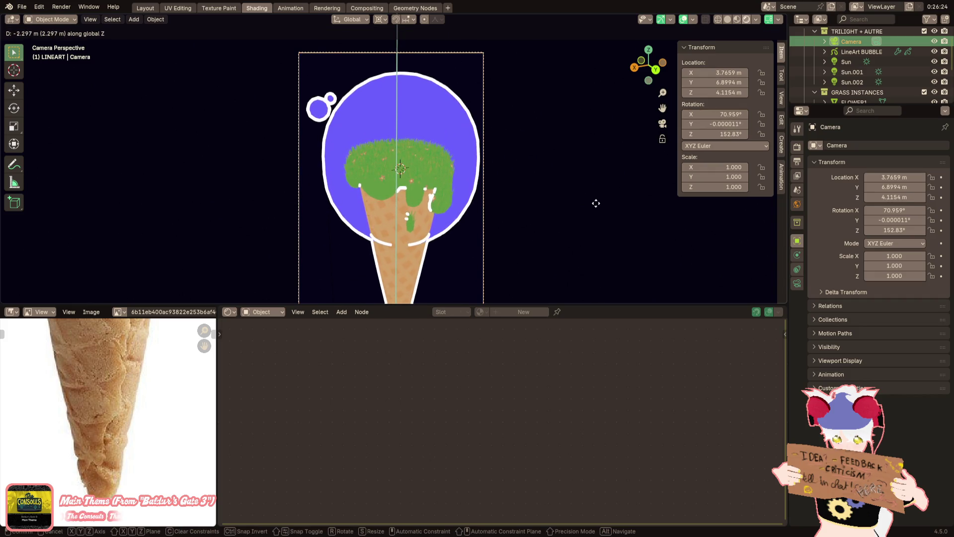
click(595, 193)
scroll(549, 204, up, 2)
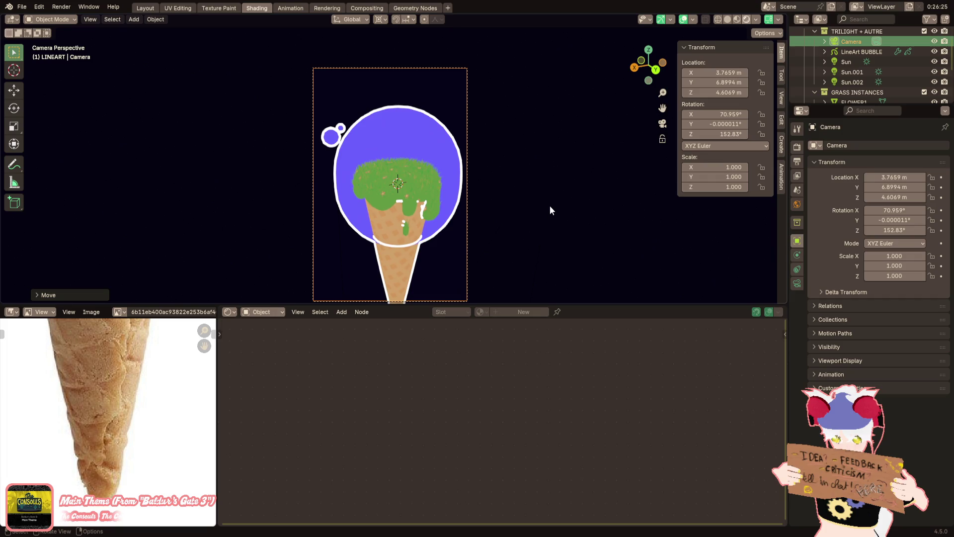
key(KP_8)
key(KP_2)
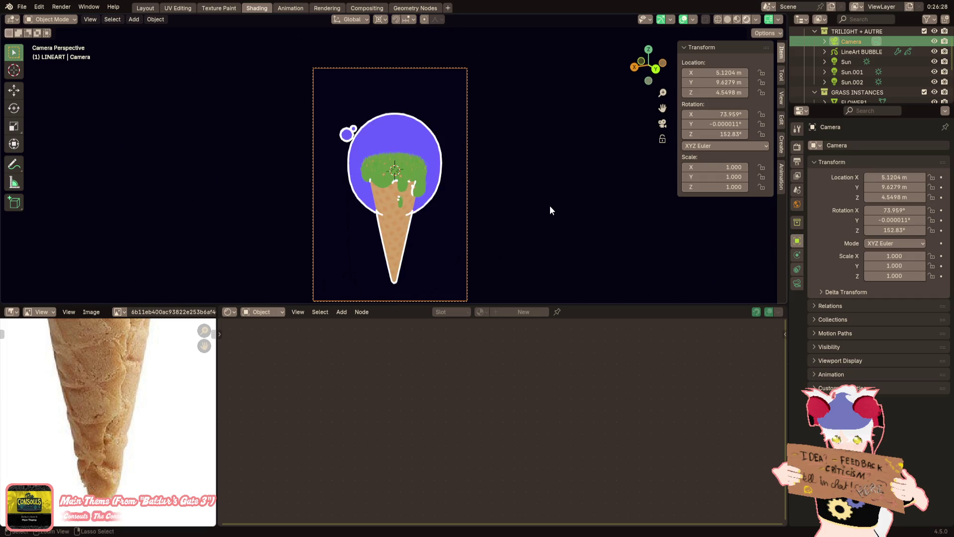
Select and frame the bubble, then select the grass GROUND object
click(547, 205)
key(KP_Decimal)
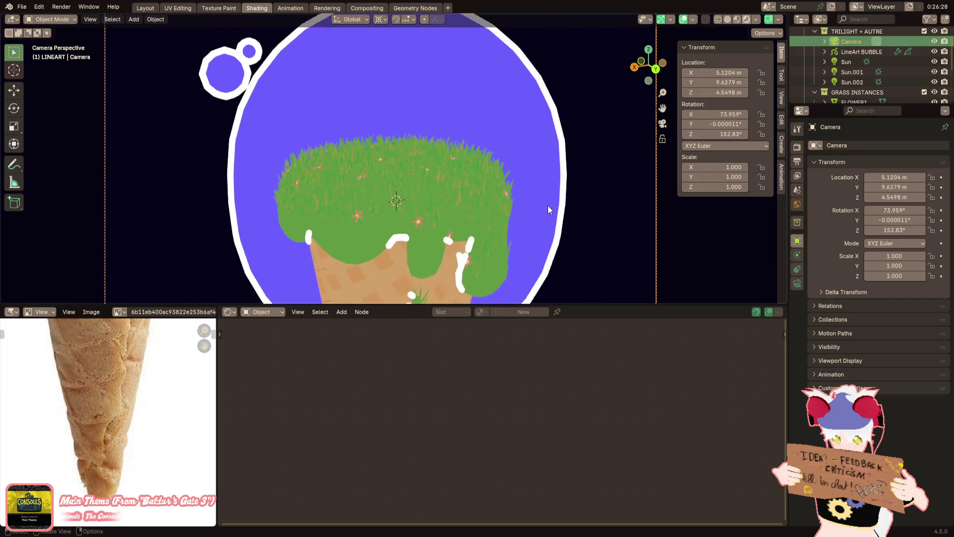
click(491, 214)
Replace a stop in the grass Color Ramp with a new teal-shifted stop
scroll(521, 426, down, 1)
scroll(458, 421, down, 2)
scroll(502, 427, up, 4)
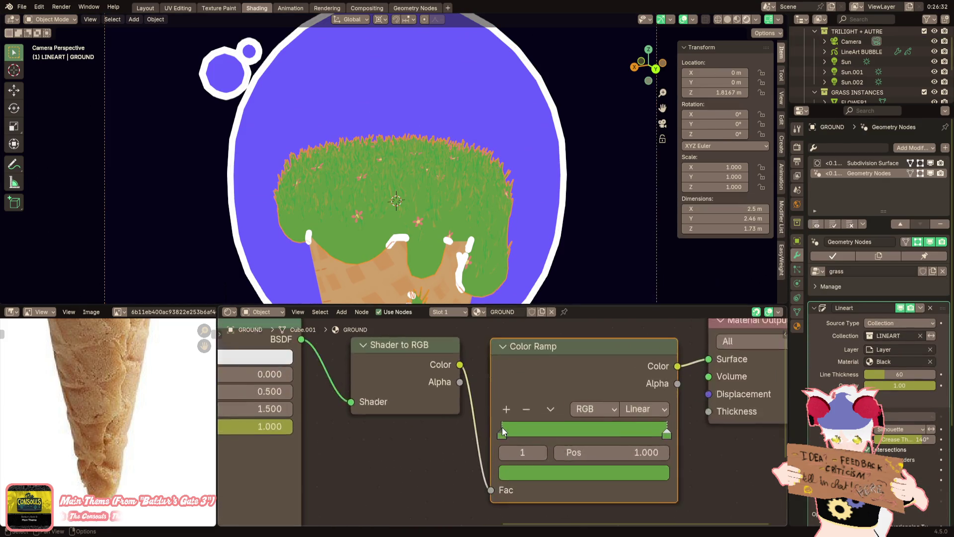
click(528, 408)
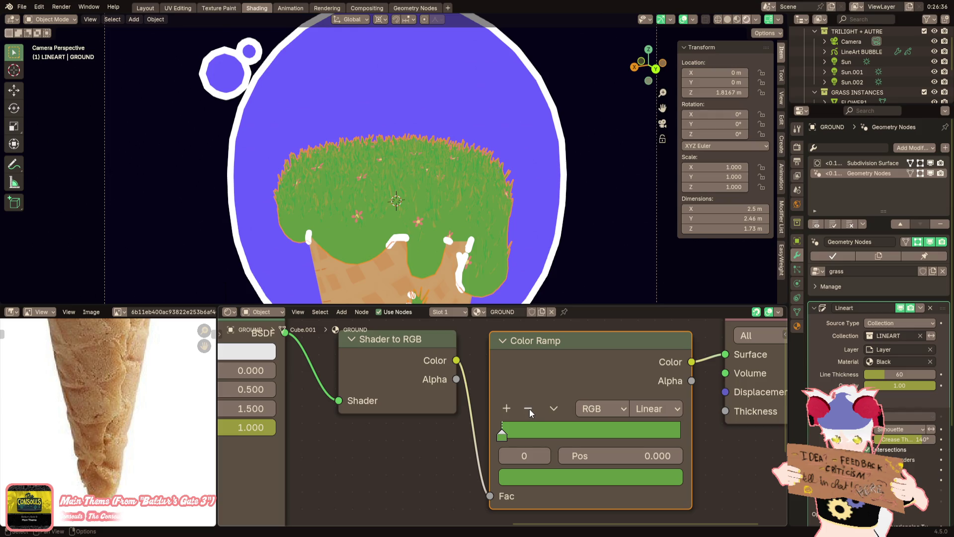
click(507, 408)
click(563, 475)
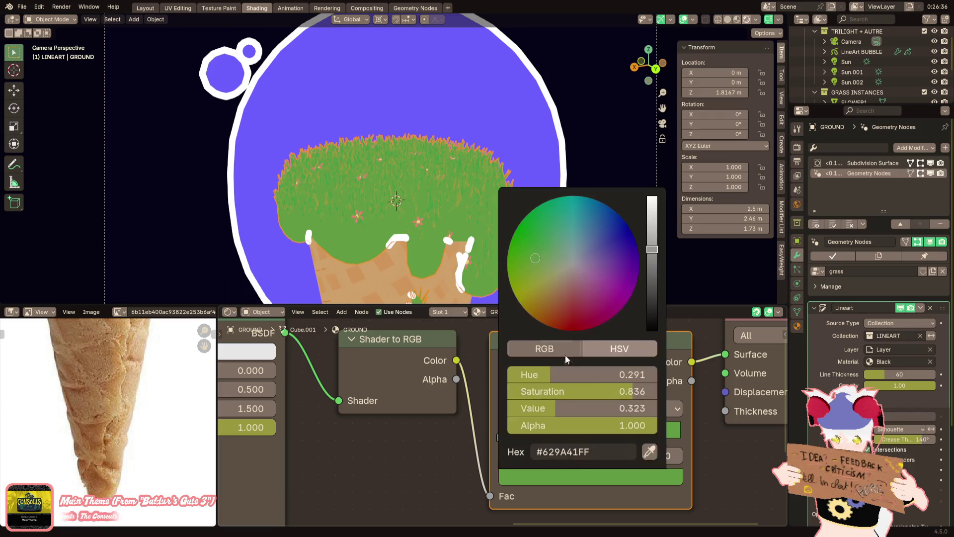
mouse_move(522, 255)
mouse_down()
mouse_move(517, 226)
mouse_move(606, 226)
mouse_move(570, 228)
mouse_up()
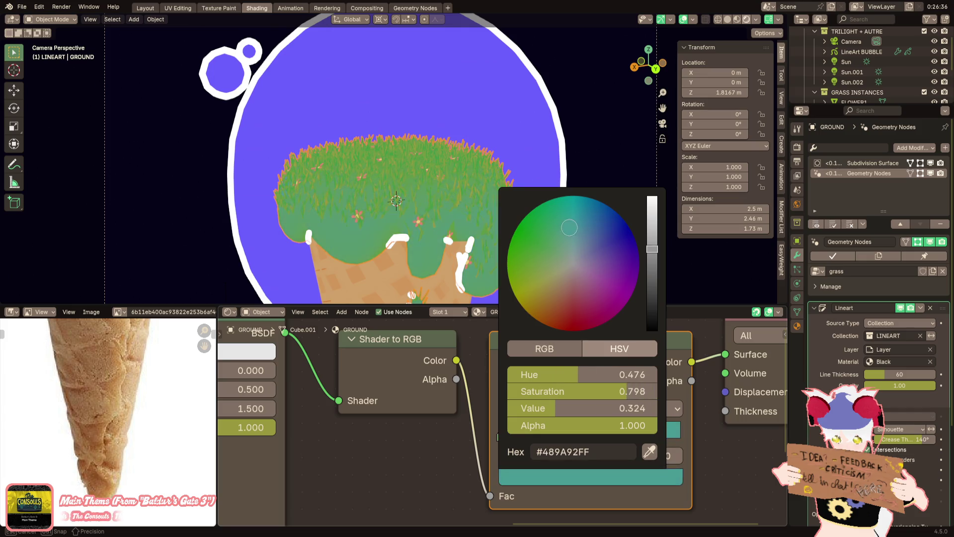
Copy the first gradient stop's green onto the second, bluish stop
mouse_move(439, 162)
middle_down()
mouse_move(345, 193)
mouse_move(334, 179)
middle_up()
scroll(452, 220, up, 3)
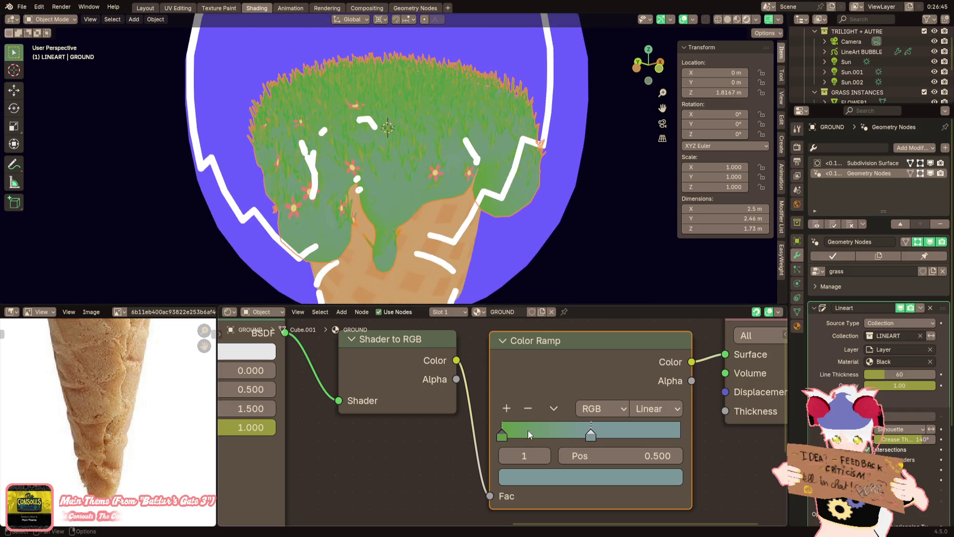
click(515, 439)
click(554, 475)
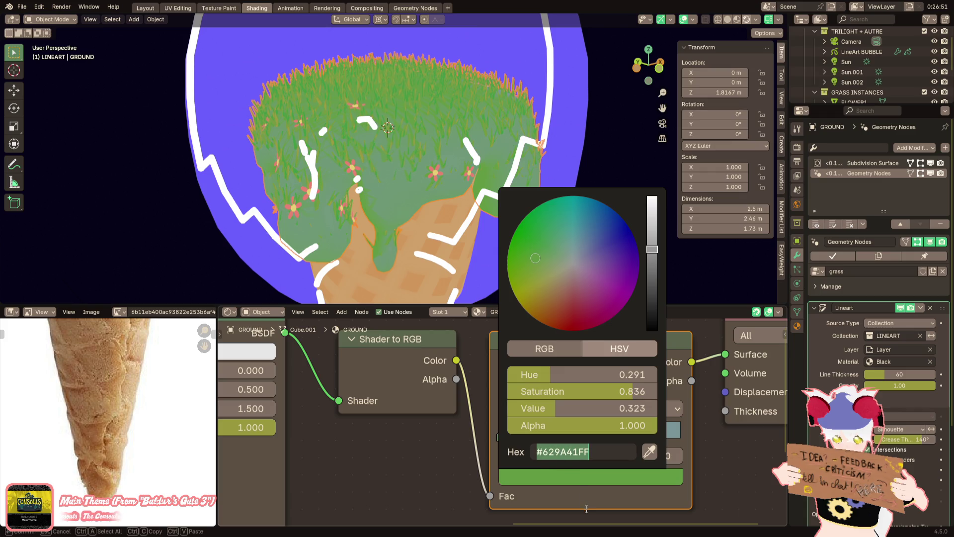
click(586, 438)
click(584, 478)
key(ctrl+v)
key(Return)
Make the stop's green brighter and more saturated, shifting it toward yellow-green
click(542, 483)
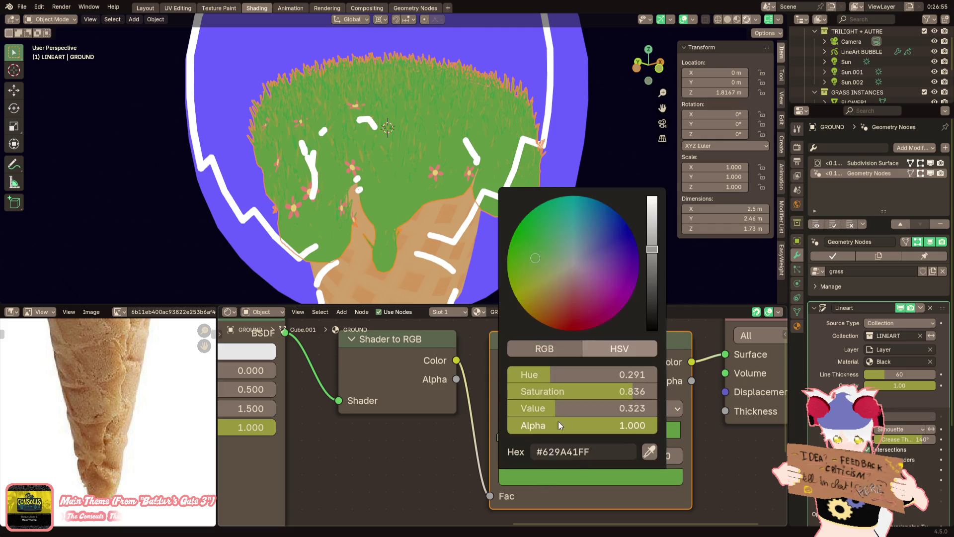
mouse_move(524, 259)
mouse_down()
mouse_move(513, 242)
mouse_move(569, 237)
mouse_move(591, 213)
mouse_move(627, 222)
mouse_up()
mouse_move(382, 142)
middle_down()
mouse_move(319, 144)
mouse_move(341, 185)
mouse_move(420, 236)
middle_up()
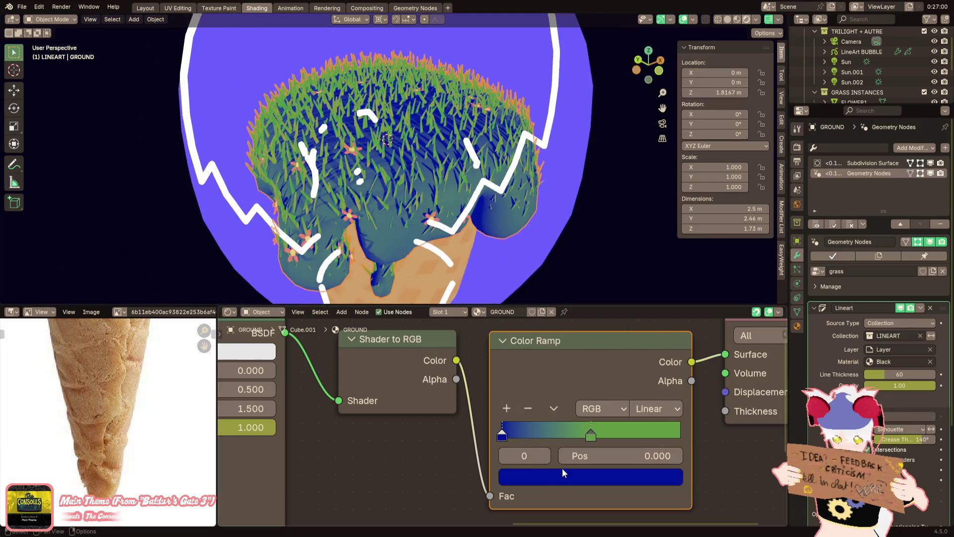
click(564, 472)
mouse_move(541, 306)
mouse_down()
mouse_move(556, 328)
mouse_move(508, 277)
mouse_up()
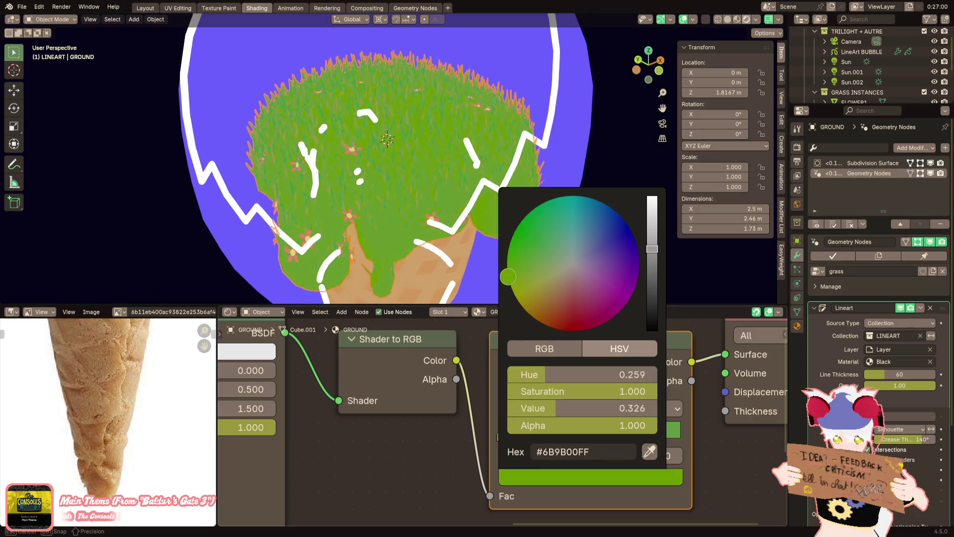
Return to the camera view and hide the LineArt BUBBLE white outline
mouse_move(477, 223)
middle_down()
mouse_move(423, 209)
mouse_move(415, 219)
mouse_move(430, 258)
middle_up()
scroll(514, 248, down, 3)
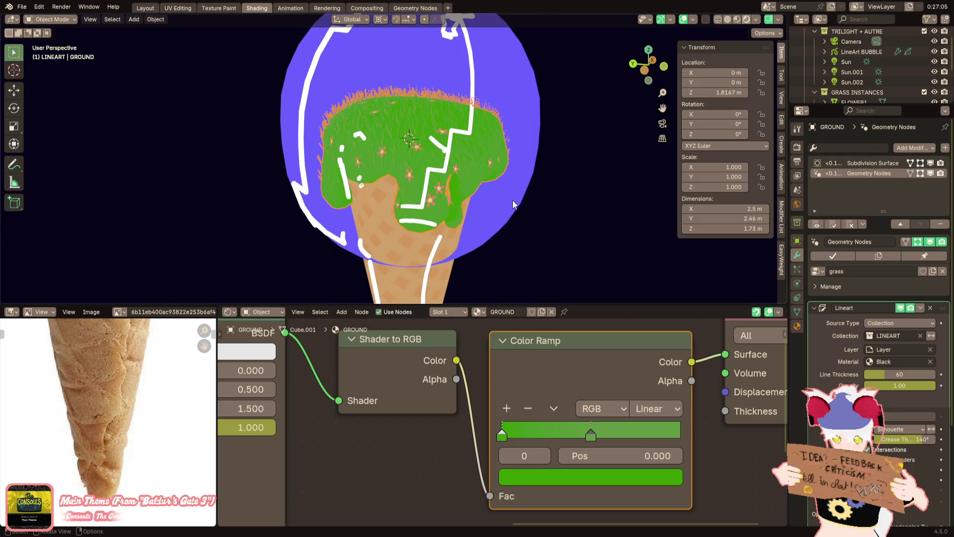
scroll(512, 199, down, 2)
mouse_move(526, 147)
middle_down()
mouse_move(535, 126)
mouse_move(661, 129)
middle_up()
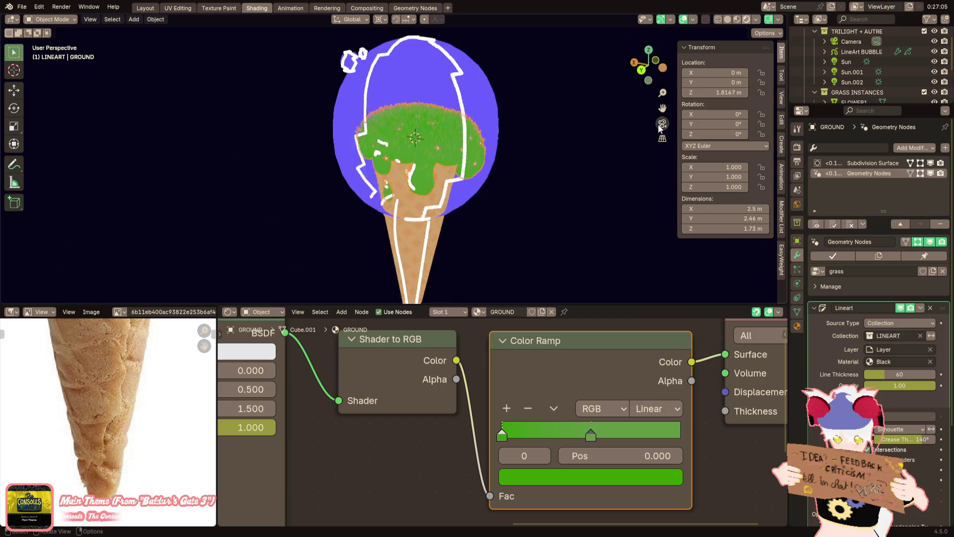
click(661, 124)
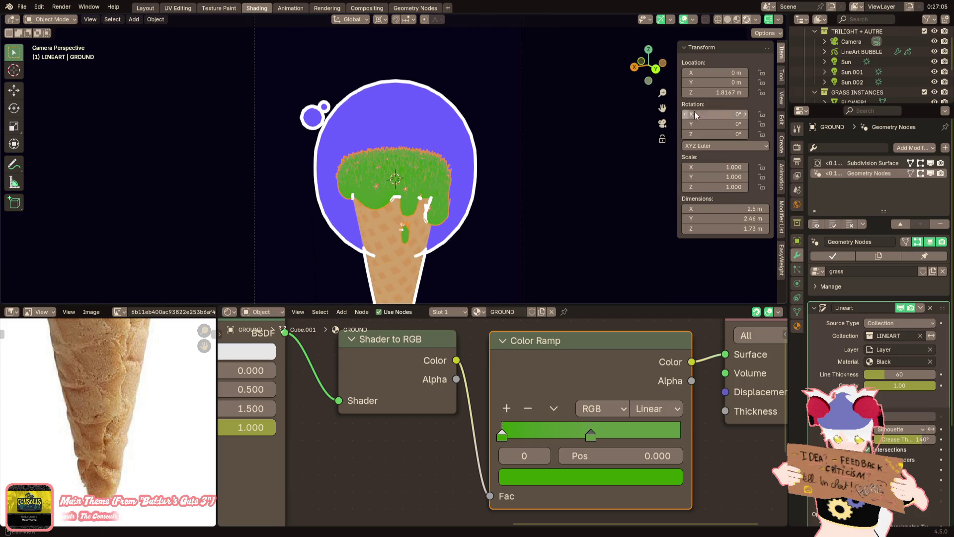
click(934, 52)
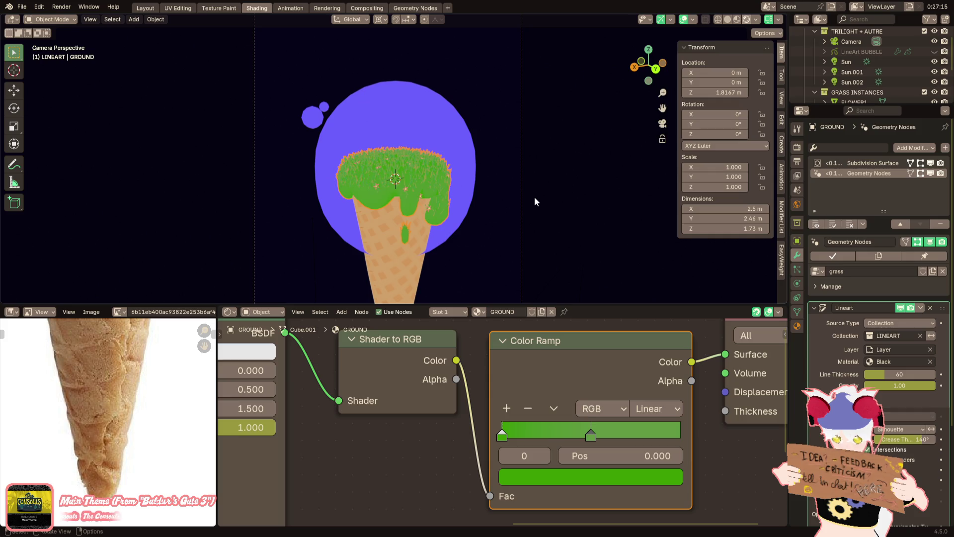
Delete the second GROUND Color Ramp stop, leaving a single bright green stop (#009B3CFF)
middle_drag(504, 142, 497, 178)
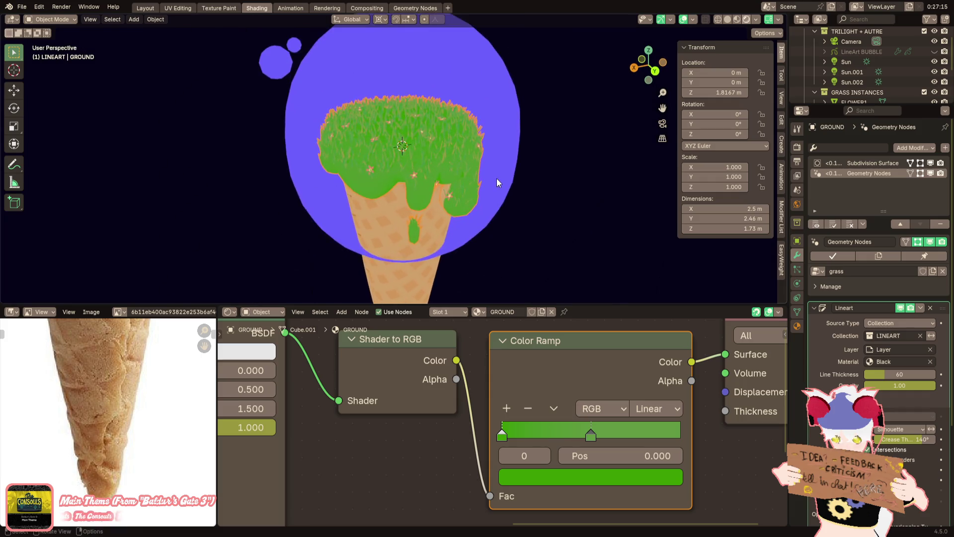
scroll(496, 178, up, 1)
click(591, 435)
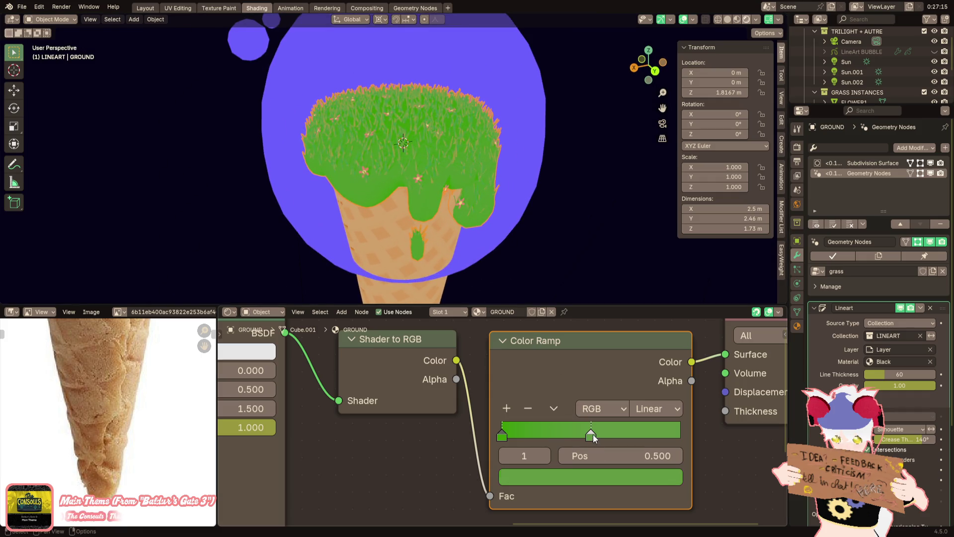
click(563, 478)
click(507, 436)
click(524, 474)
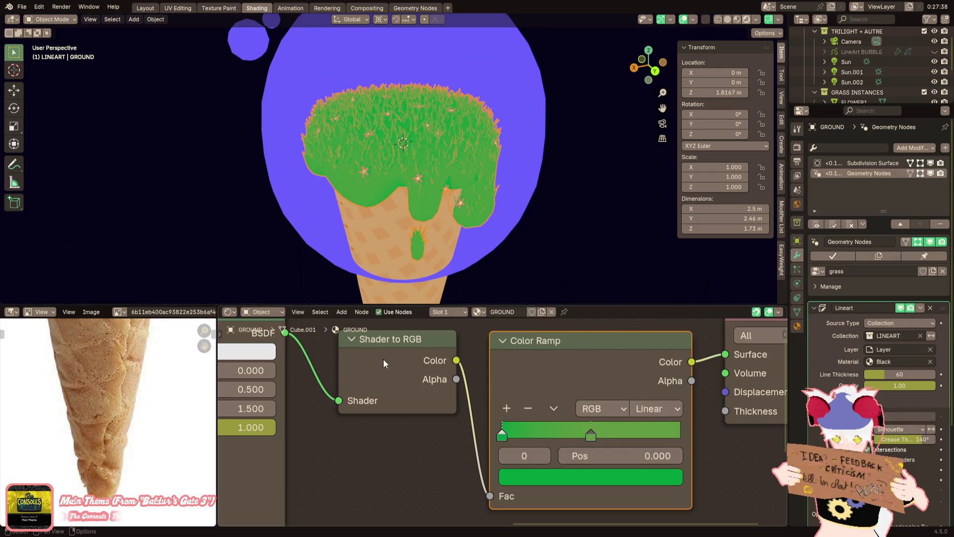
click(589, 426)
click(532, 406)
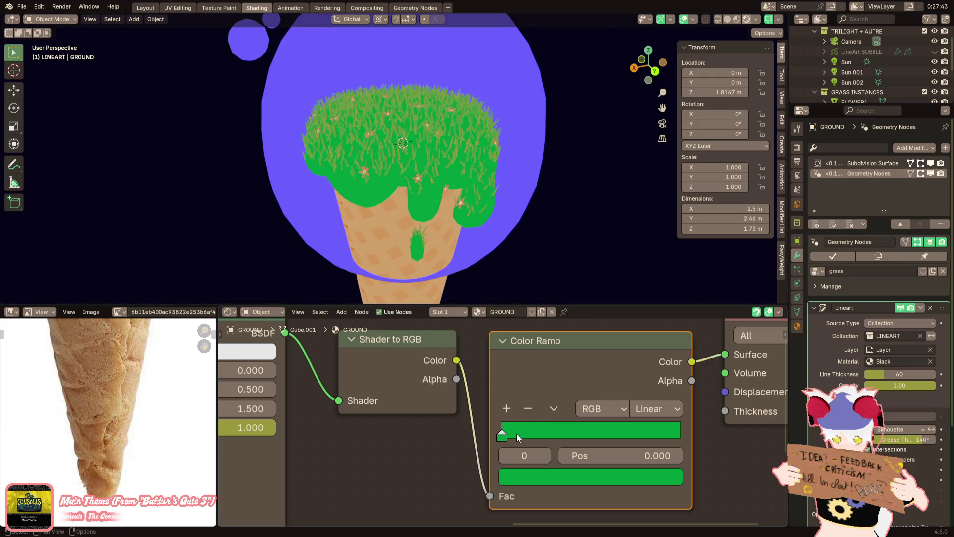
click(559, 476)
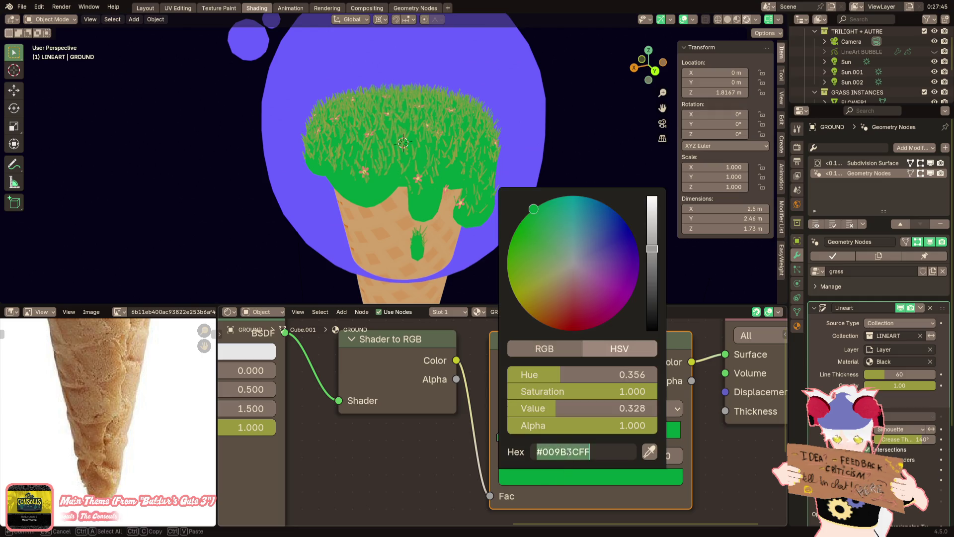
scroll(845, 64, down, 2)
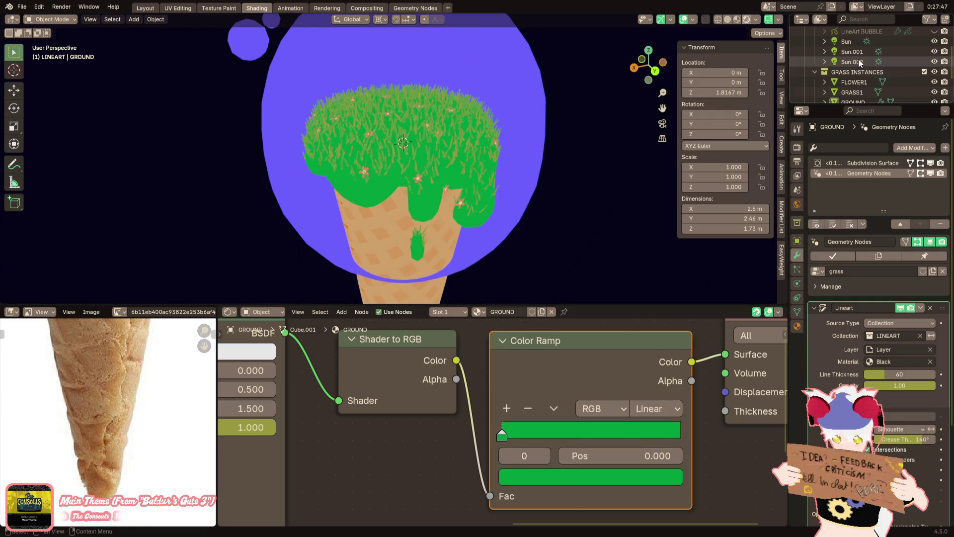
Select GRASS1 and set its active and first Color Ramp stops to #00B030
click(852, 92)
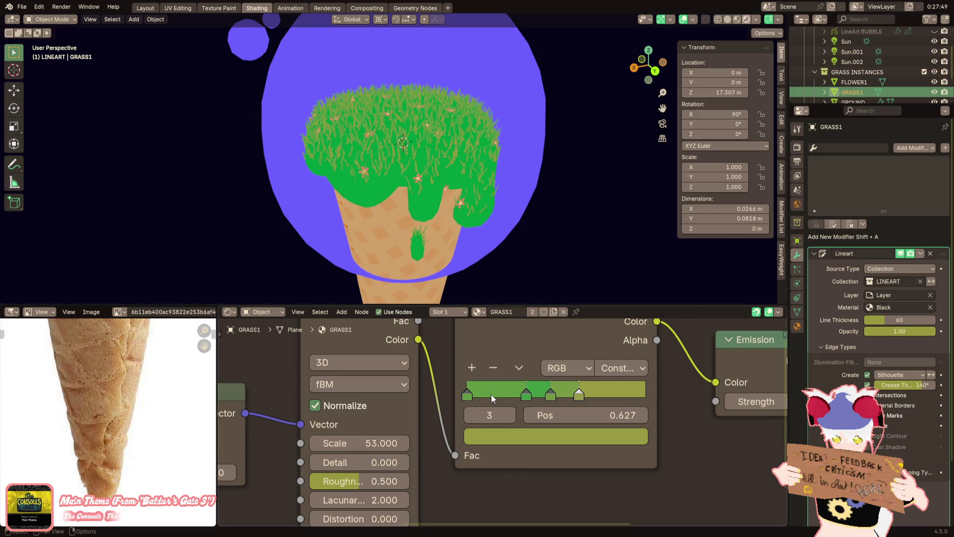
click(526, 394)
click(531, 431)
click(526, 412)
text(00B030)
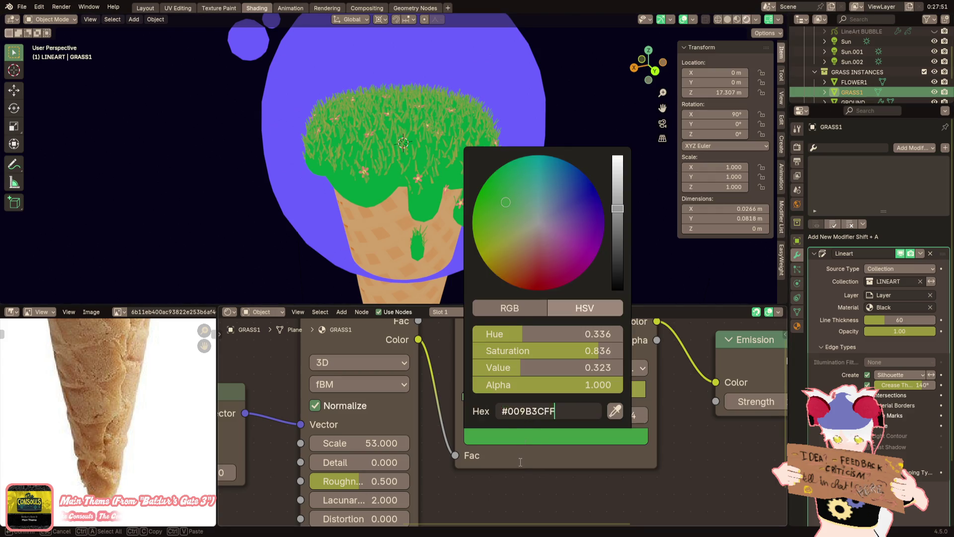
key(Return)
click(478, 397)
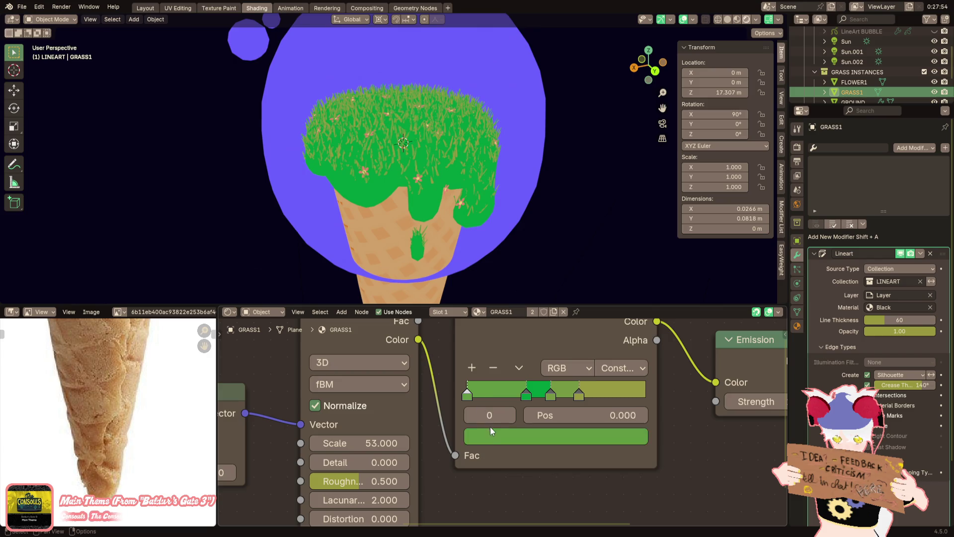
click(492, 436)
click(505, 404)
text(00B030)
key(Return)
scroll(521, 448, up, 1)
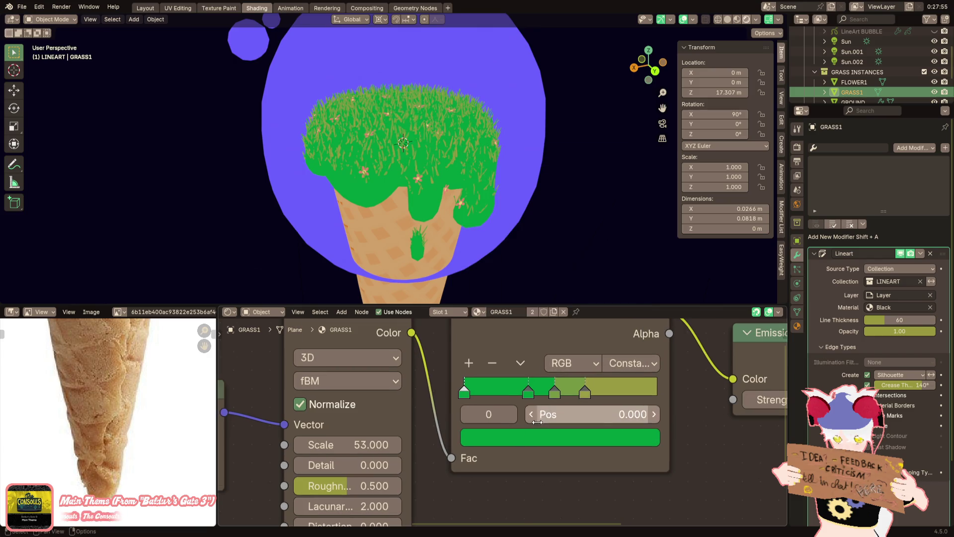
Set the third ramp stop to #009B3C and shift its hue toward yellow-green
click(551, 392)
click(557, 430)
text(009B3C)
key(Return)
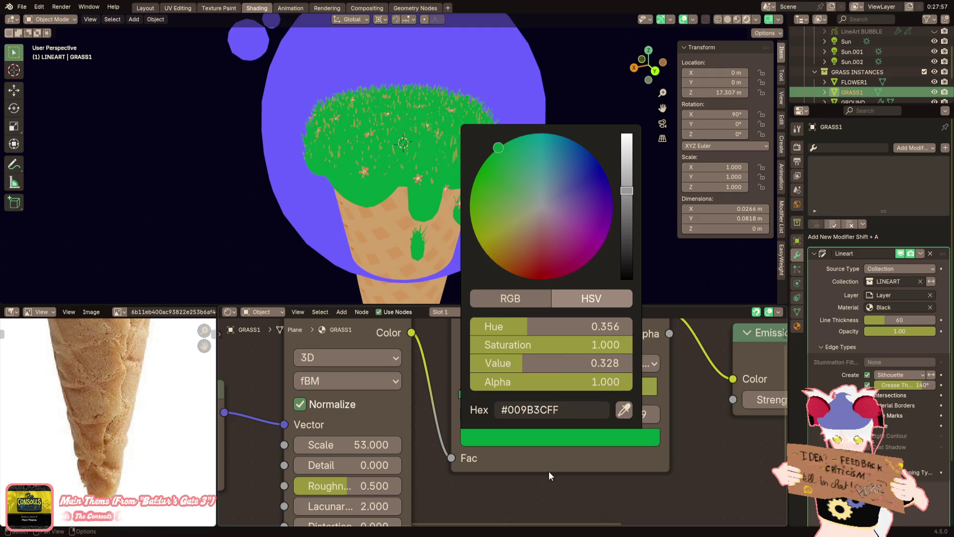
click(546, 440)
drag(554, 327, 549, 327)
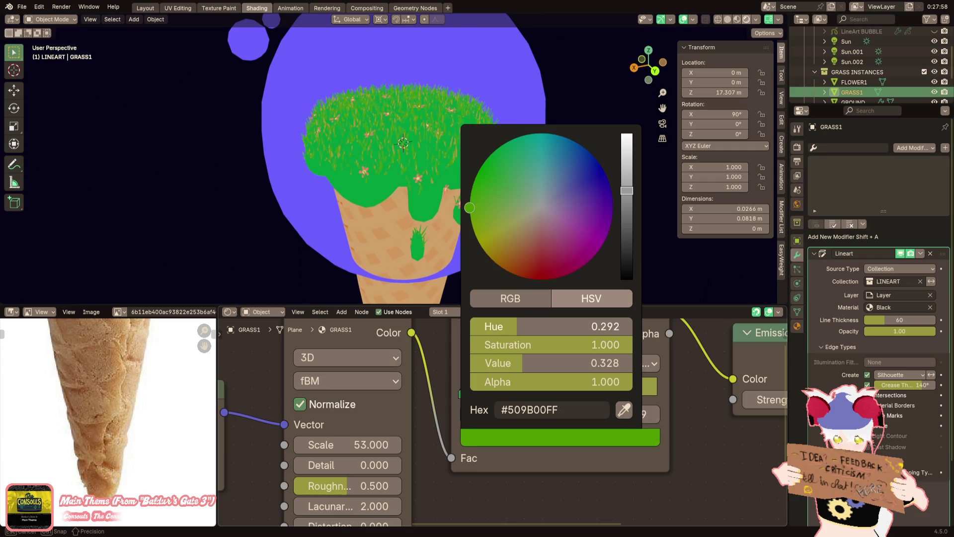
Paste #009B3CFF into a stop's hex field and shift its hue toward teal
click(571, 438)
click(572, 410)
text(#009B3CFF)
key(Return)
click(566, 433)
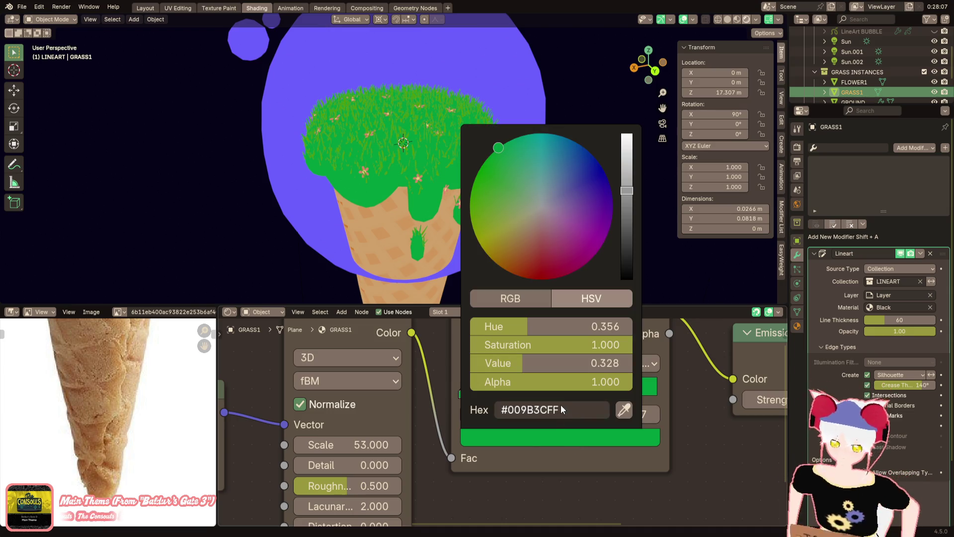
drag(556, 326, 565, 326)
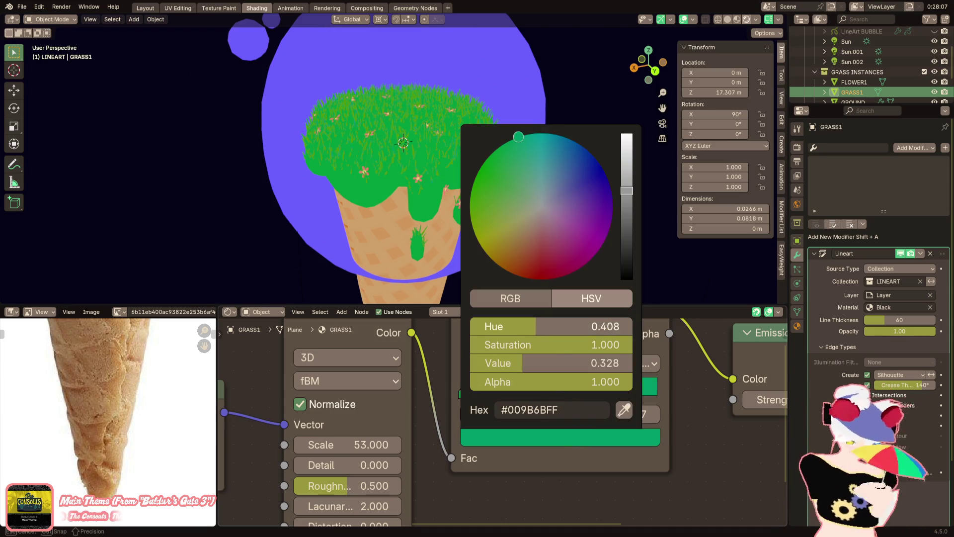
scroll(467, 150, up, 5)
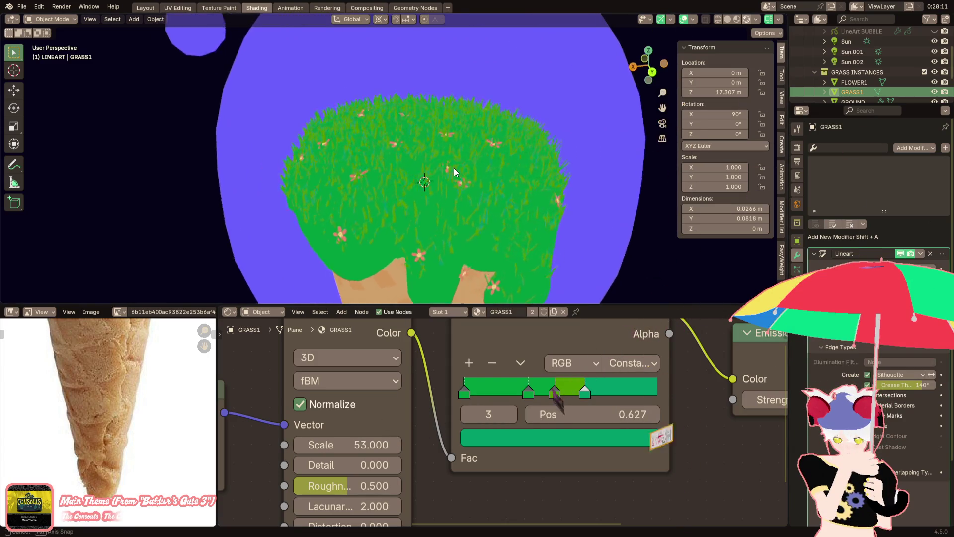
scroll(422, 181, down, 2)
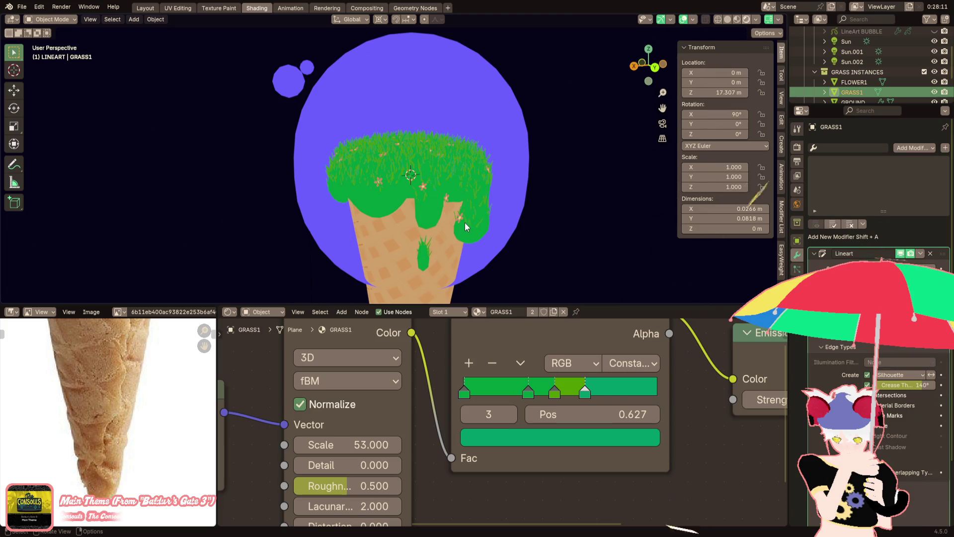
scroll(465, 224, up, 3)
mouse_move(464, 222)
middle_down()
mouse_move(407, 208)
mouse_move(401, 216)
mouse_move(431, 189)
mouse_move(430, 252)
middle_up()
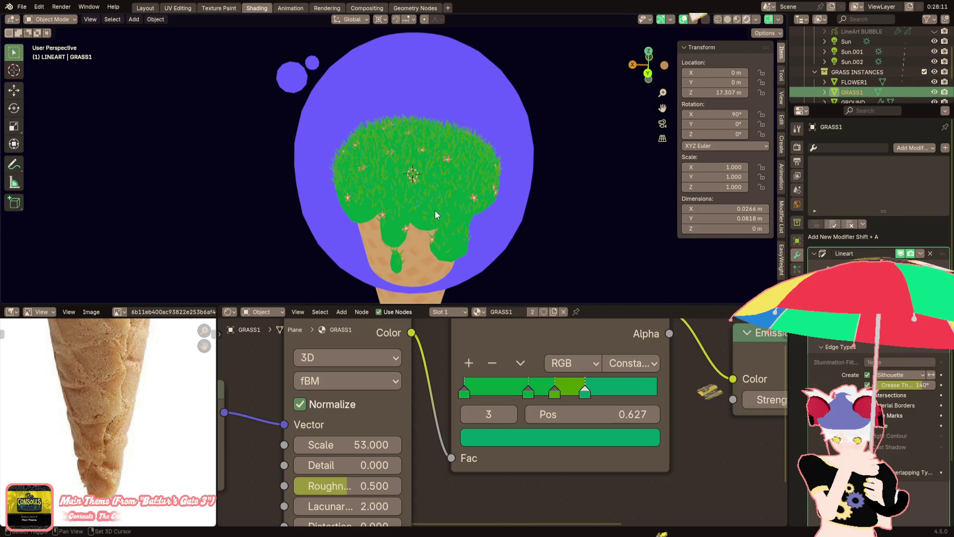
scroll(434, 211, up, 2)
mouse_move(425, 228)
middle_down()
mouse_move(401, 208)
mouse_move(416, 208)
mouse_move(383, 228)
mouse_move(434, 219)
middle_up()
scroll(401, 209, up, 2)
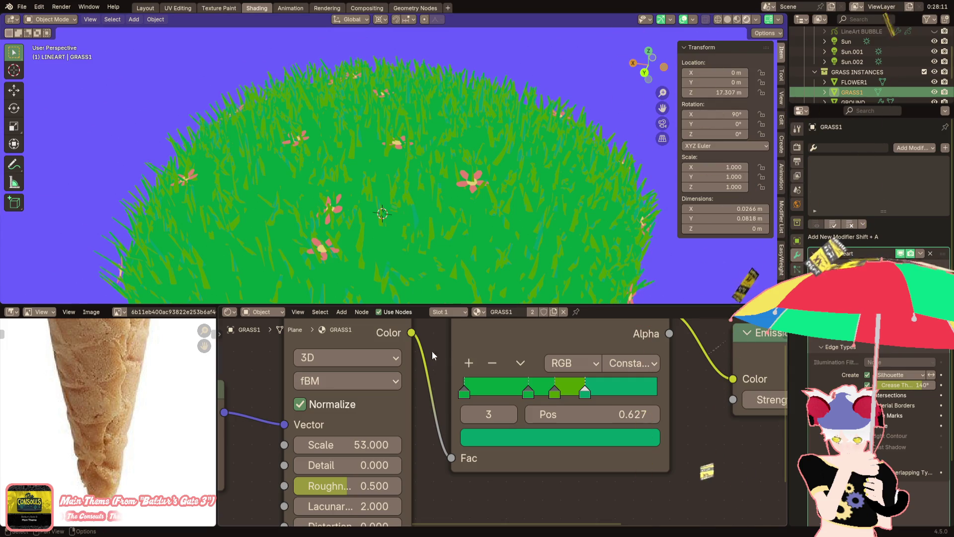
scroll(432, 258, down, 3)
mouse_move(432, 259)
middle_down()
mouse_move(440, 244)
mouse_move(470, 244)
middle_up()
scroll(457, 268, up, 2)
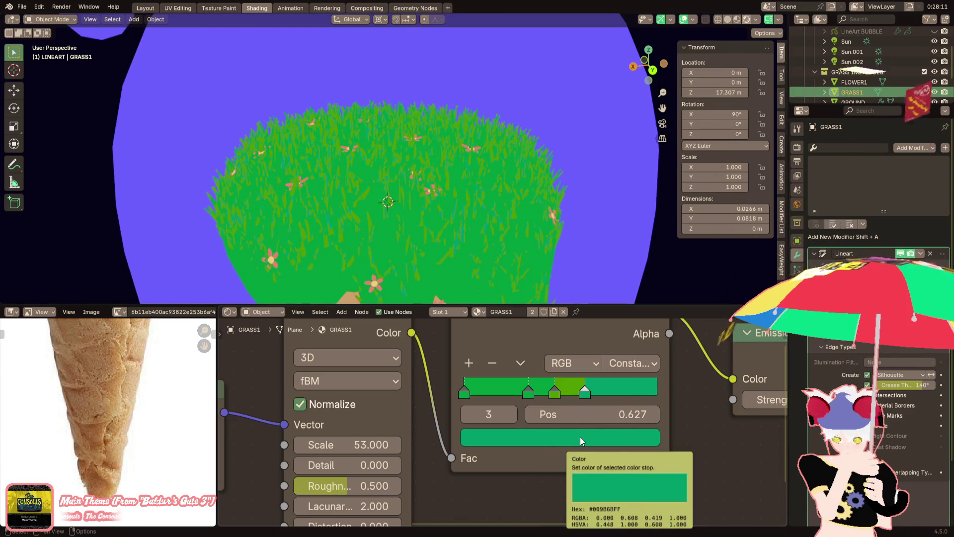
middle_drag(477, 218, 500, 214)
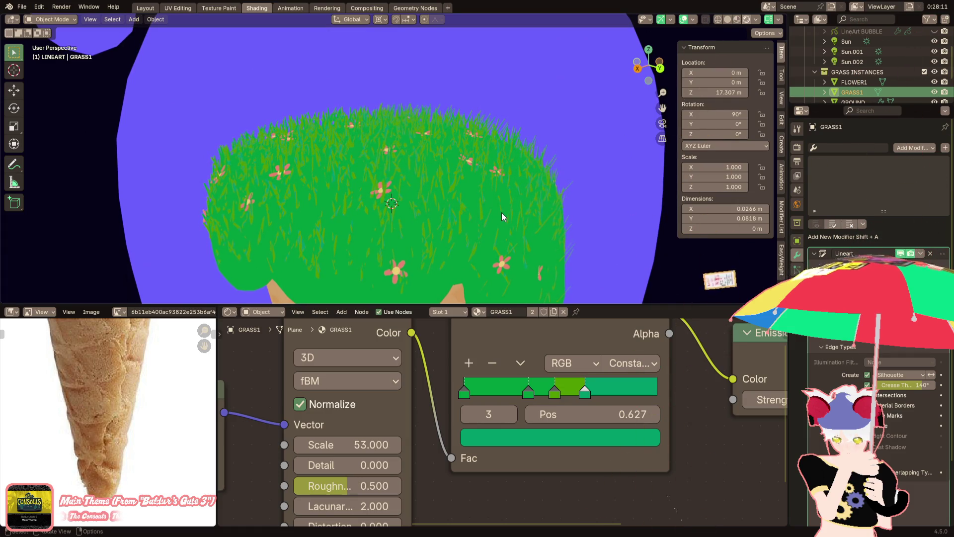
scroll(502, 215, down, 3)
scroll(493, 219, down, 2)
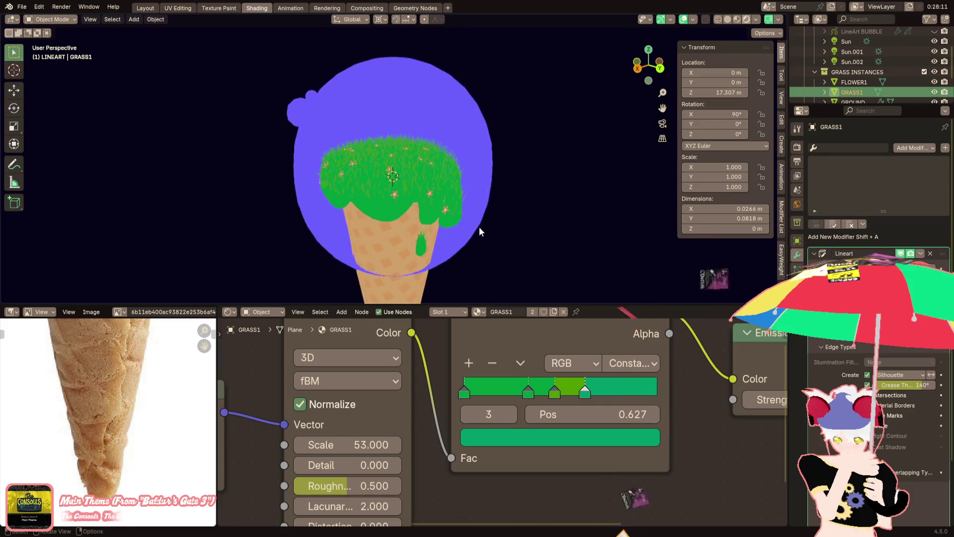
Select BUBBLE and turn its Emission colour from purple to blue
click(341, 223)
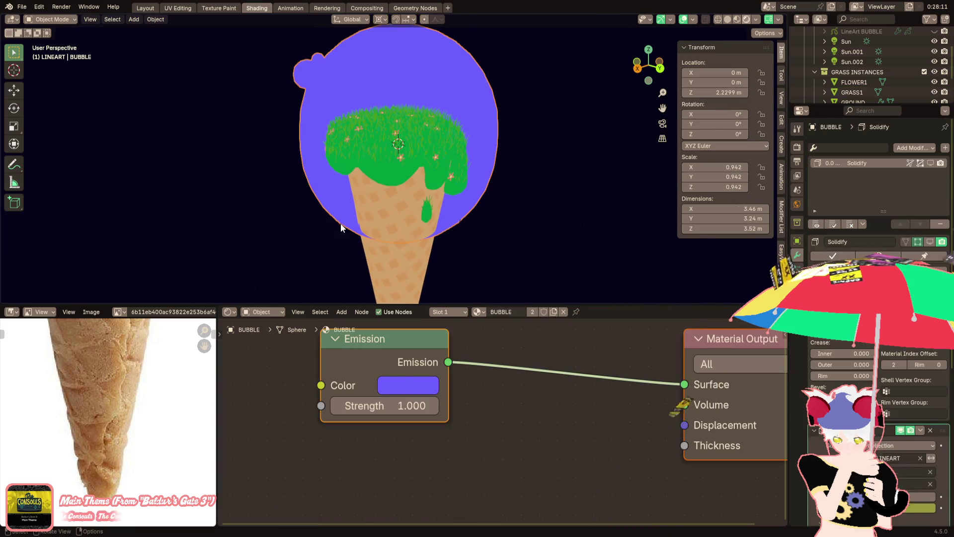
click(403, 385)
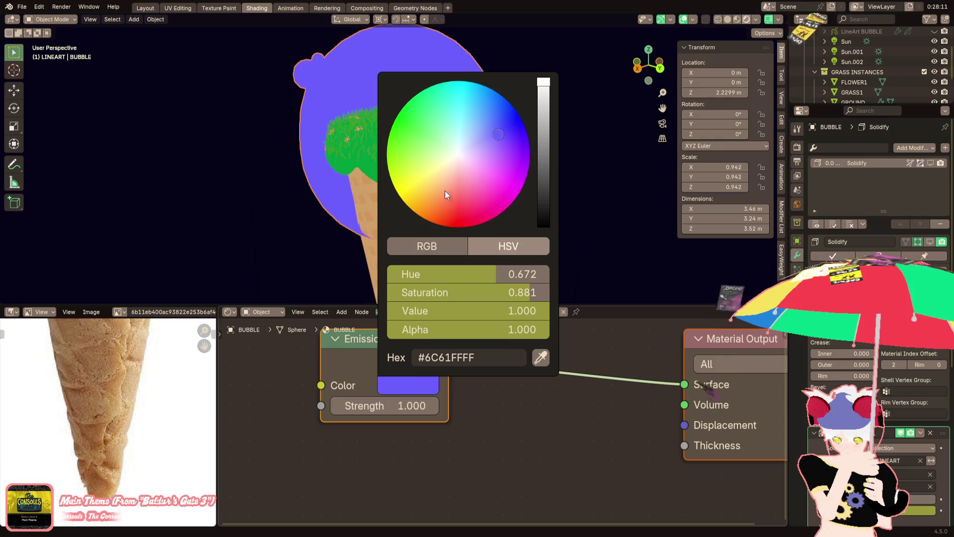
mouse_move(494, 129)
mouse_down()
mouse_move(496, 91)
mouse_move(487, 87)
mouse_move(496, 119)
mouse_move(487, 118)
mouse_up()
click(437, 383)
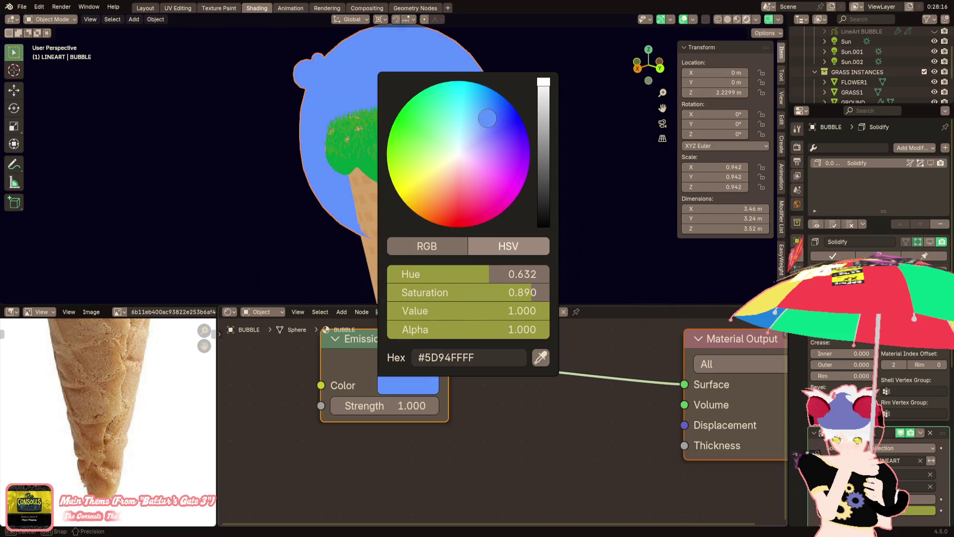
Fine-tune the bubble's emission to a lighter blue, then select the Sun.001 light
scroll(497, 172, up, 2)
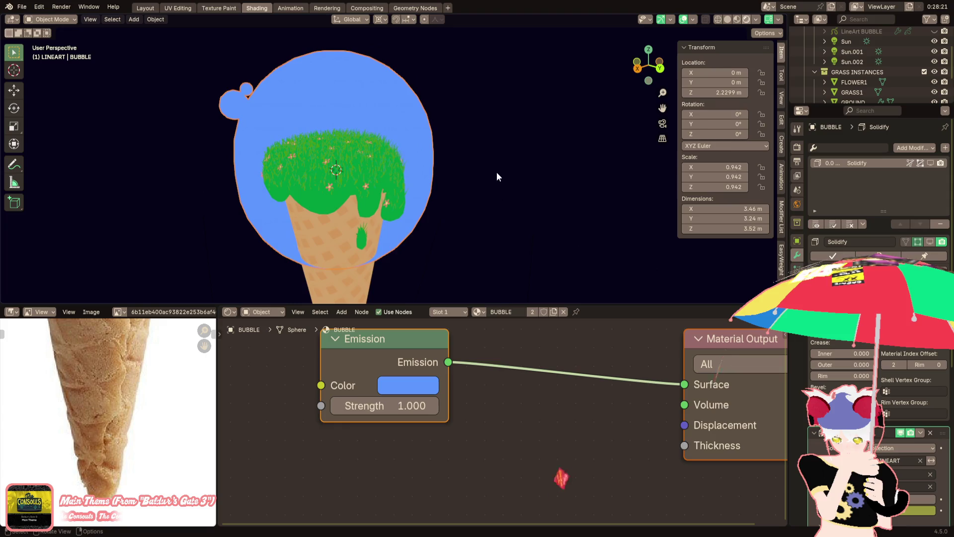
scroll(512, 184, down, 1)
scroll(443, 378, down, 2)
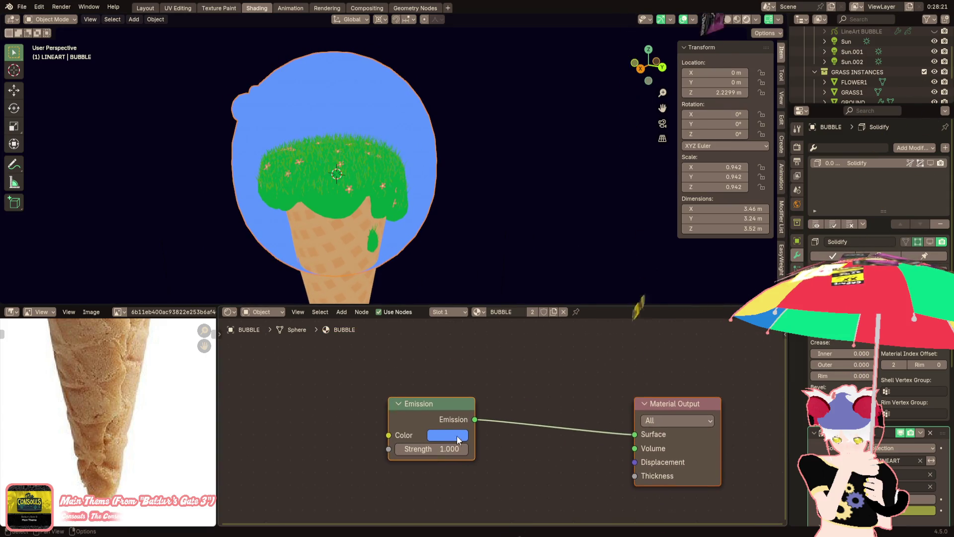
click(457, 436)
drag(500, 255, 503, 254)
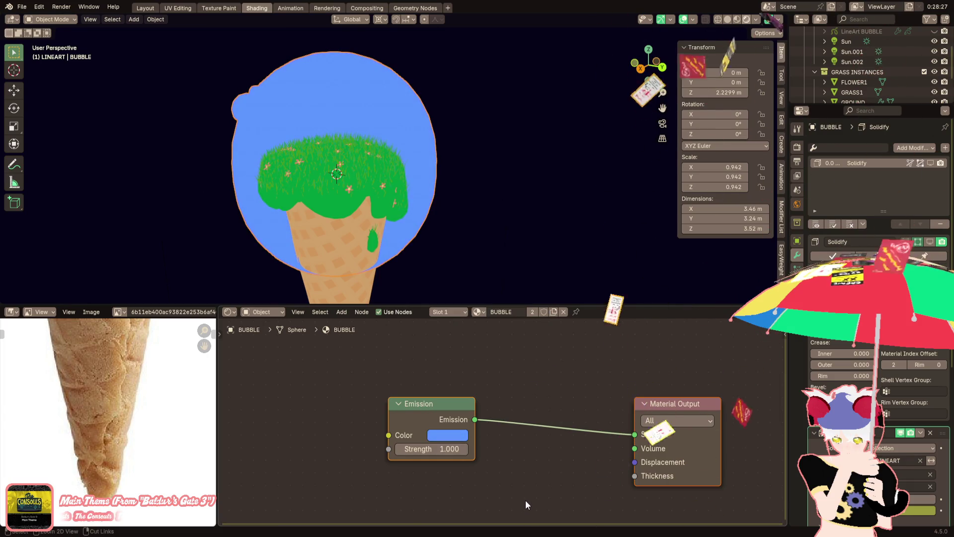
click(504, 249)
middle_drag(504, 248, 451, 225)
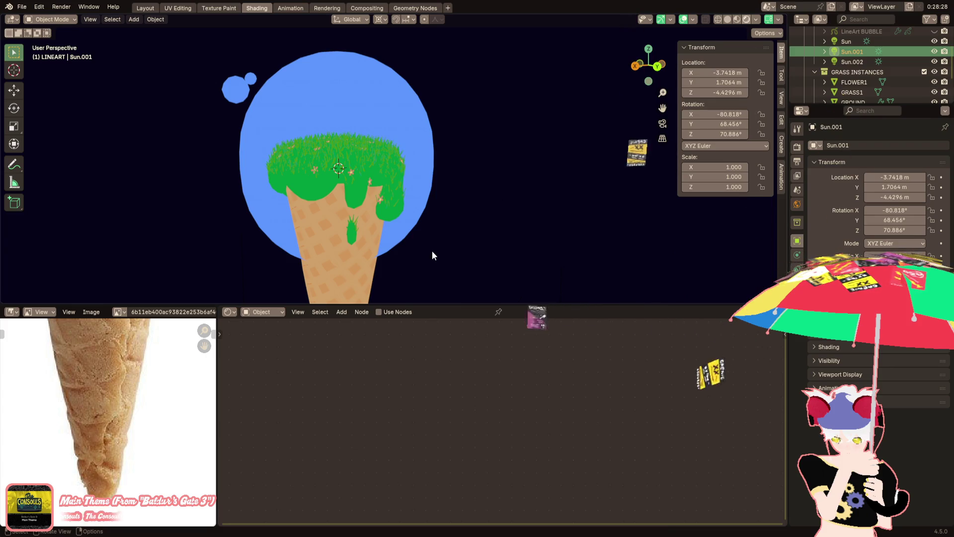
Shift the cone's Color Ramp stop toward orange, comparing it with the earlier colour via undo/redo
click(374, 275)
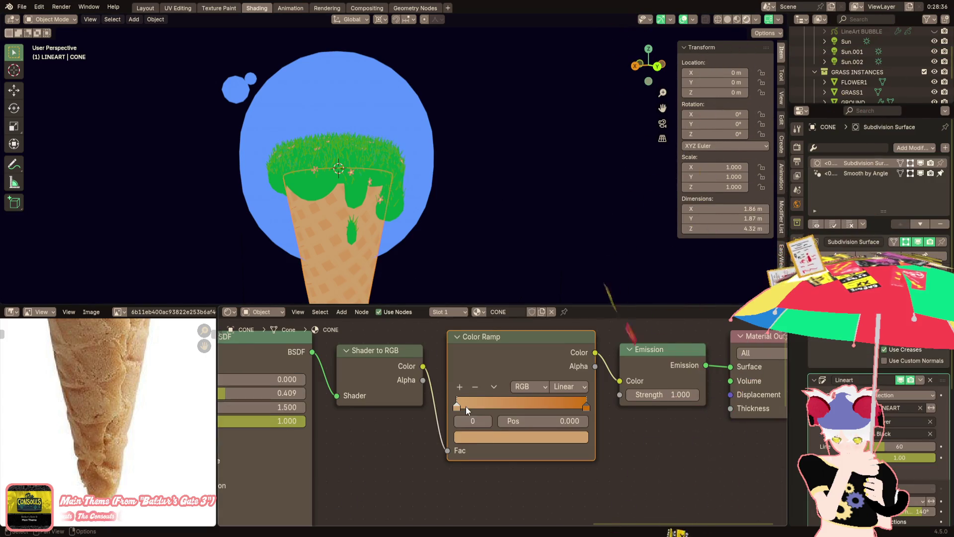
scroll(464, 407, up, 2)
click(479, 440)
mouse_move(500, 269)
mouse_down()
mouse_move(492, 287)
mouse_move(466, 261)
mouse_move(490, 256)
mouse_up()
key(ctrl+z)
key(ctrl+z)
key(ctrl+z)
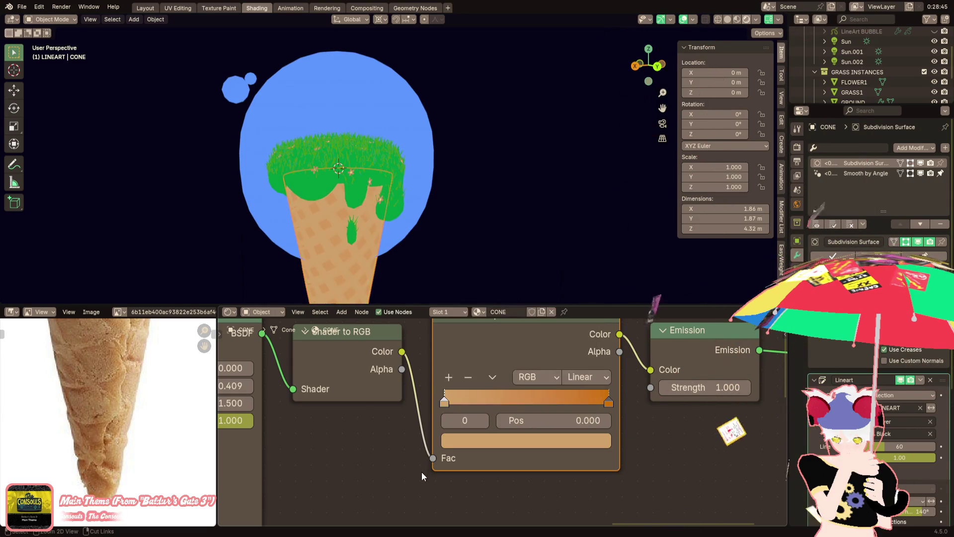
key(ctrl+z)
key(ctrl+shift+z)
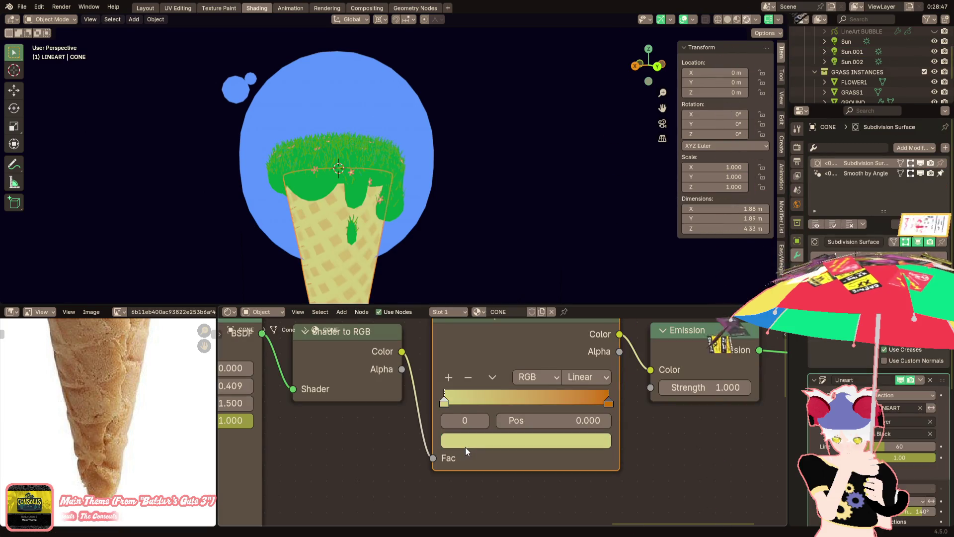
key(ctrl+z)
Orbit around the ice cream and pan the reference photo to show the cone's rim
mouse_move(437, 238)
middle_down()
mouse_move(432, 227)
mouse_move(462, 239)
mouse_move(500, 224)
mouse_move(475, 239)
middle_up()
scroll(475, 240, up, 2)
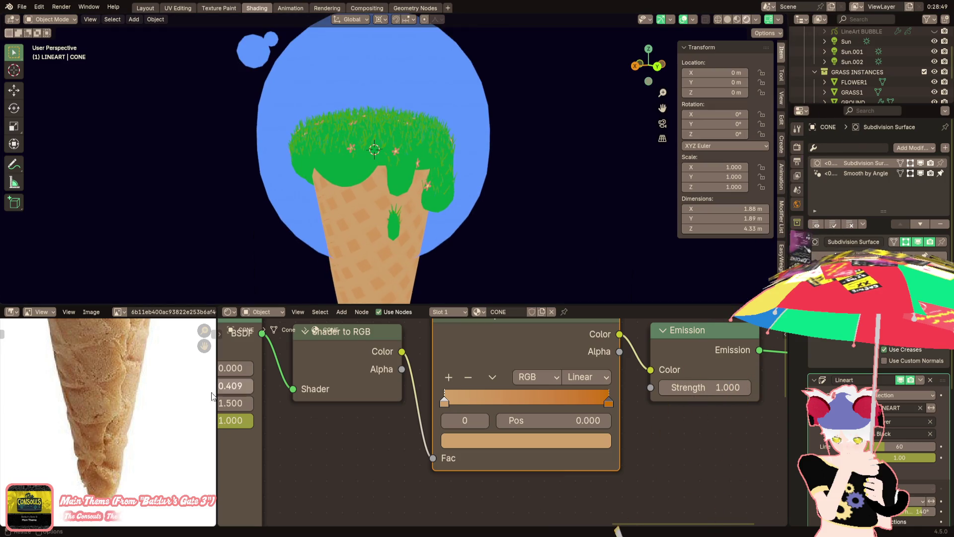
scroll(173, 460, down, 2)
middle_drag(174, 460, 166, 485)
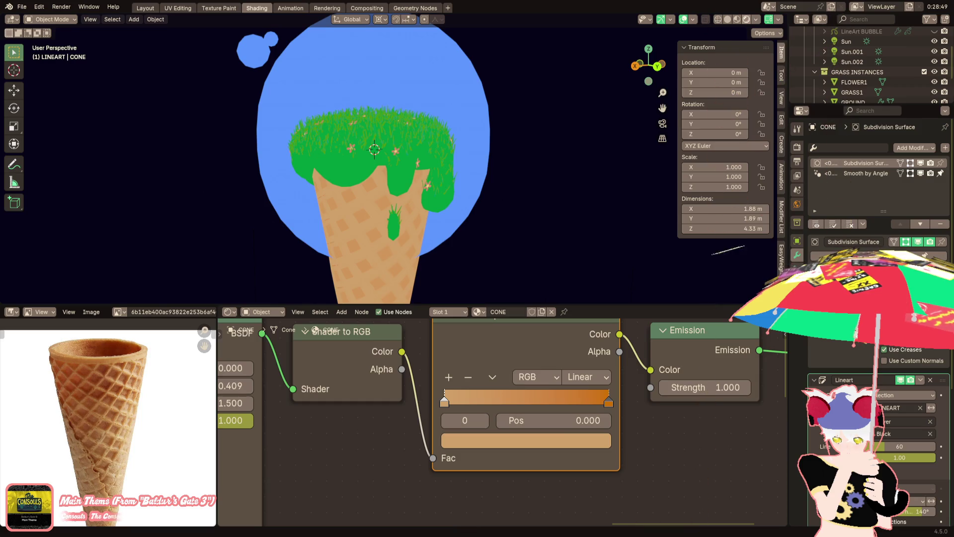
key(Up)
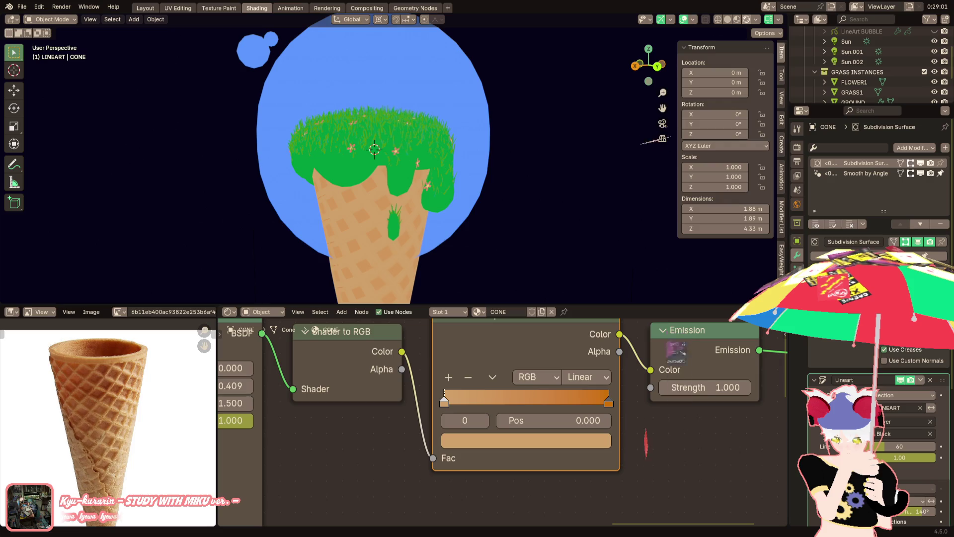
scroll(502, 417, up, 1)
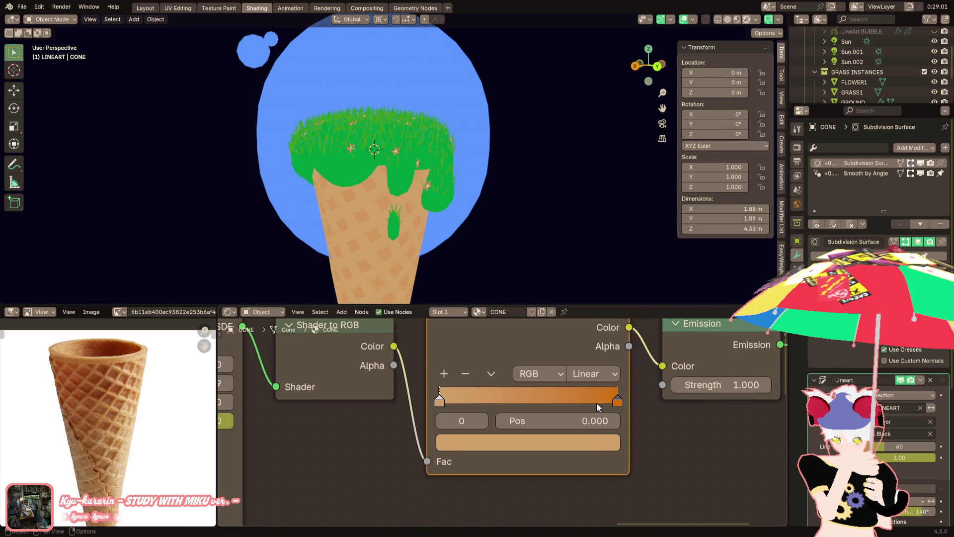
Change the cone ramp's right colour stop to red
click(615, 401)
click(605, 441)
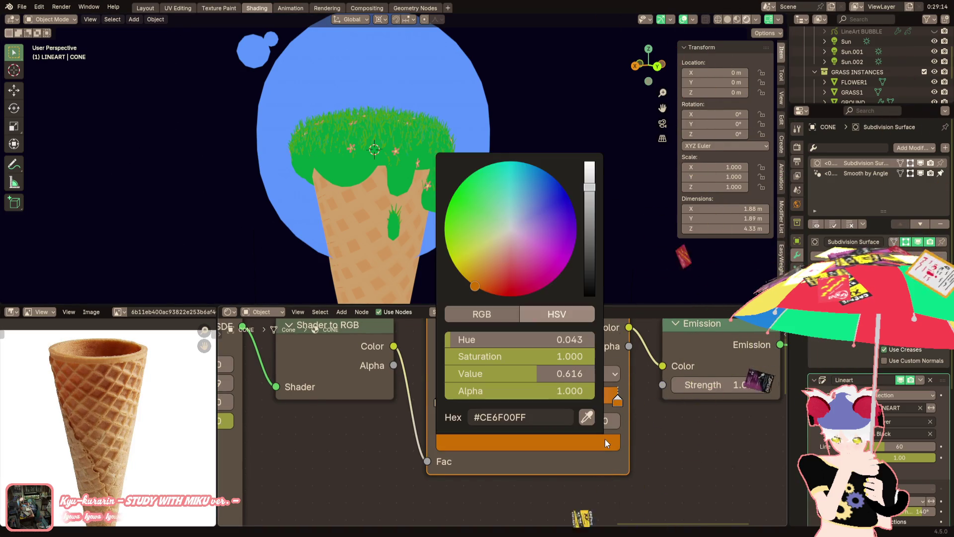
scroll(556, 443, down, 2)
click(556, 437)
drag(485, 337, 508, 343)
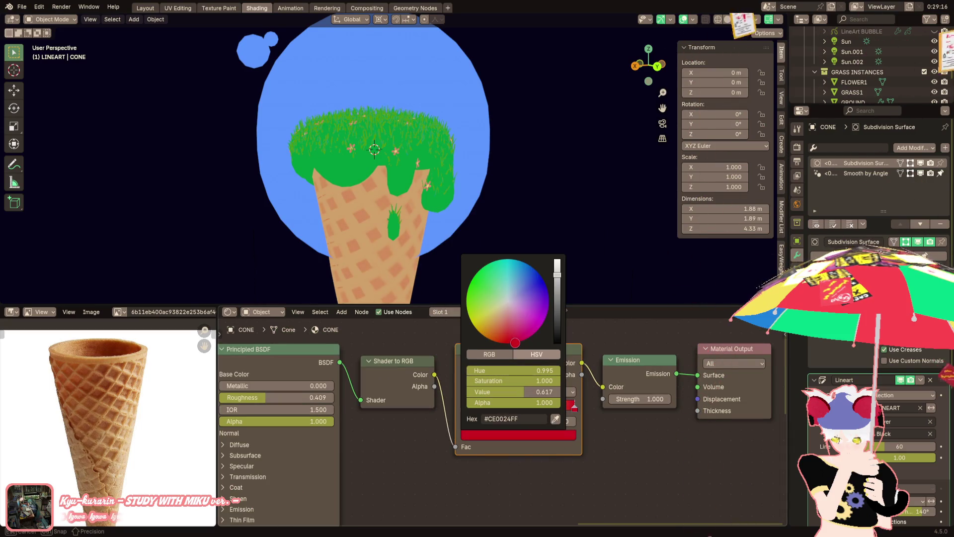
scroll(363, 190, up, 5)
mouse_move(329, 162)
middle_down()
mouse_move(398, 137)
mouse_move(373, 162)
mouse_move(372, 178)
mouse_move(406, 187)
middle_up()
scroll(406, 186, down, 6)
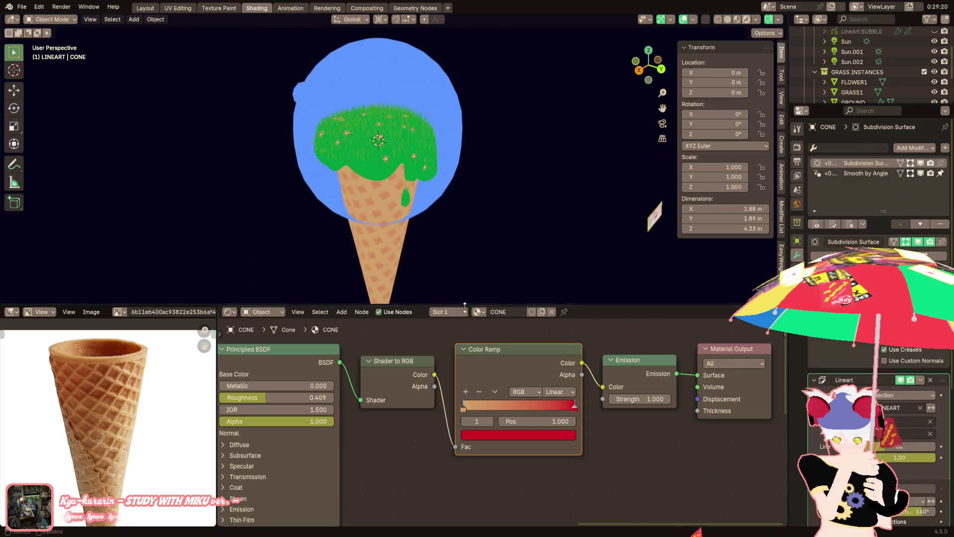
Set the cone ramp's left stop to a slightly paler golden orange
click(469, 405)
click(480, 435)
click(480, 436)
click(479, 436)
mouse_move(496, 314)
mouse_down()
mouse_move(482, 330)
mouse_move(490, 319)
mouse_up()
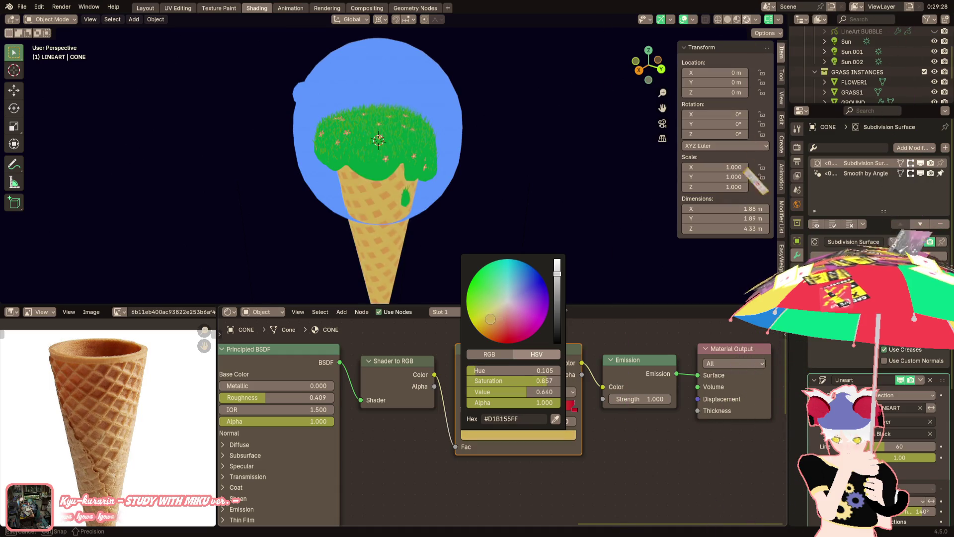
drag(494, 318, 493, 319)
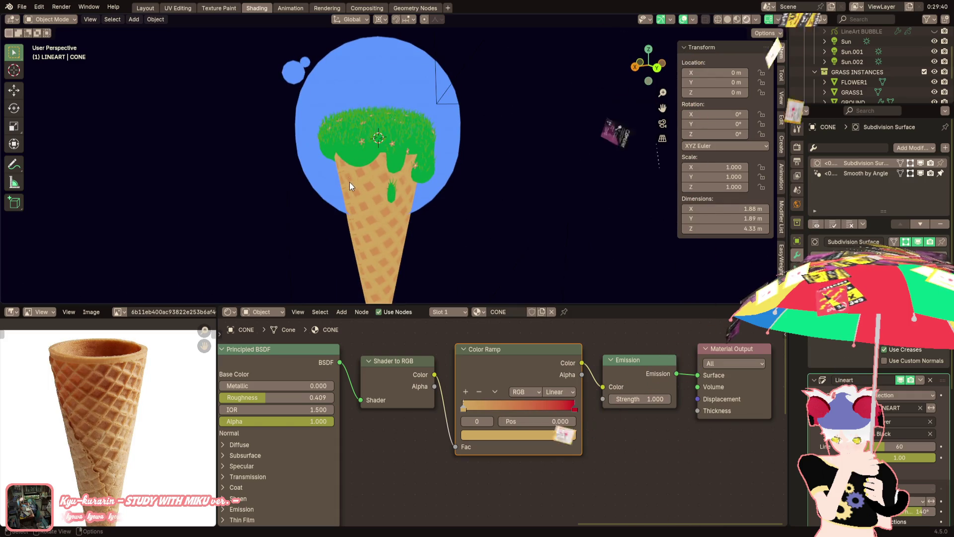
scroll(350, 185, up, 3)
Slide the red stop left to about position 0.718
click(573, 406)
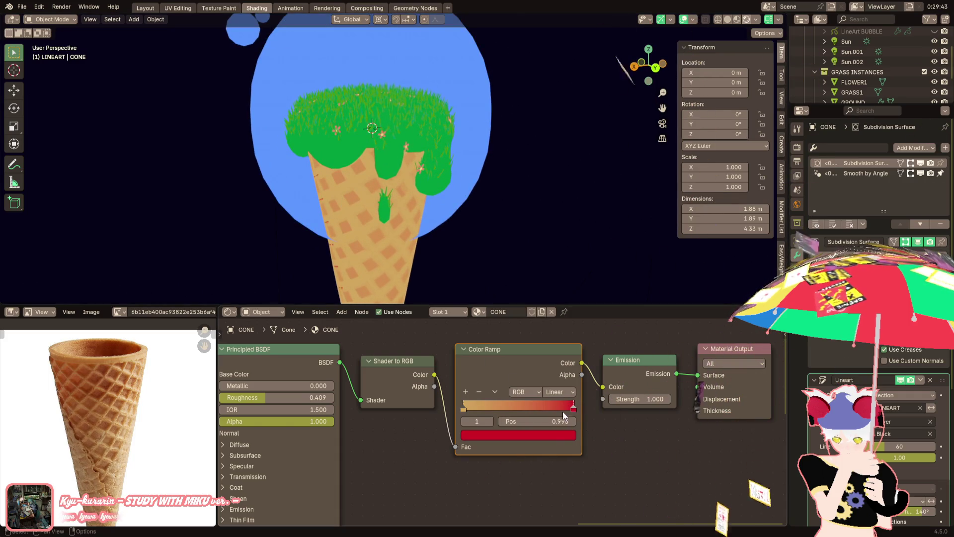
click(555, 435)
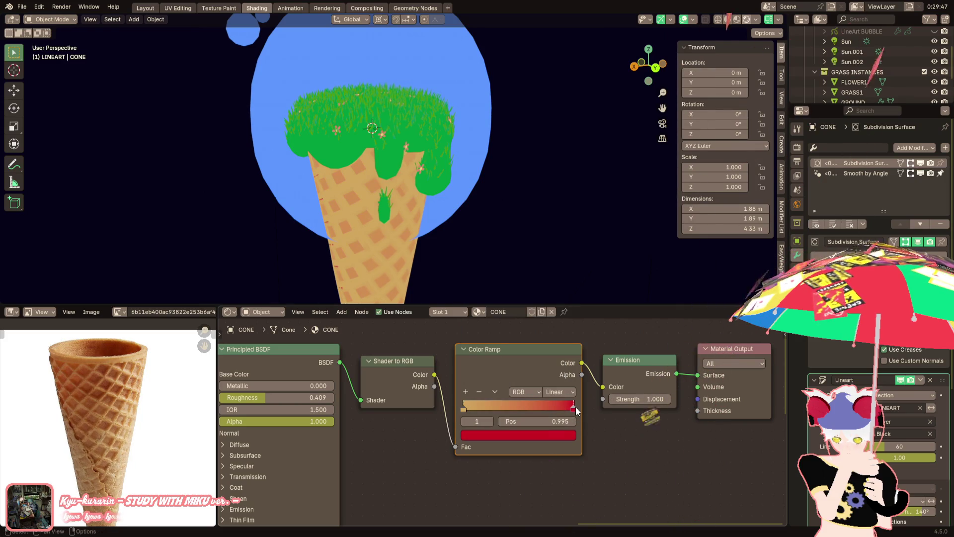
mouse_move(551, 407)
mouse_down()
mouse_move(489, 401)
mouse_move(583, 406)
mouse_move(535, 401)
mouse_move(552, 402)
mouse_up()
scroll(461, 199, down, 3)
mouse_move(461, 199)
middle_down()
mouse_move(491, 240)
mouse_move(470, 205)
middle_up()
scroll(469, 200, up, 2)
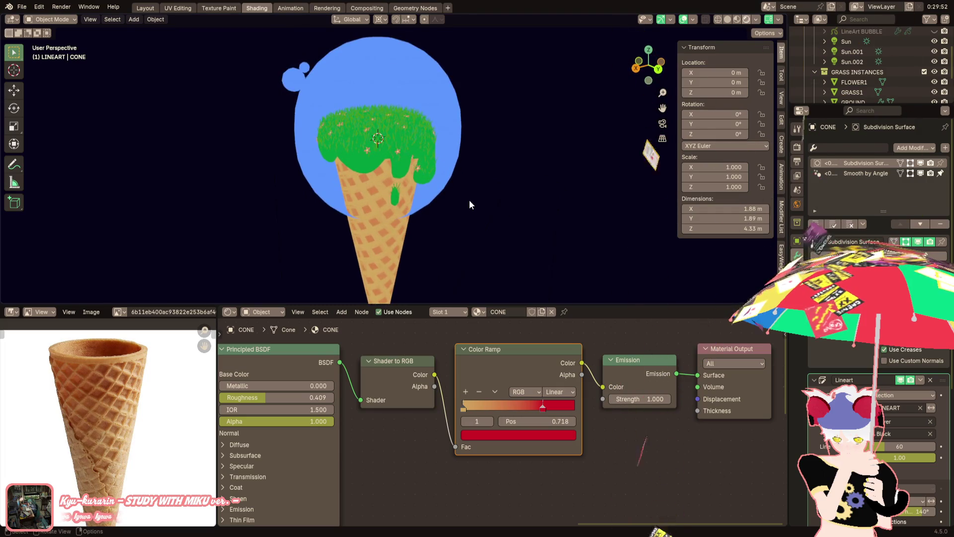
Desaturate GROUND's ramp green to #2D9B47FF and move that stop to position 0
click(432, 174)
click(431, 170)
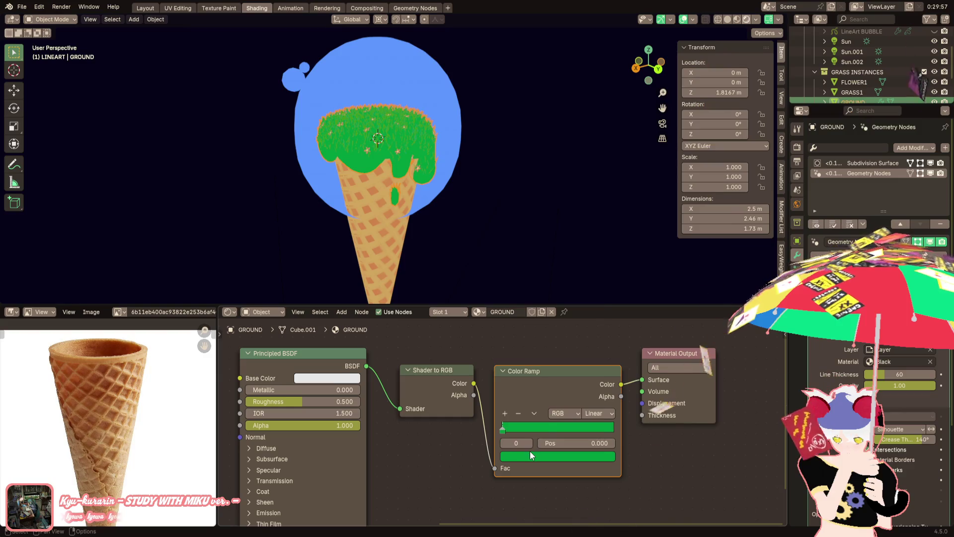
click(523, 429)
drag(522, 290, 526, 302)
drag(554, 426, 502, 427)
mouse_move(383, 155)
middle_down()
mouse_move(360, 185)
mouse_move(361, 226)
mouse_move(389, 164)
mouse_move(405, 172)
mouse_move(369, 175)
middle_up()
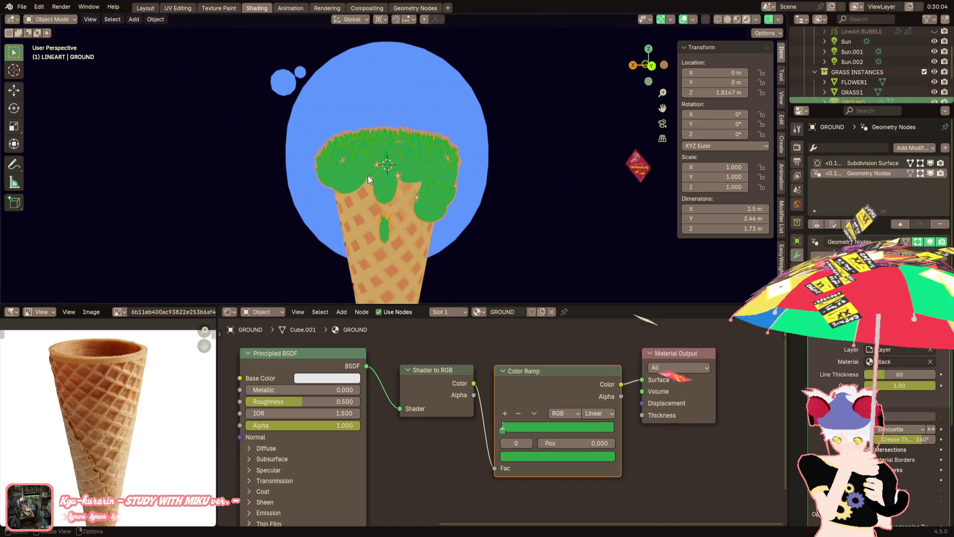
click(520, 457)
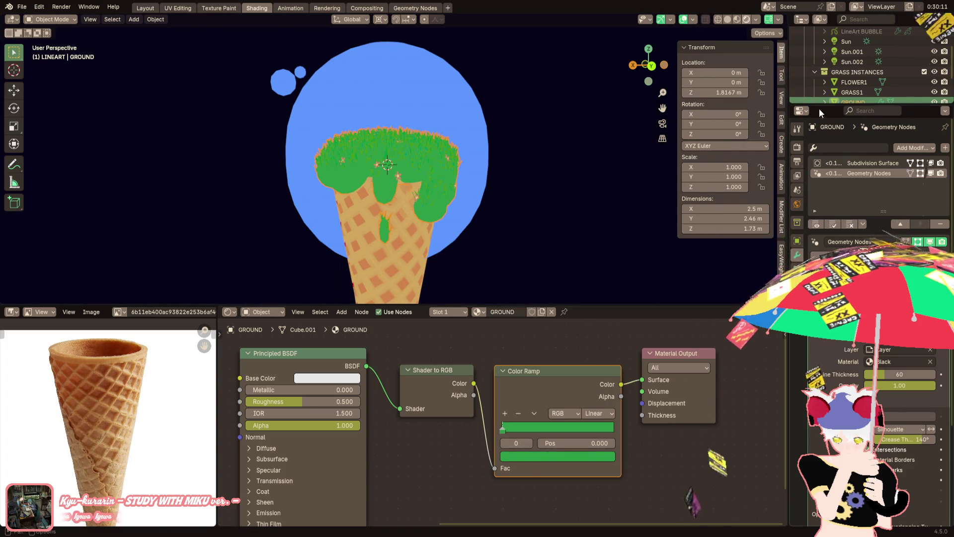
Select the bubble sphere to show its light blue Emission material
scroll(845, 65, up, 5)
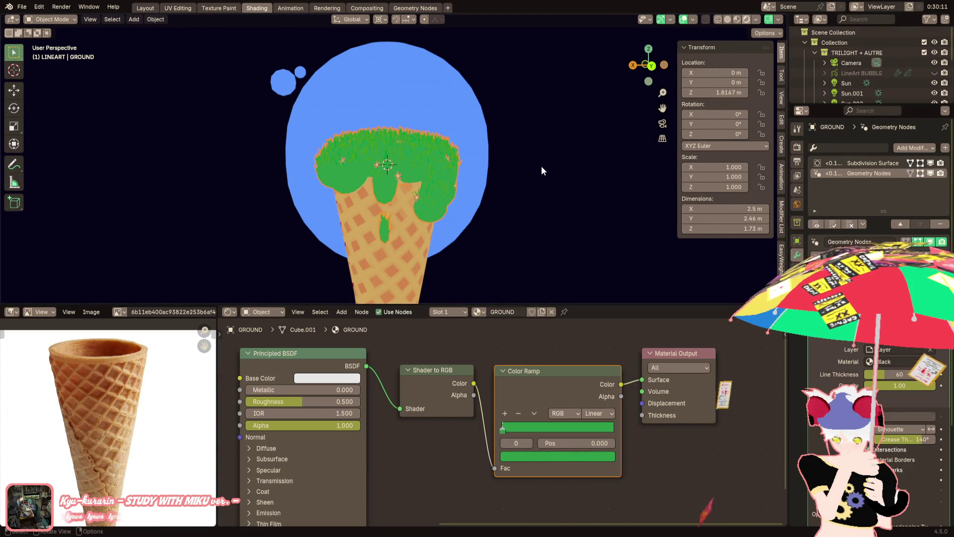
click(445, 150)
scroll(856, 78, down, 4)
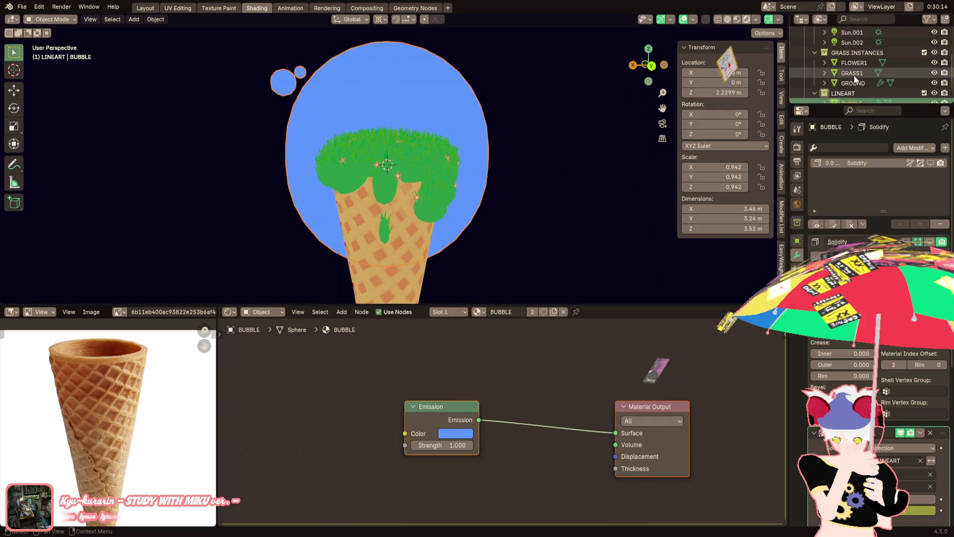
click(852, 73)
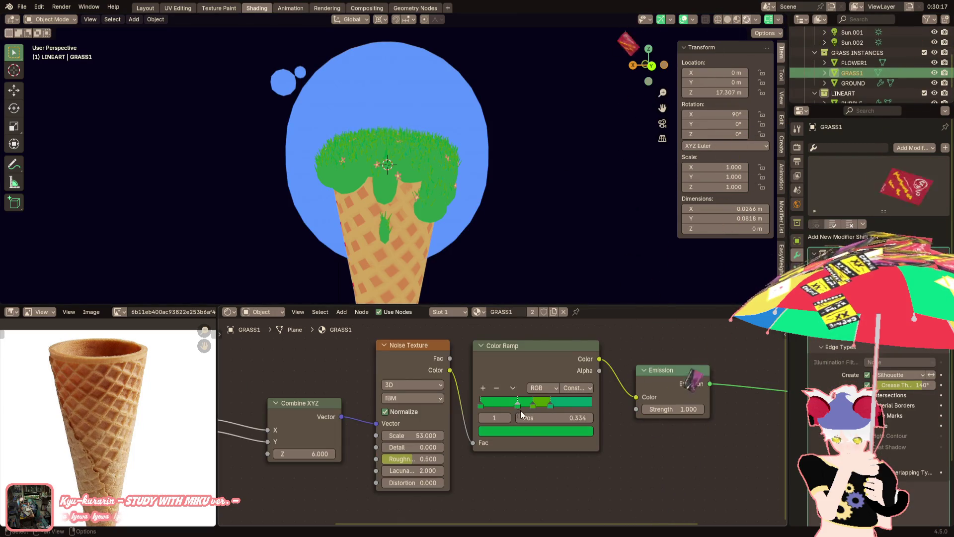
scroll(470, 224, up, 4)
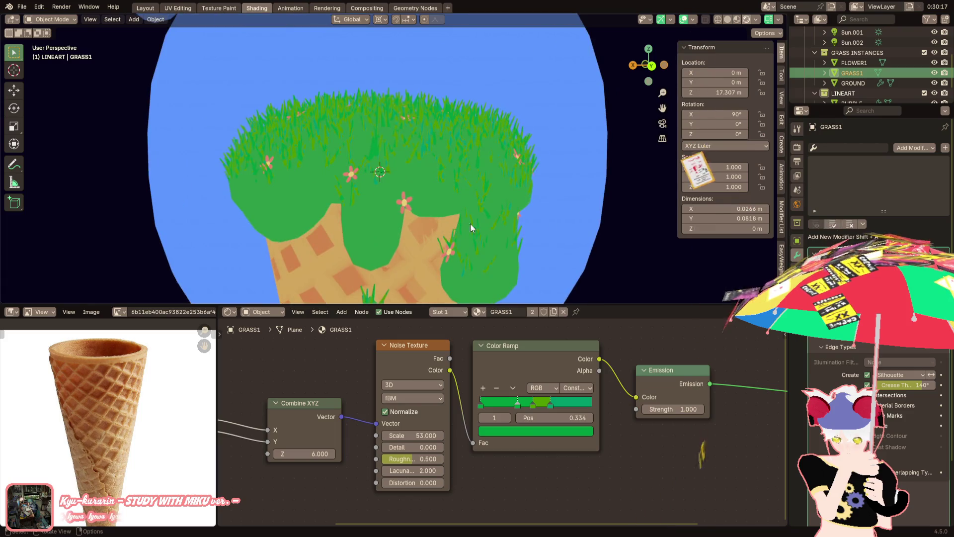
click(511, 428)
click(484, 404)
click(501, 434)
scroll(521, 441, up, 2)
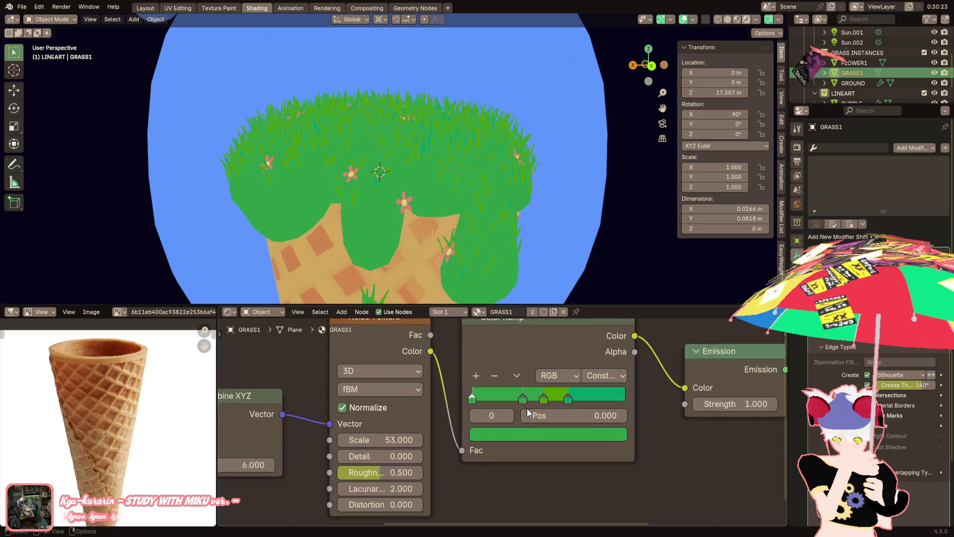
scroll(527, 411, up, 2)
click(558, 390)
click(530, 390)
click(558, 390)
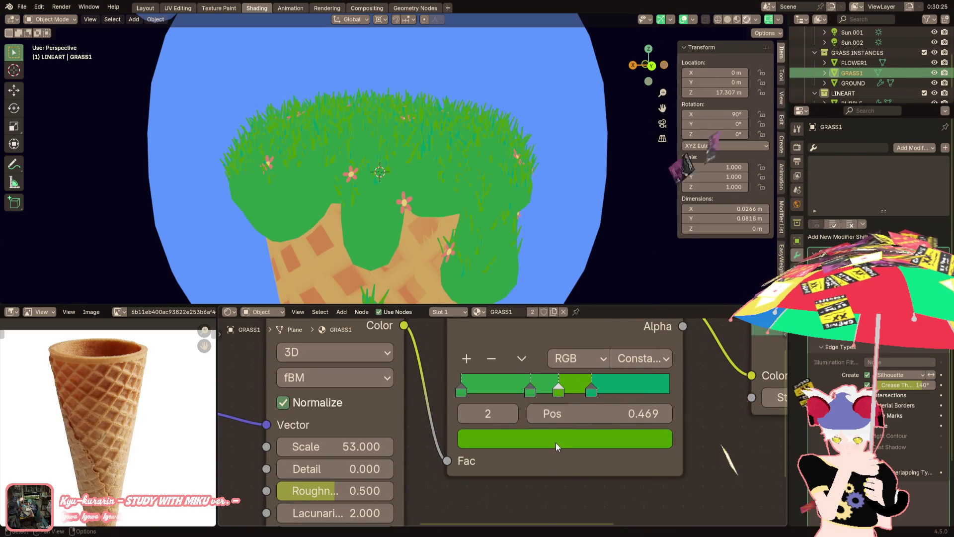
click(556, 446)
text(#2D9B47FF)
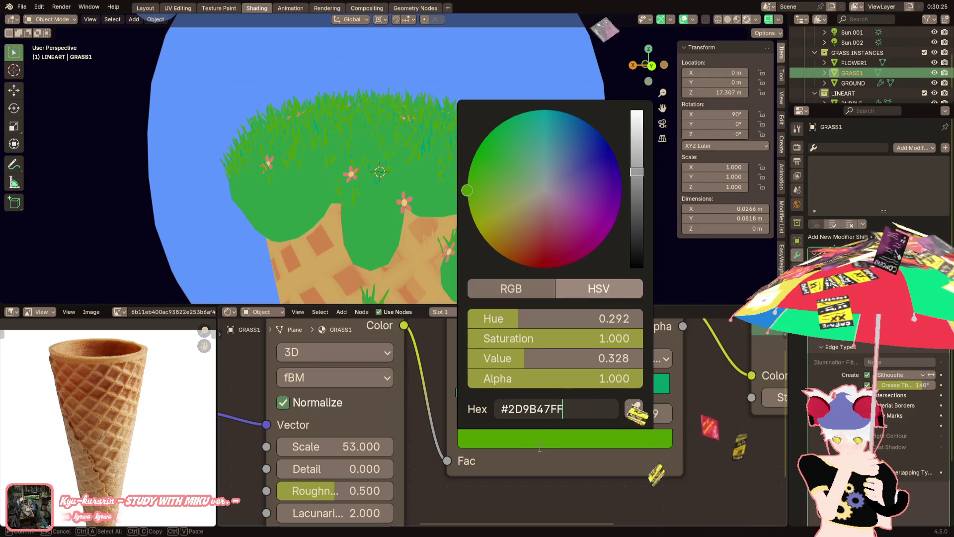
key(Return)
drag(542, 325, 521, 318)
click(591, 392)
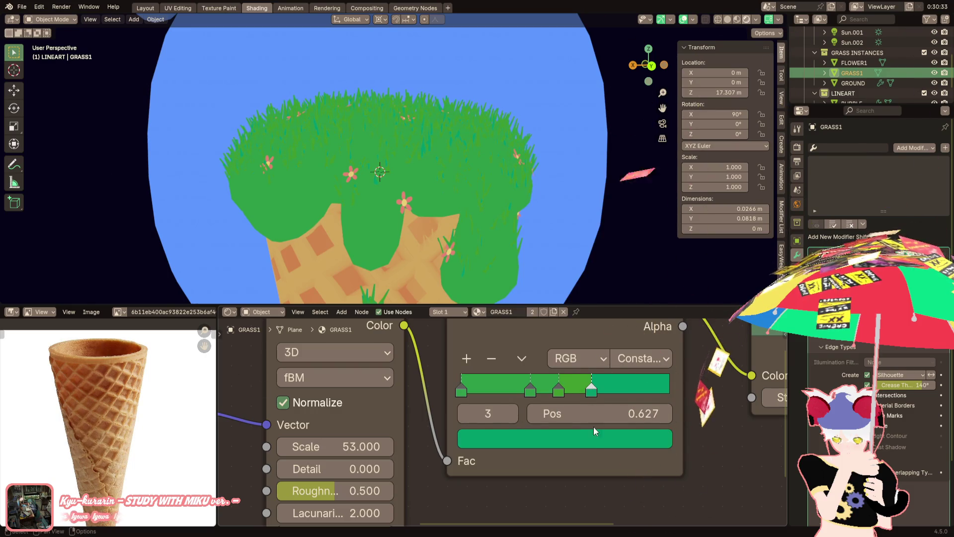
click(572, 438)
click(572, 409)
text(#2D9B47FF)
key(Return)
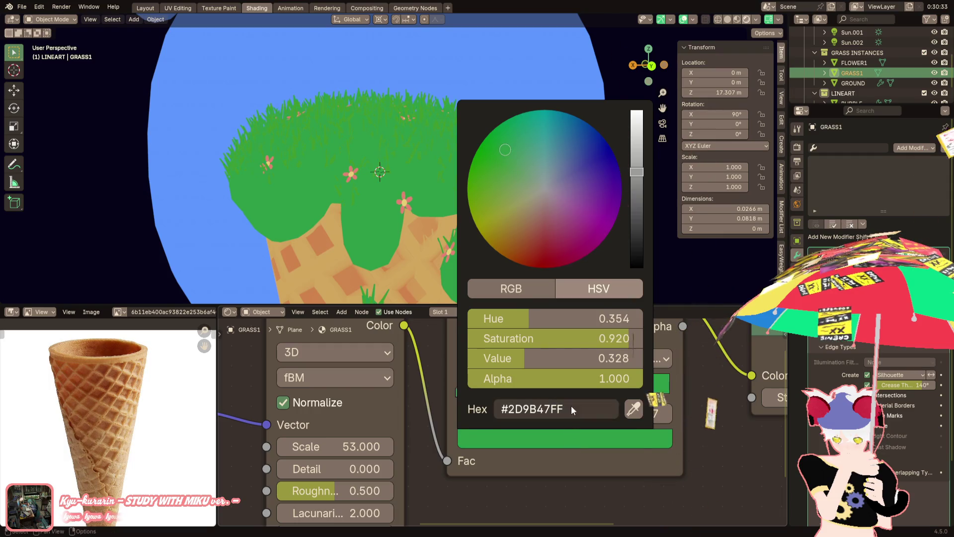
drag(558, 324, 515, 319)
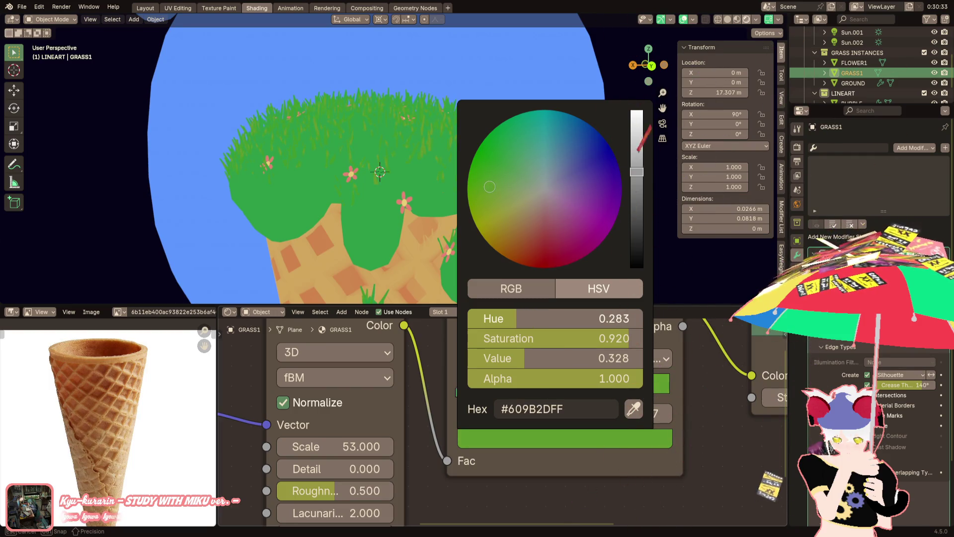
mouse_move(380, 109)
middle_down()
mouse_move(292, 177)
mouse_move(250, 165)
middle_up()
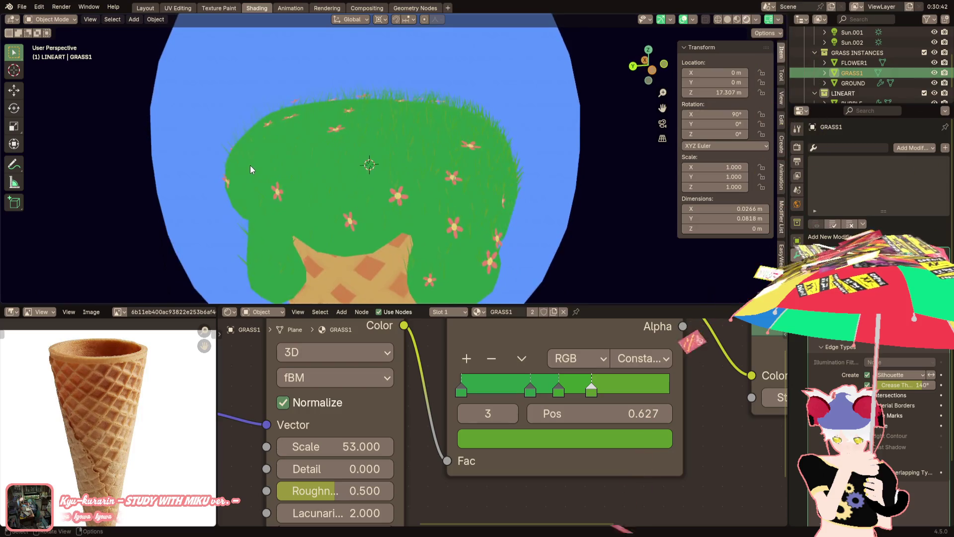
scroll(250, 165, down, 5)
scroll(542, 194, up, 1)
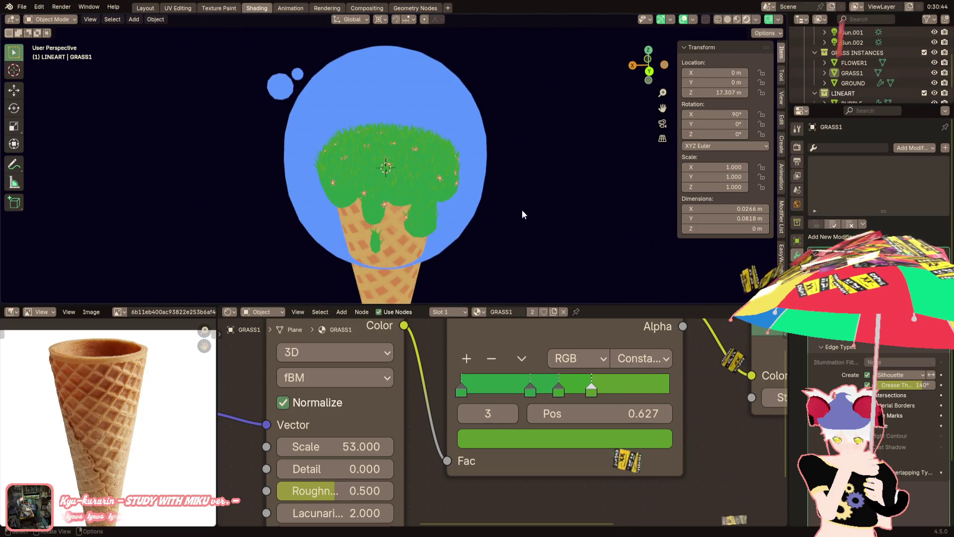
scroll(485, 190, up, 3)
scroll(515, 172, up, 3)
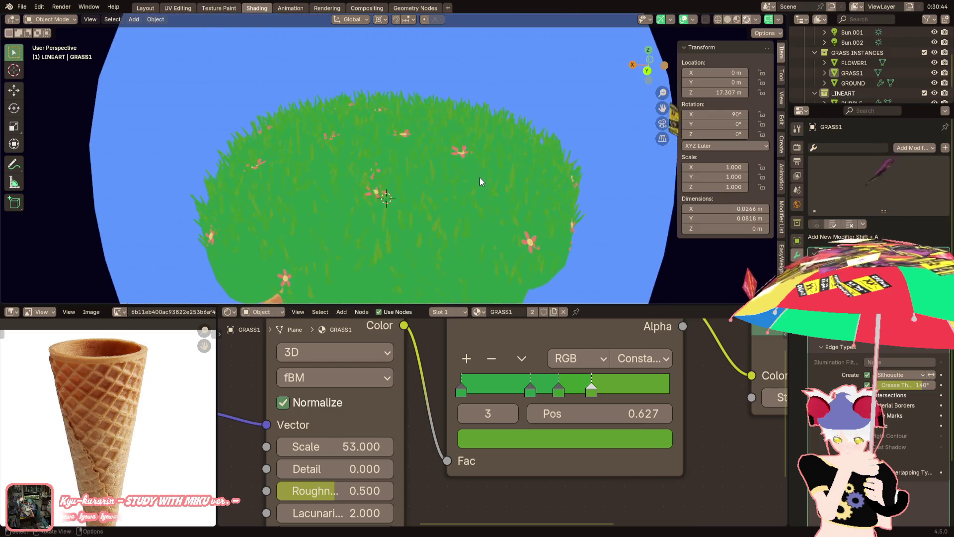
scroll(447, 182, down, 5)
scroll(443, 175, up, 3)
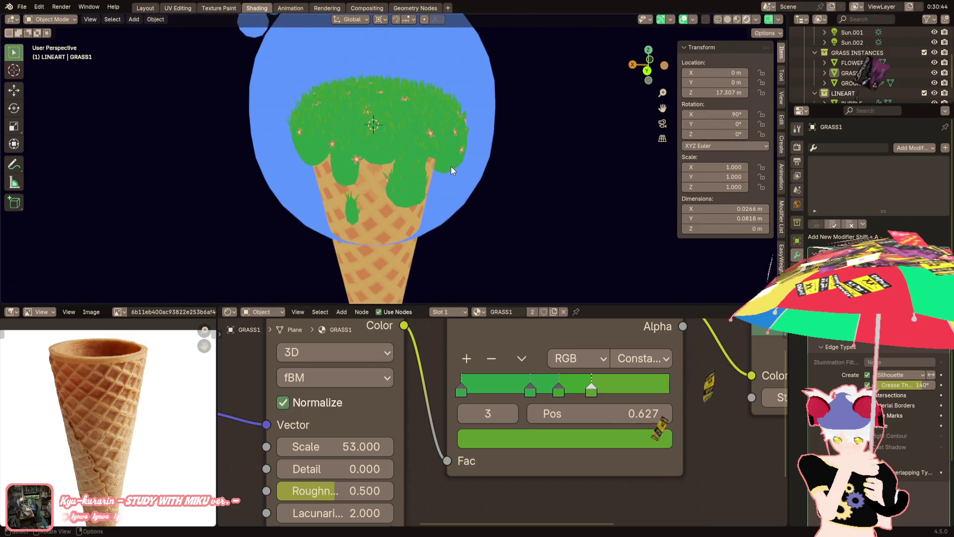
scroll(400, 168, down, 3)
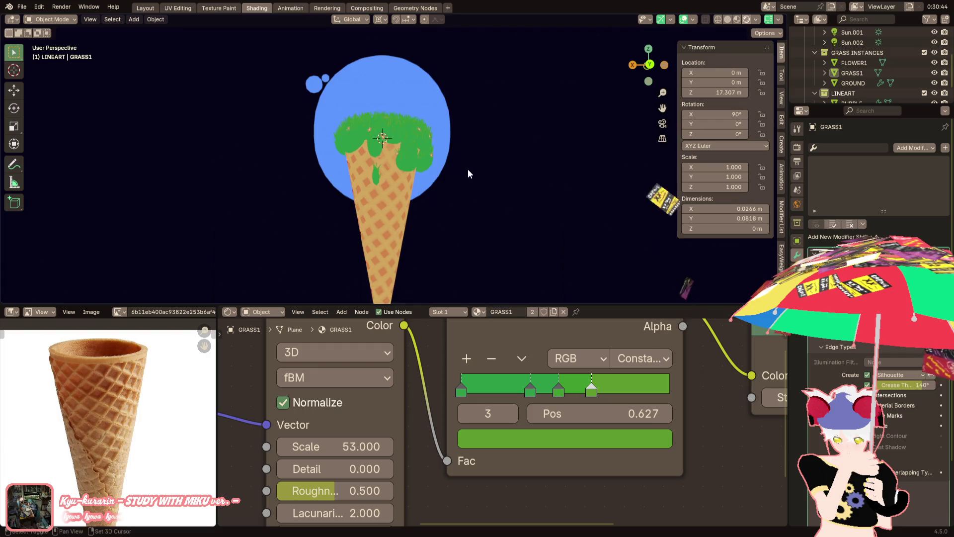
scroll(467, 169, up, 1)
scroll(547, 135, up, 1)
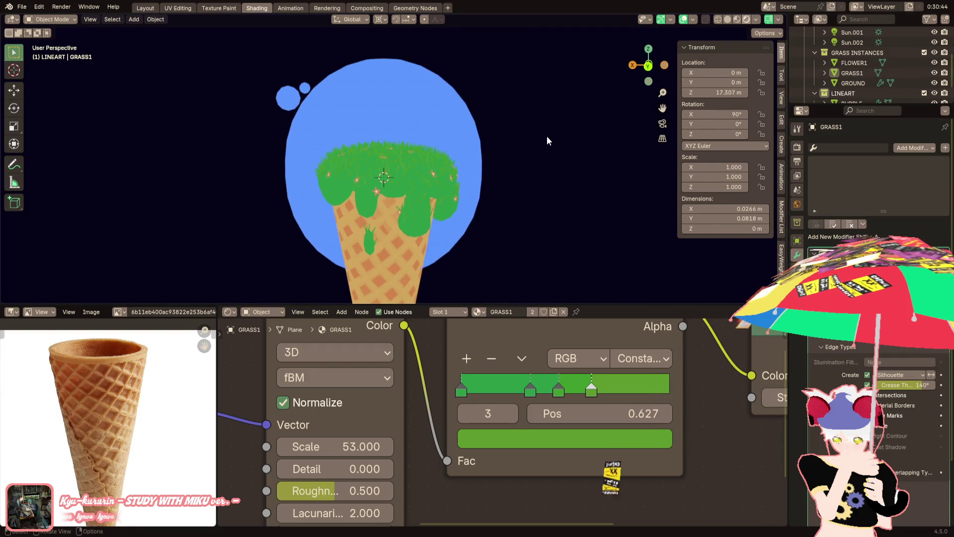
click(472, 163)
key(Tab)
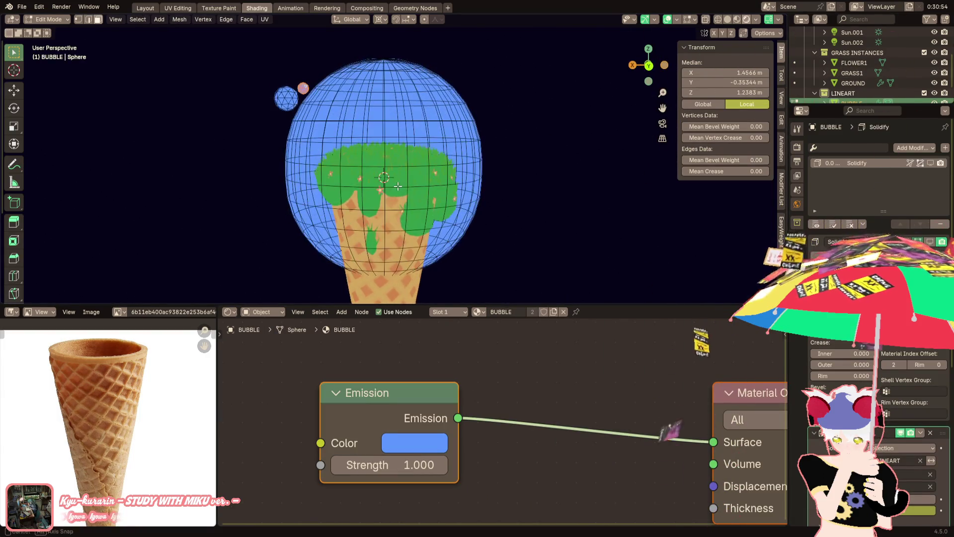
In solid shading, select the bubble's horizontal edge loop and mark it as a seam
click(730, 21)
scroll(451, 149, up, 2)
mouse_move(452, 149)
middle_down()
mouse_move(328, 171)
mouse_move(333, 177)
middle_up()
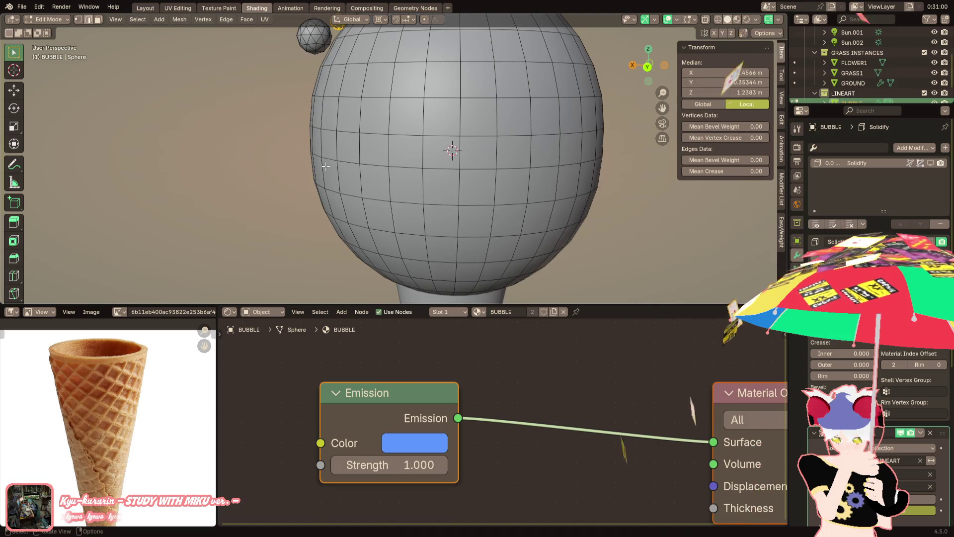
alt+click(329, 160)
right_click(491, 164)
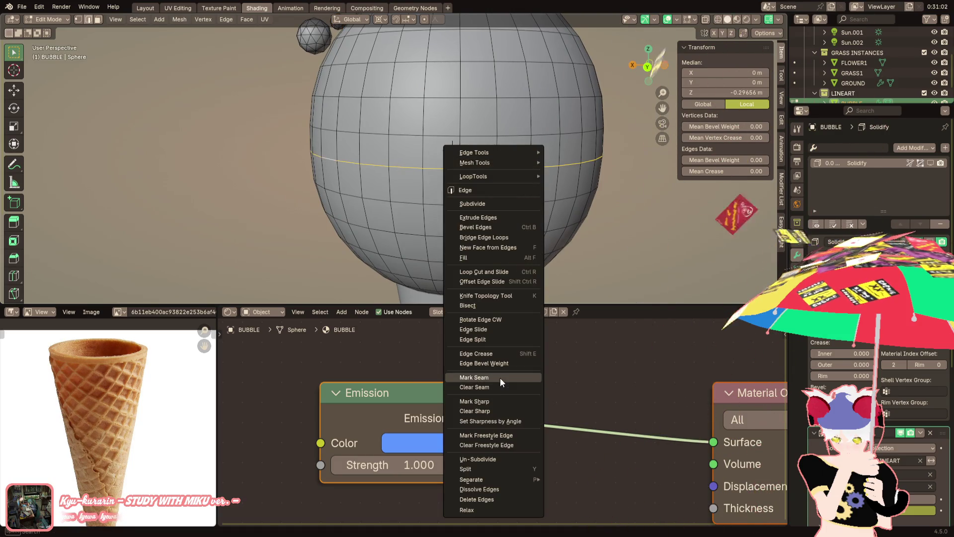
click(492, 388)
Select the bubble's lower half up to the seam and raise it along Z
click(363, 190)
key(ctrl+l)
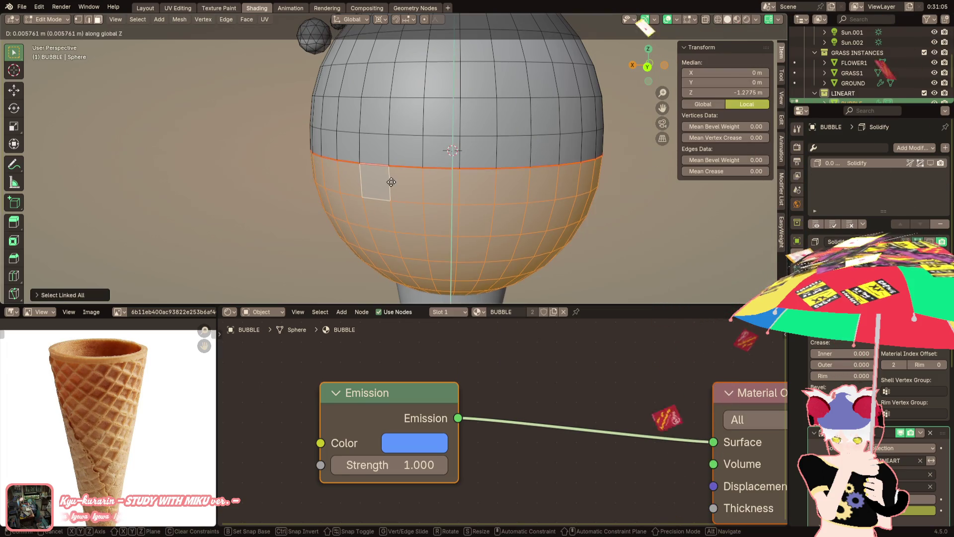
key(g)
key(z)
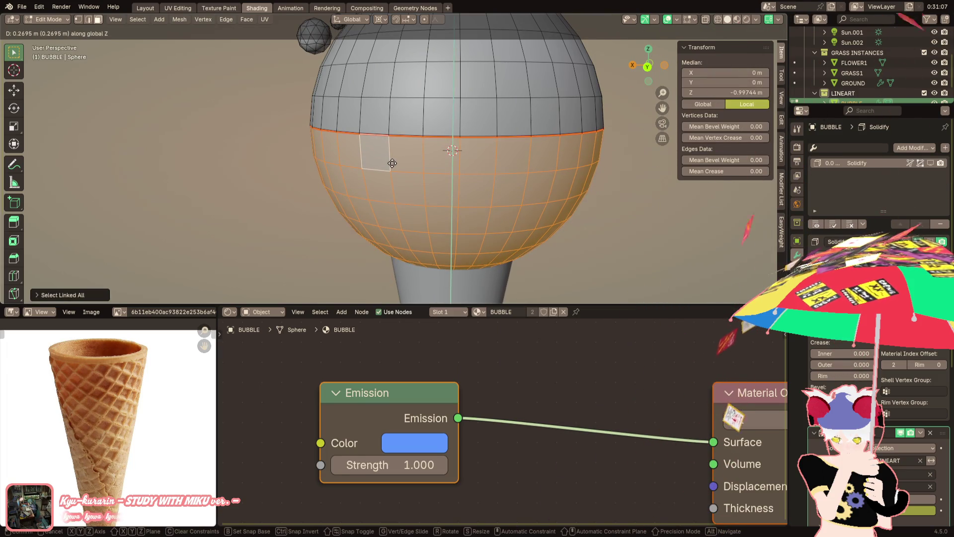
click(400, 169)
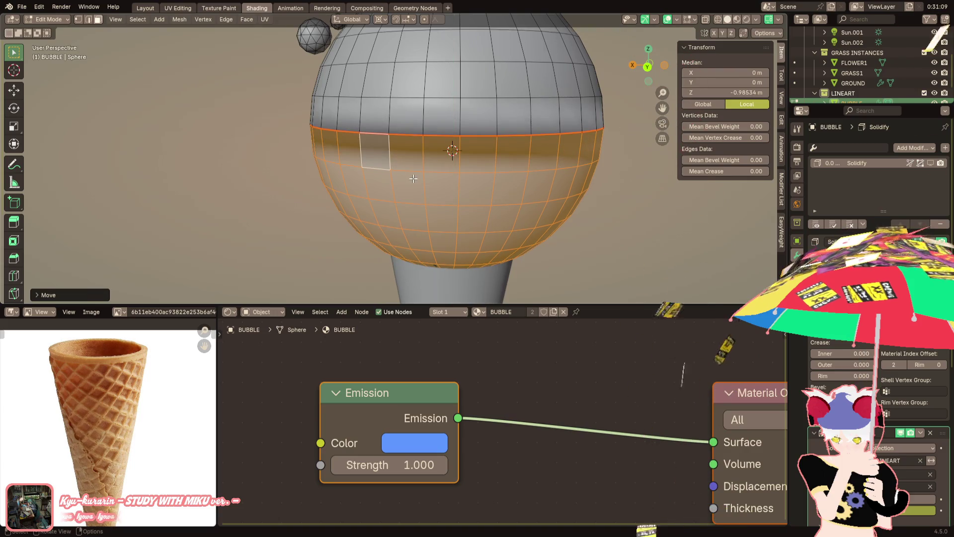
Merge the whole mesh's vertices by distance with a 0.0101 m threshold
key(a)
key(shift+a)
key(F3)
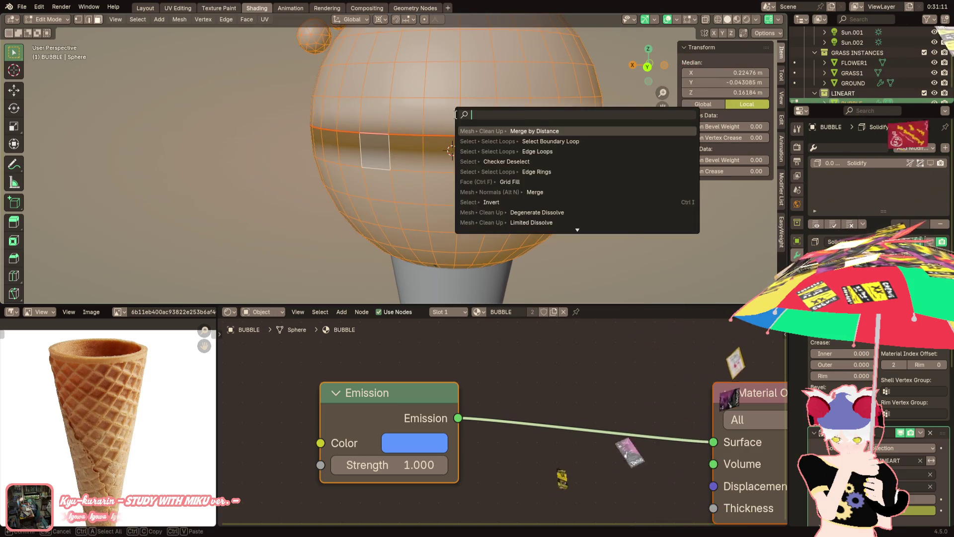
click(478, 131)
click(94, 295)
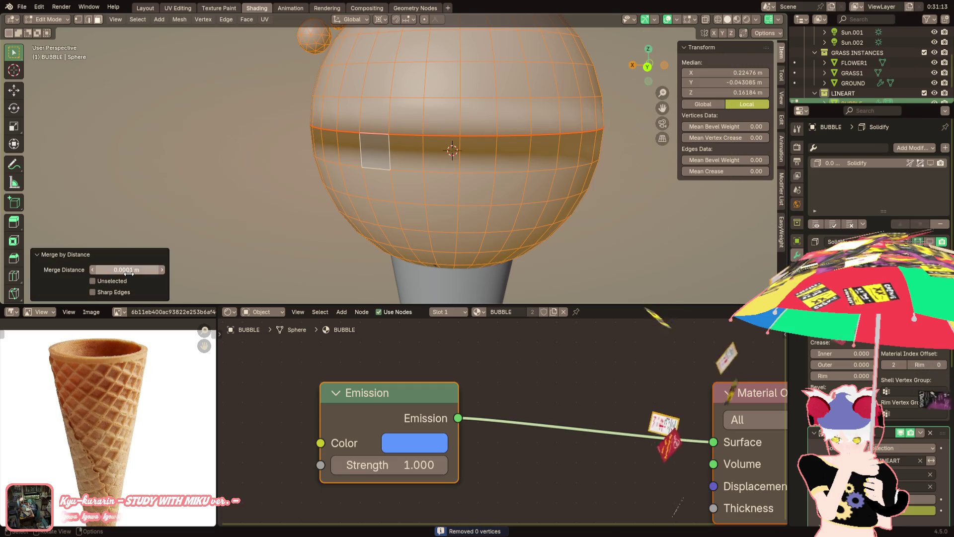
click(162, 269)
Return to Object Mode and check the bubble in rendered shading
middle_drag(447, 189, 487, 197)
key(Tab)
scroll(464, 205, down, 4)
scroll(464, 205, up, 1)
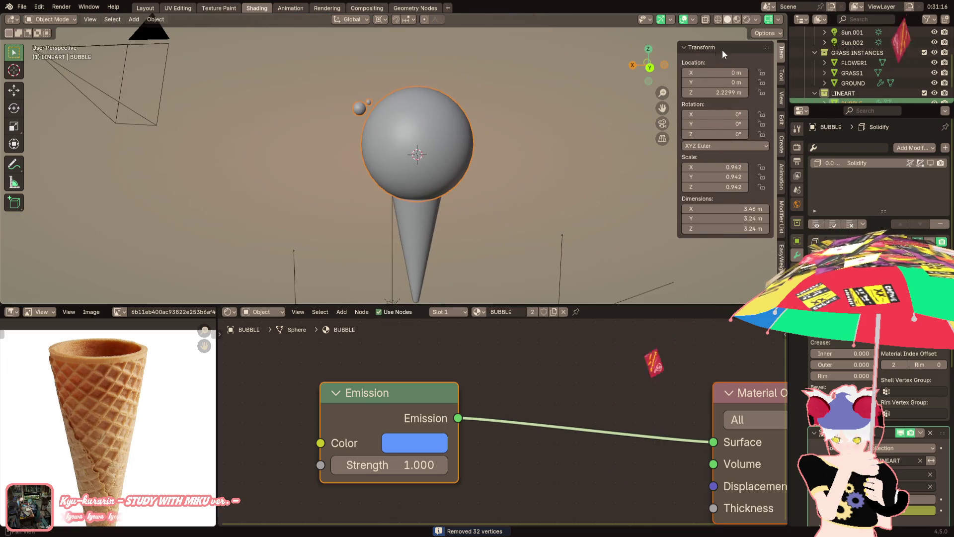
click(747, 22)
scroll(535, 124, up, 1)
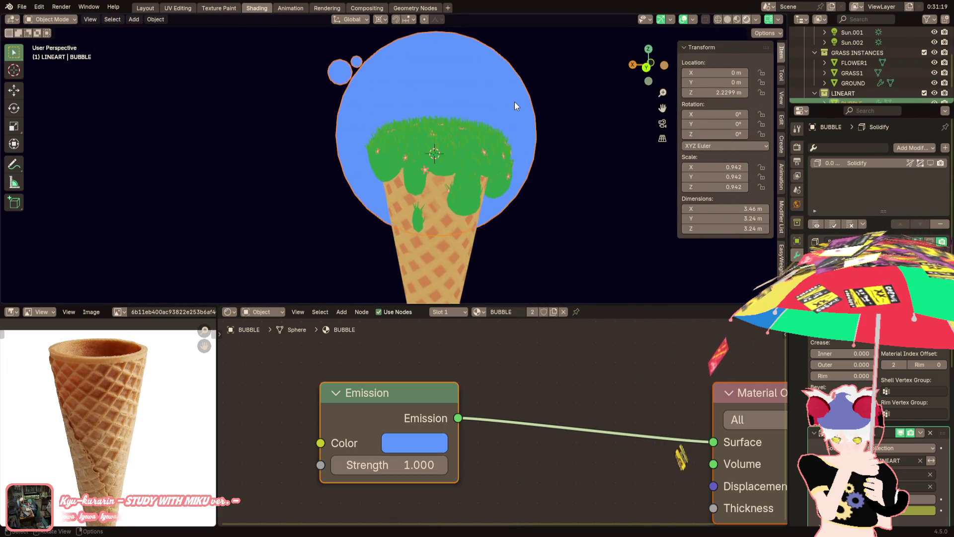
scroll(513, 103, up, 3)
scroll(504, 101, down, 1)
Change the edge marking on the bubble's equator loop, then return to Object Mode
key(Tab)
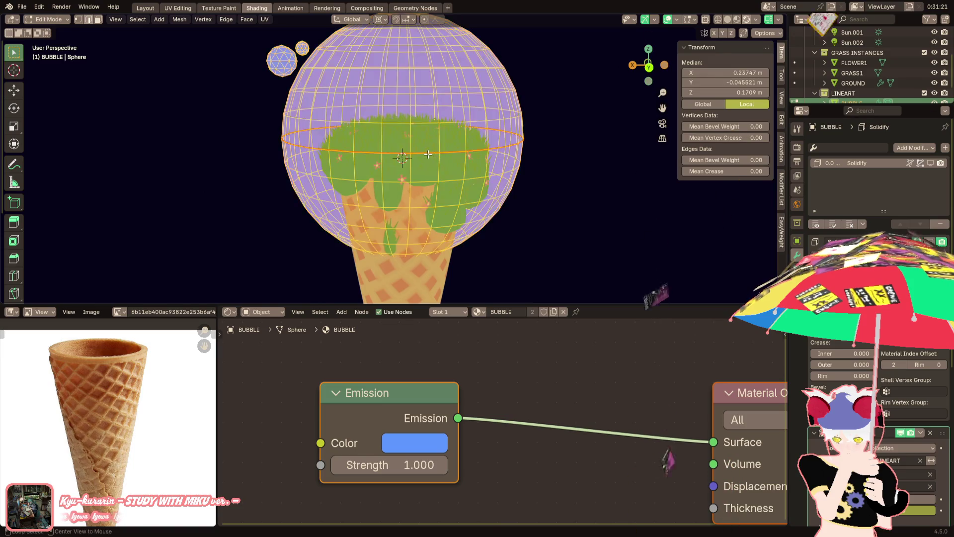
alt+click(511, 143)
right_click(572, 212)
click(556, 248)
key(Tab)
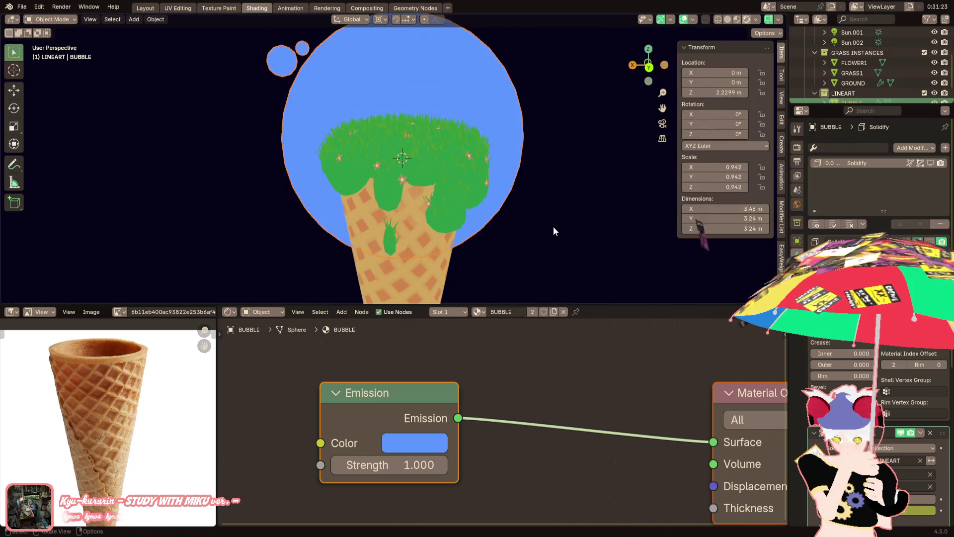
middle_drag(556, 219, 476, 161)
Connect the GRASS1 grass instances into the Join Geometry node
scroll(473, 166, down, 5)
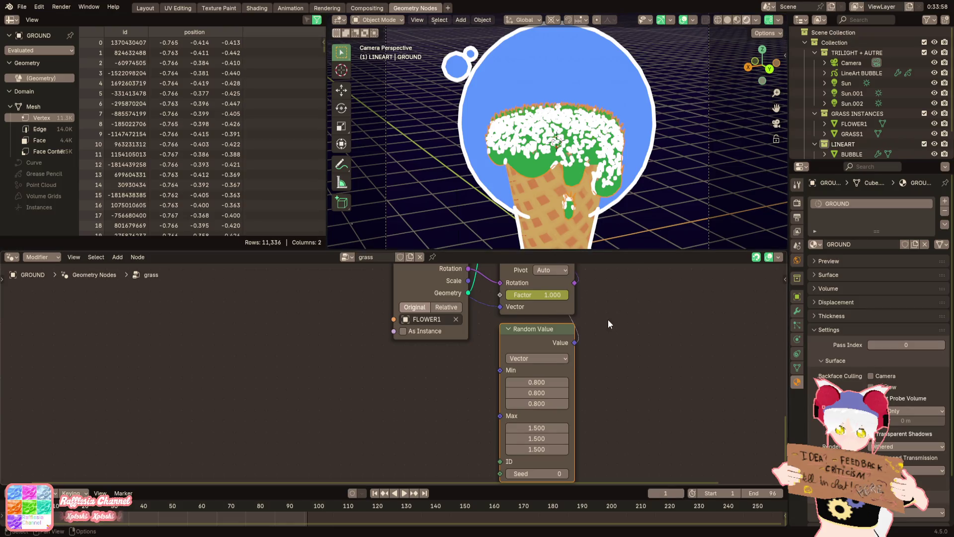
middle_drag(550, 421, 481, 389)
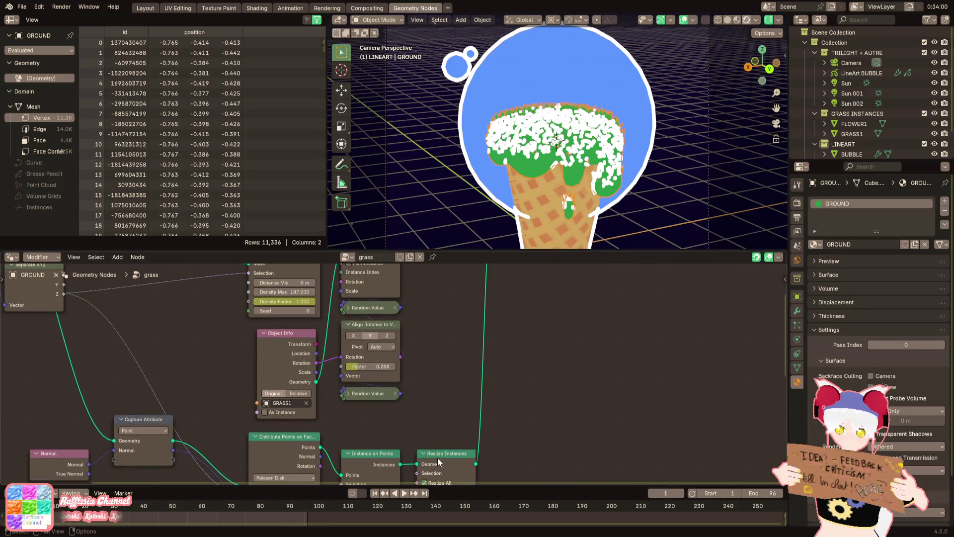
middle_drag(419, 464, 425, 450)
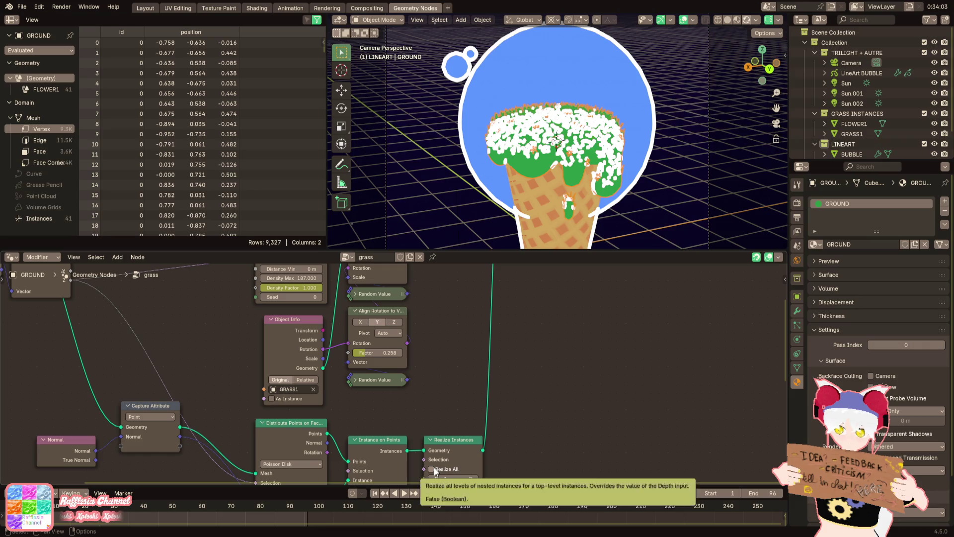
mouse_move(426, 462)
mouse_down()
mouse_move(432, 477)
mouse_move(462, 479)
mouse_move(499, 354)
mouse_move(473, 375)
mouse_up()
scroll(400, 373, up, 2)
click(491, 357)
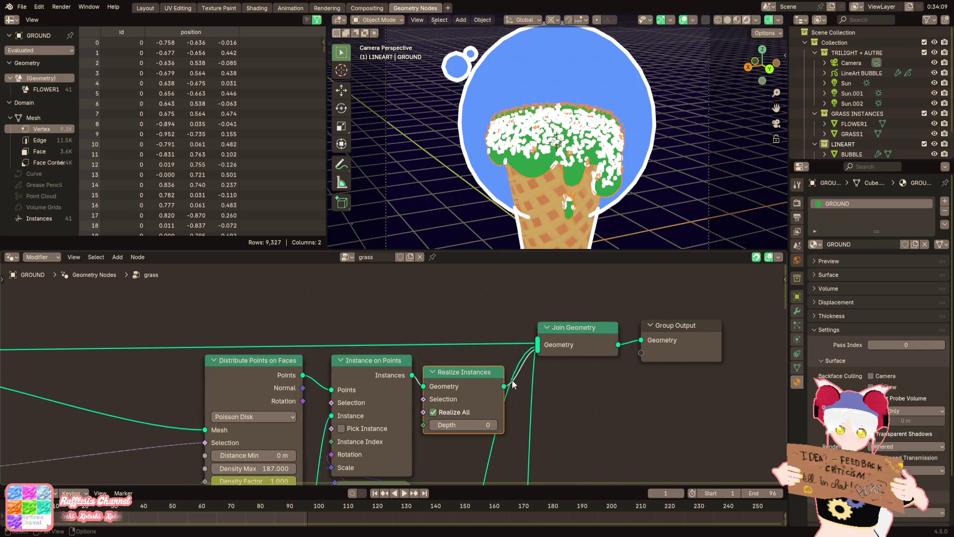
drag(531, 349, 529, 352)
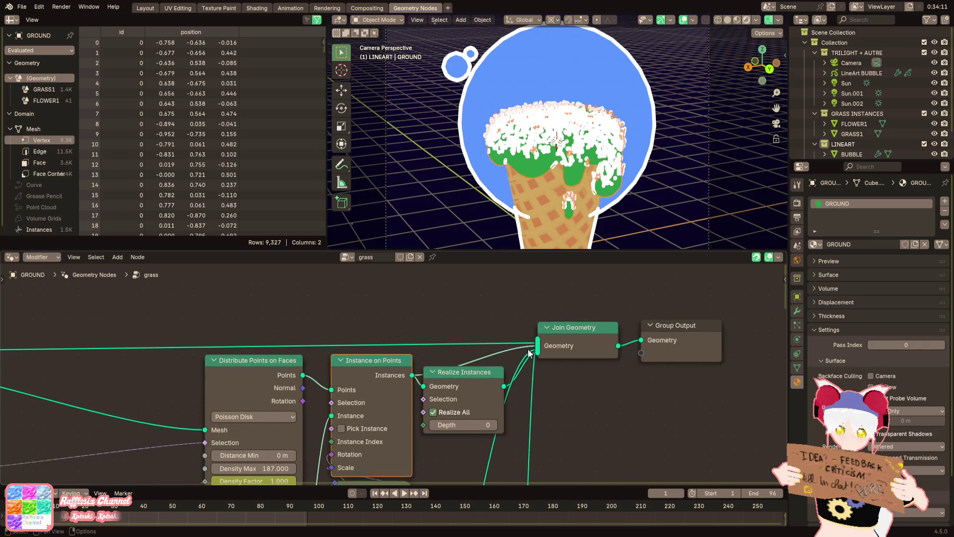
Undo the last change and delete the Realize Instances node
key(ctrl+z)
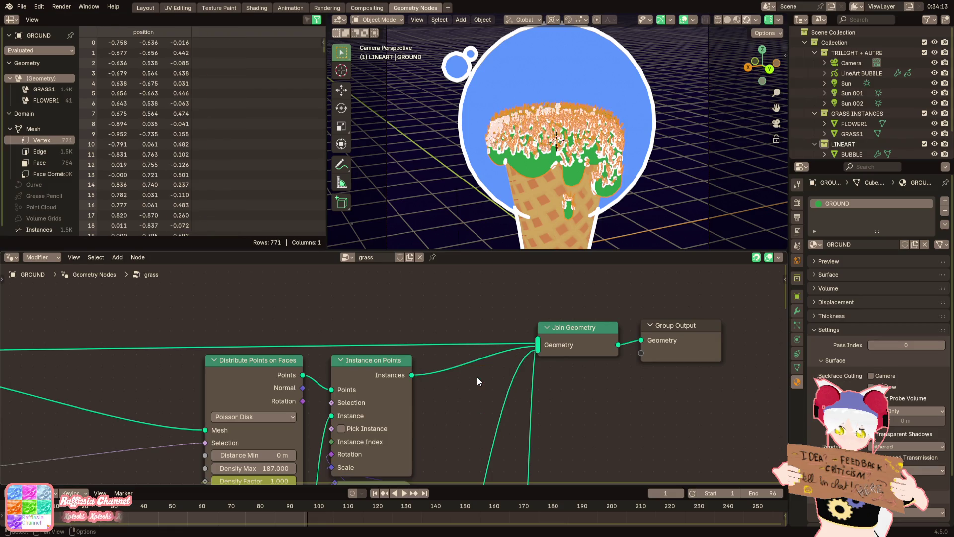
scroll(477, 377, down, 2)
mouse_move(507, 434)
middle_down()
mouse_move(473, 326)
mouse_move(444, 399)
mouse_move(442, 370)
middle_up()
click(461, 365)
key(ctrl+x)
Move the Group Output node further to the right
scroll(443, 398, down, 1)
scroll(416, 399, up, 3)
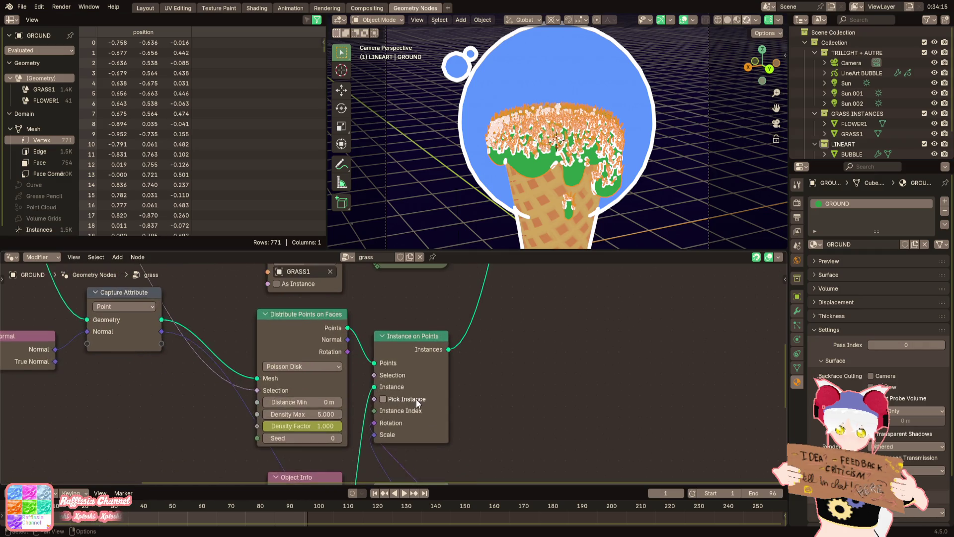
scroll(612, 175, up, 1)
scroll(703, 168, up, 2)
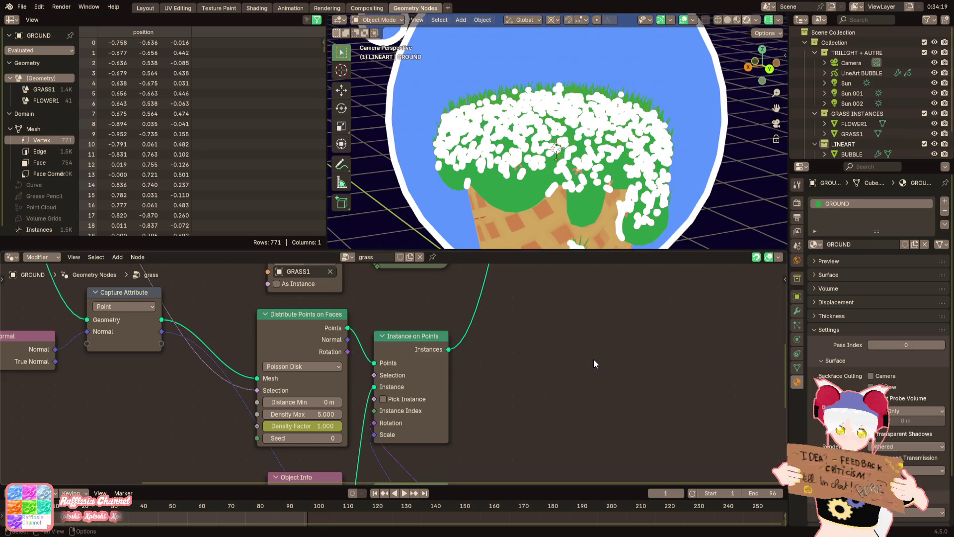
scroll(592, 357, down, 3)
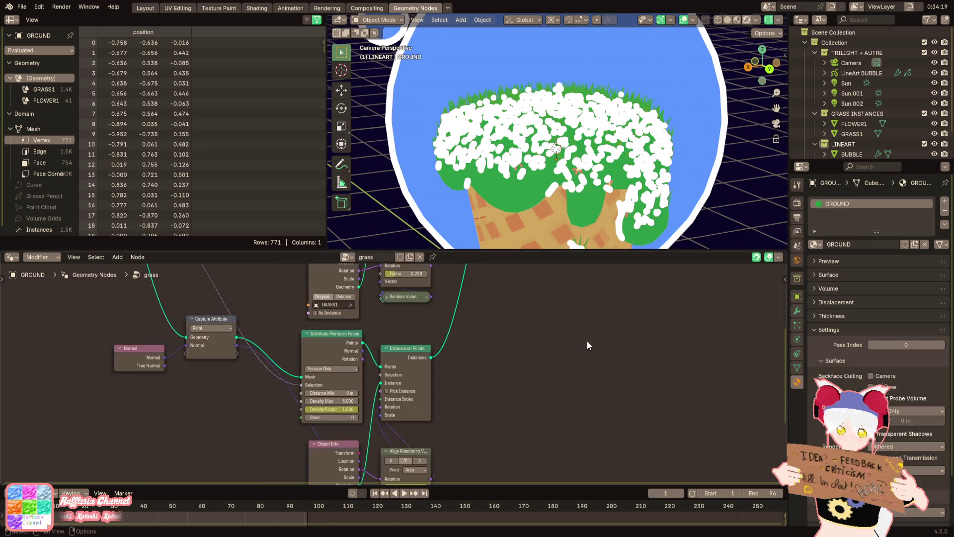
scroll(536, 408, up, 1)
drag(475, 385, 539, 386)
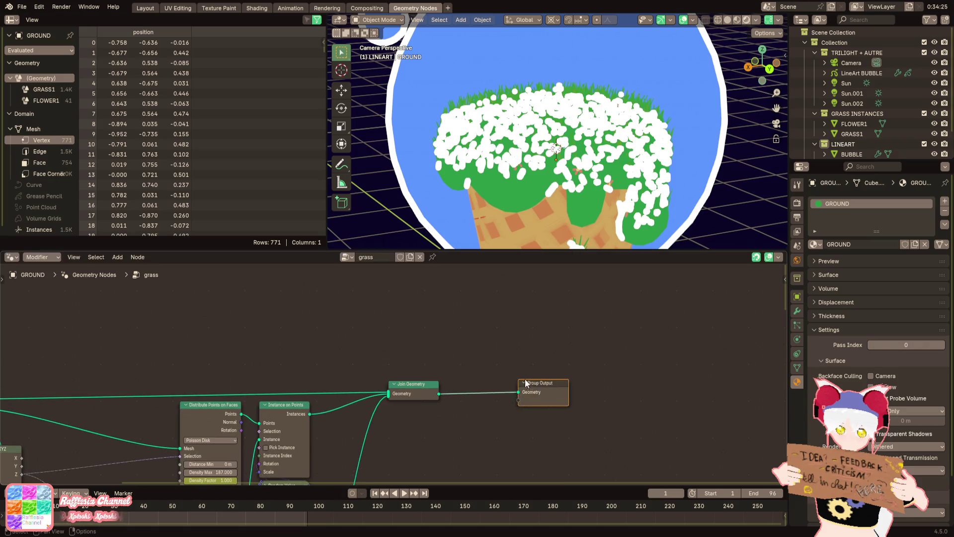
scroll(394, 374, up, 2)
Add a trial Instance Bounds node to the grass tree, then delete it
click(118, 257)
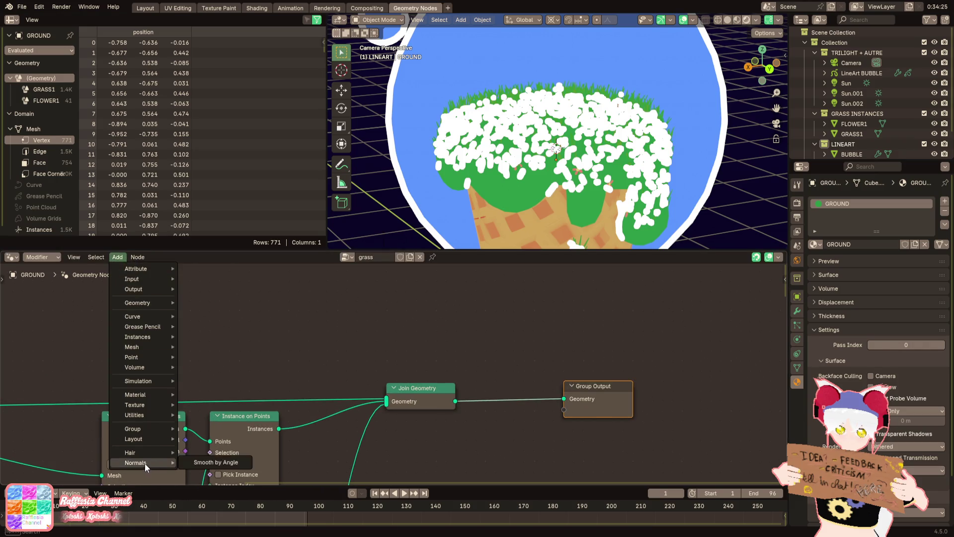
mouse_move(139, 428)
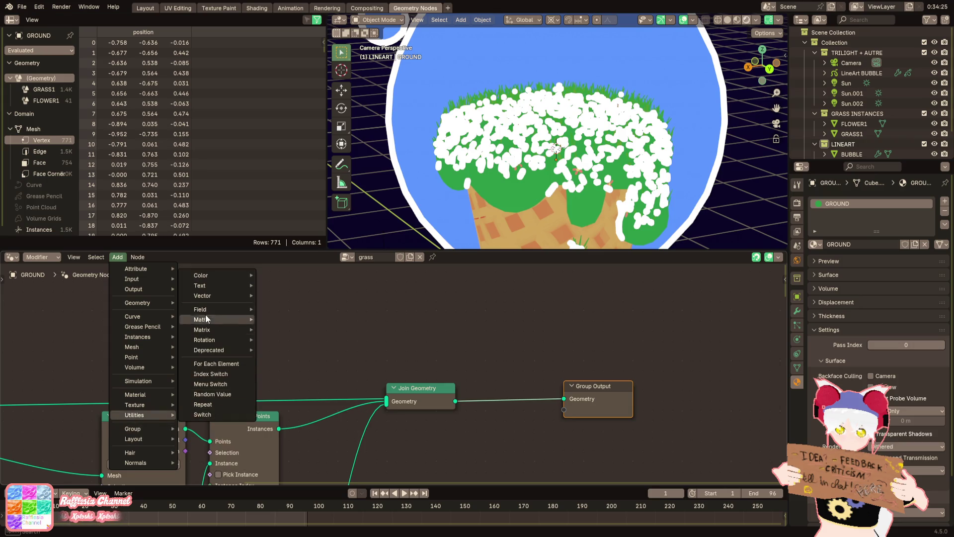
mouse_move(207, 278)
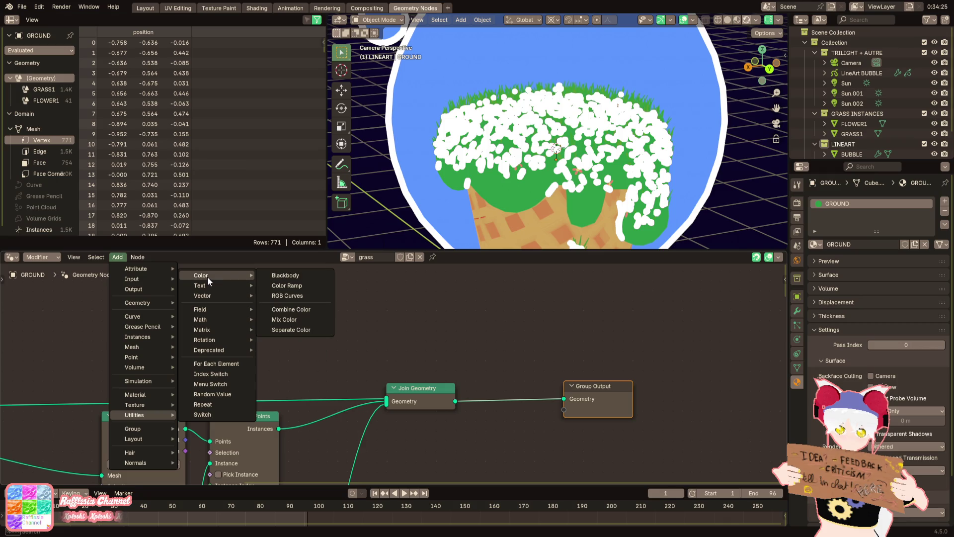
mouse_move(218, 342)
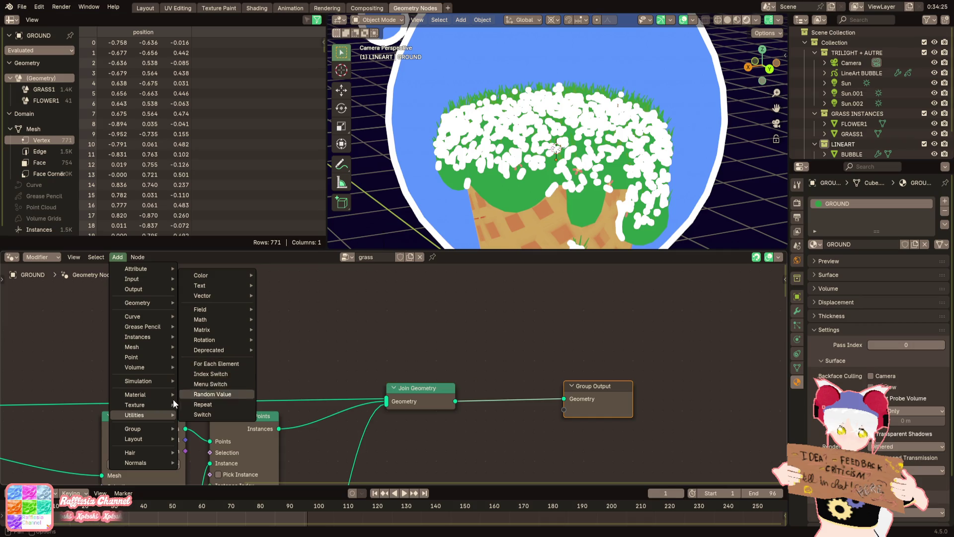
mouse_move(162, 406)
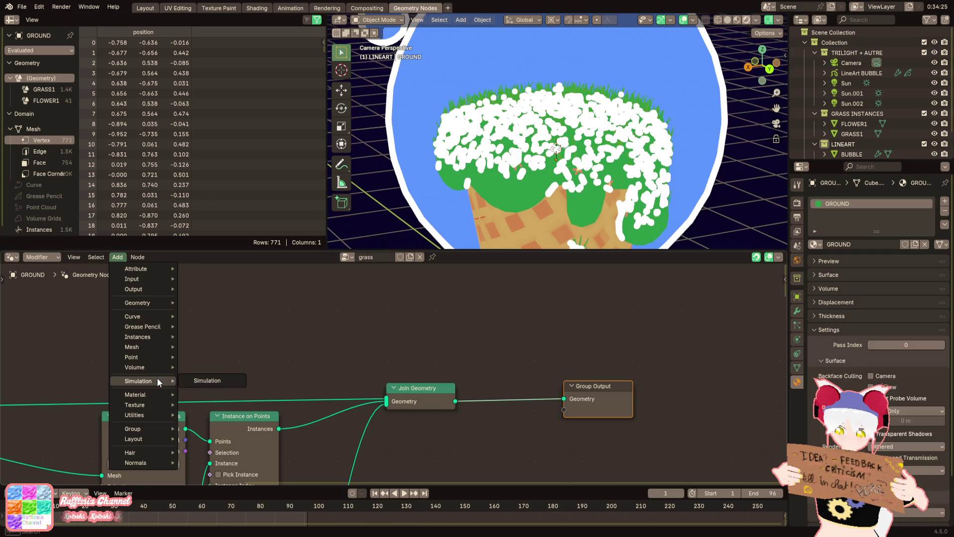
mouse_move(153, 369)
mouse_move(143, 348)
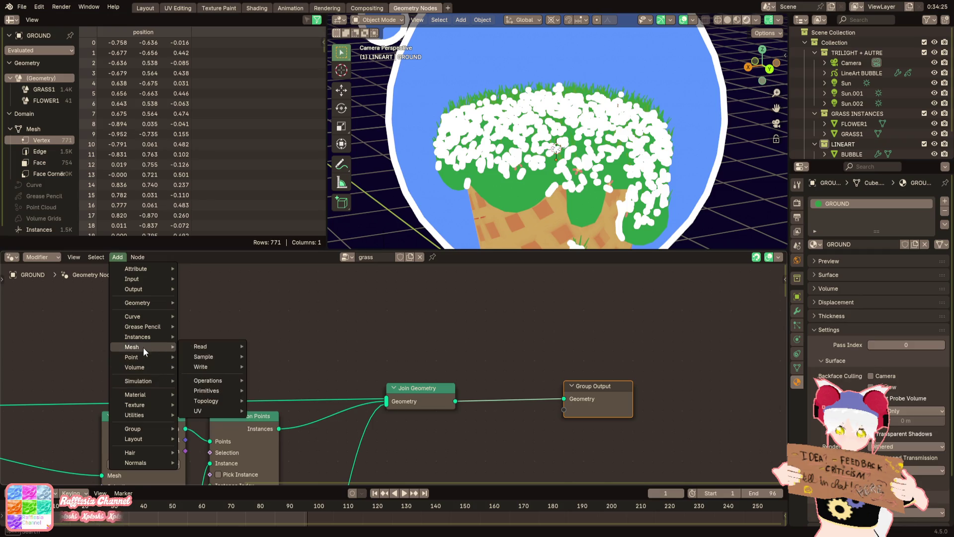
mouse_move(208, 350)
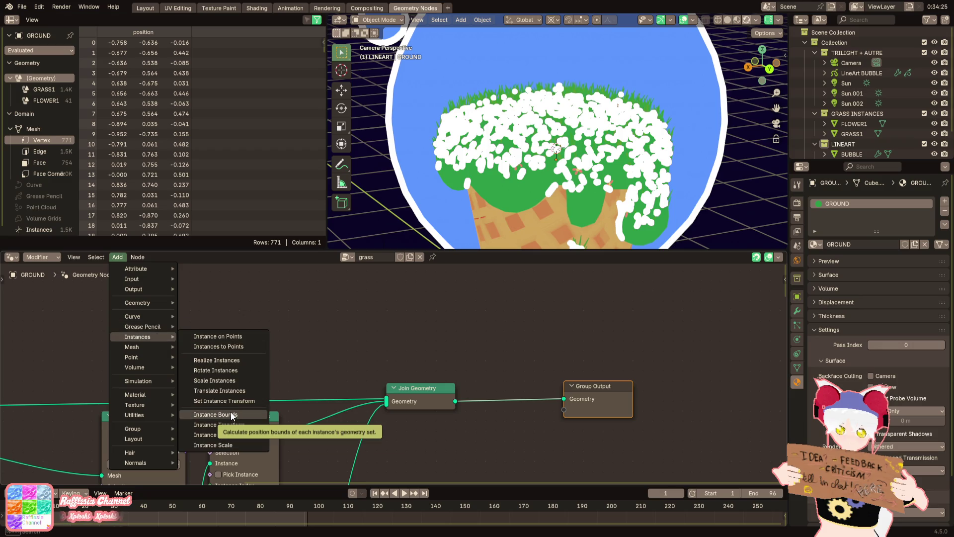
click(231, 415)
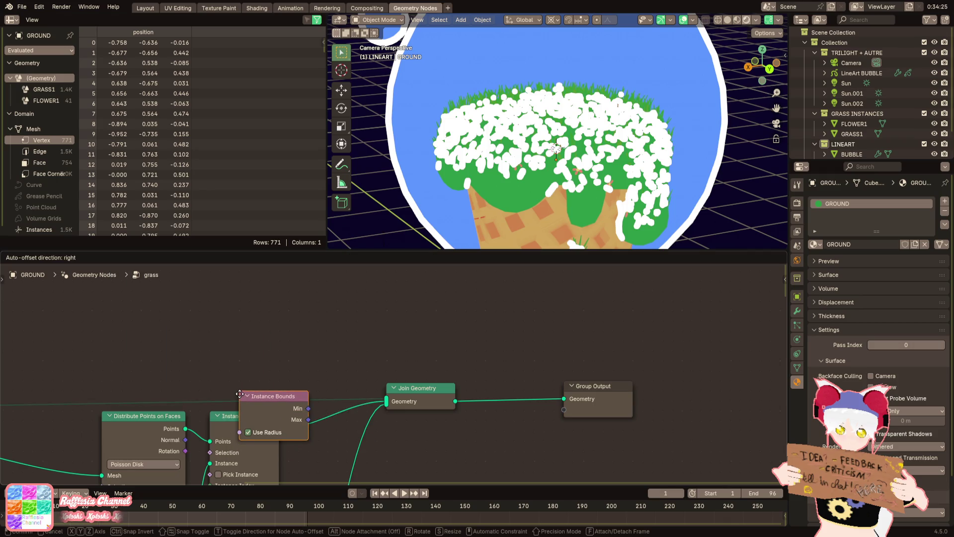
click(269, 334)
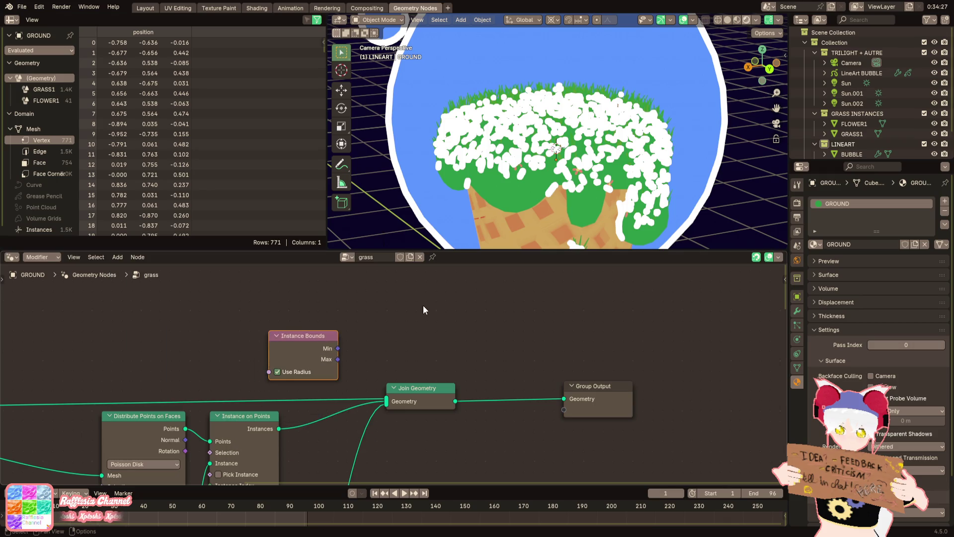
key(x)
Pan toward the distribution nodes and open the F3 command search
scroll(395, 374, down, 5)
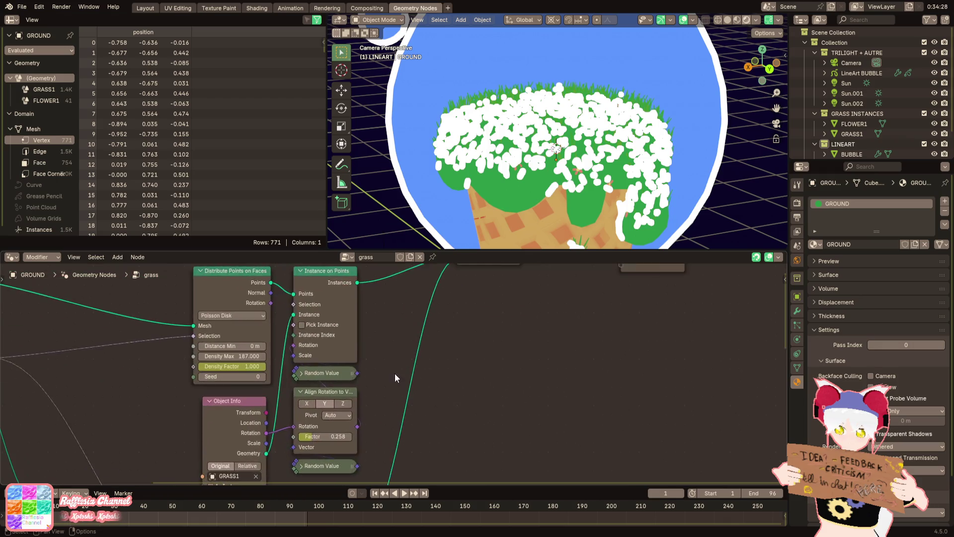
mouse_move(318, 327)
middle_down()
mouse_move(379, 358)
mouse_move(401, 395)
mouse_move(374, 382)
mouse_move(420, 372)
mouse_move(446, 343)
mouse_move(440, 338)
mouse_move(355, 432)
mouse_move(353, 394)
middle_up()
scroll(431, 362, down, 3)
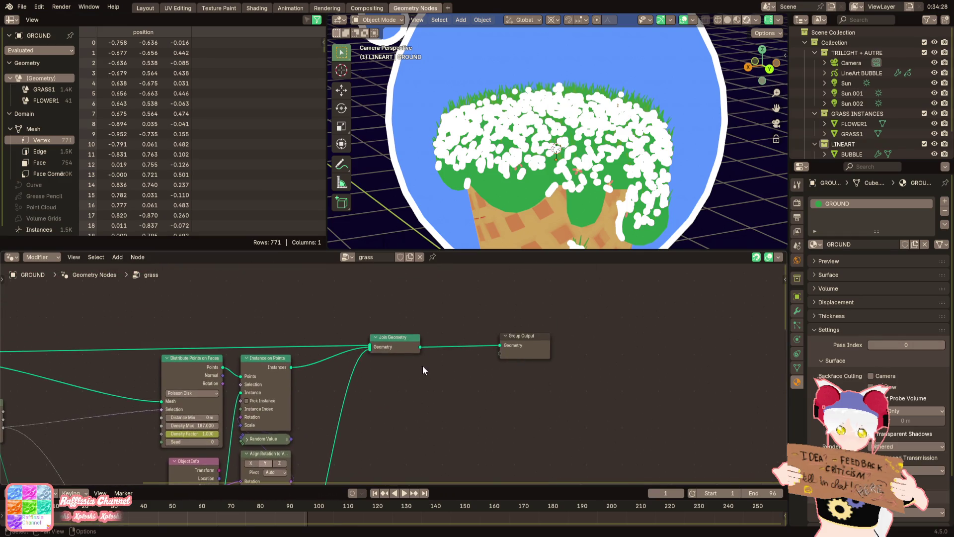
scroll(430, 375, up, 3)
key(F3)
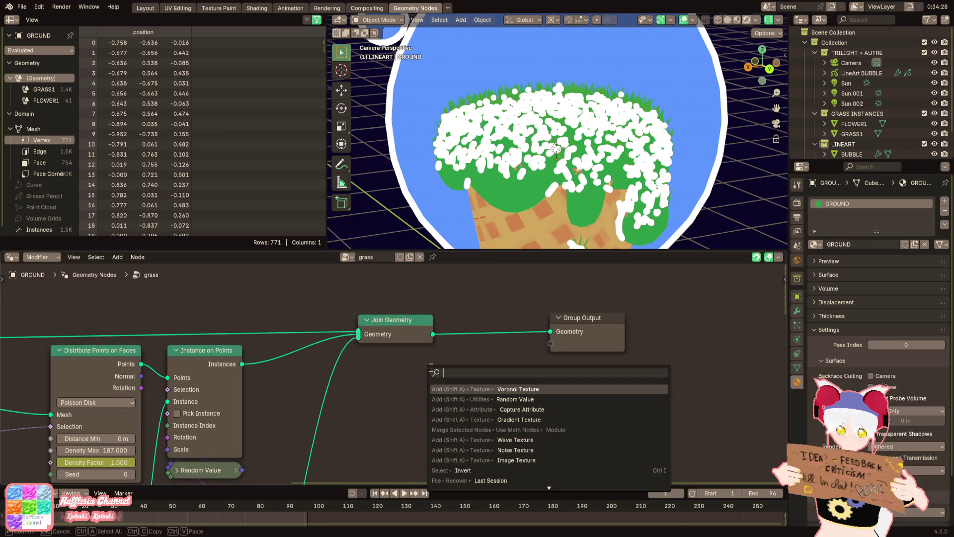
Add a Realize Instances node via search and insert it into the grass instances link
text(realize)
key(Return)
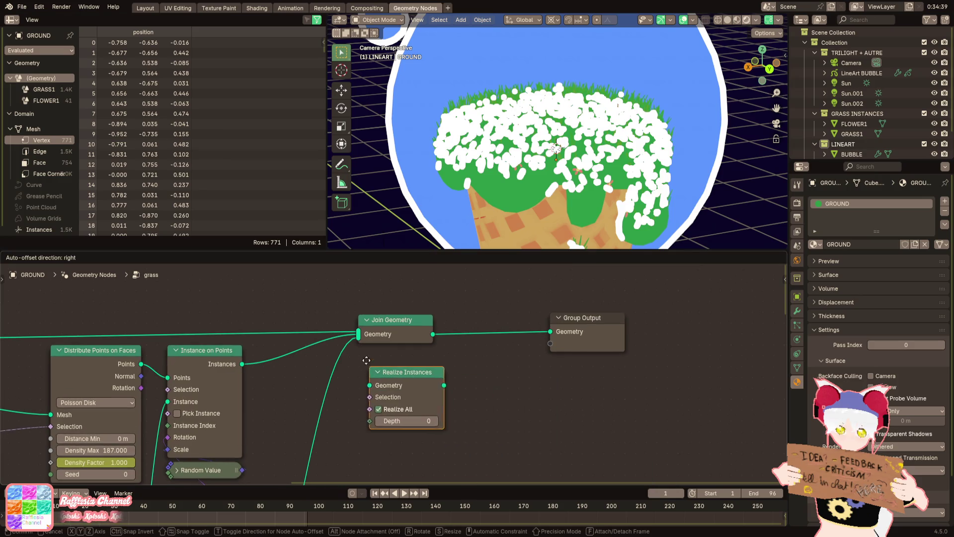
click(295, 340)
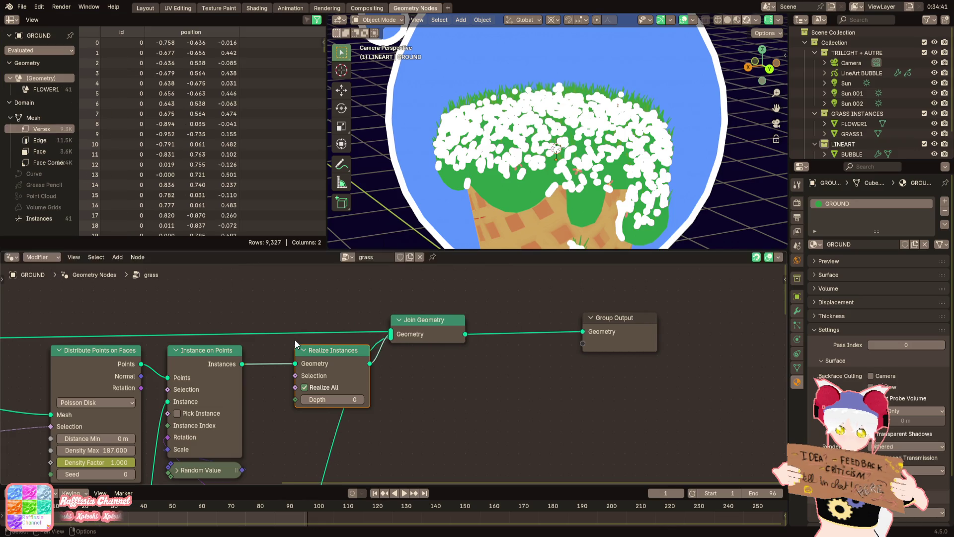
drag(332, 359, 311, 360)
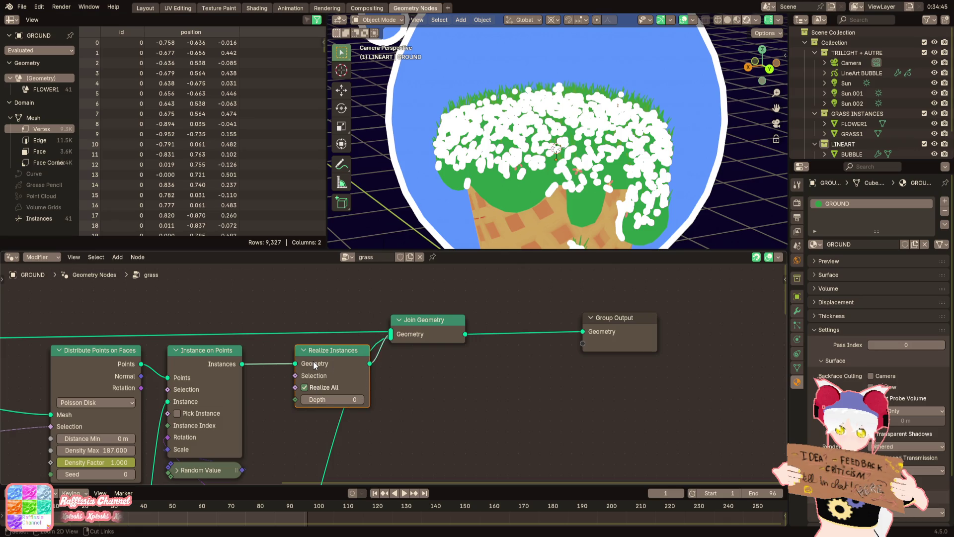
mouse_move(314, 361)
mouse_down()
mouse_move(346, 363)
mouse_move(380, 396)
mouse_up()
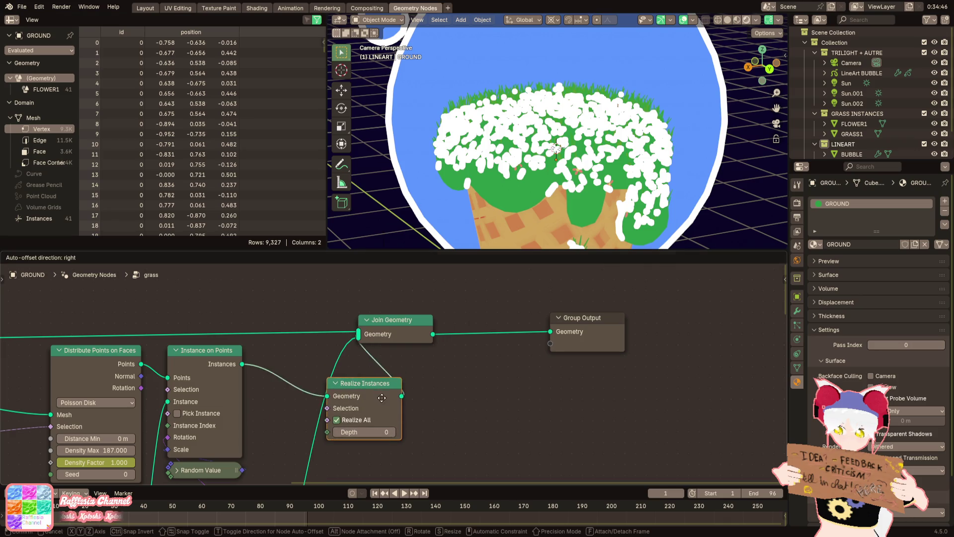
key(ctrl+z)
drag(508, 396, 365, 395)
Test a duplicate and the Realize All toggle, then leave Realize Instances out of the chain
key(shift+d)
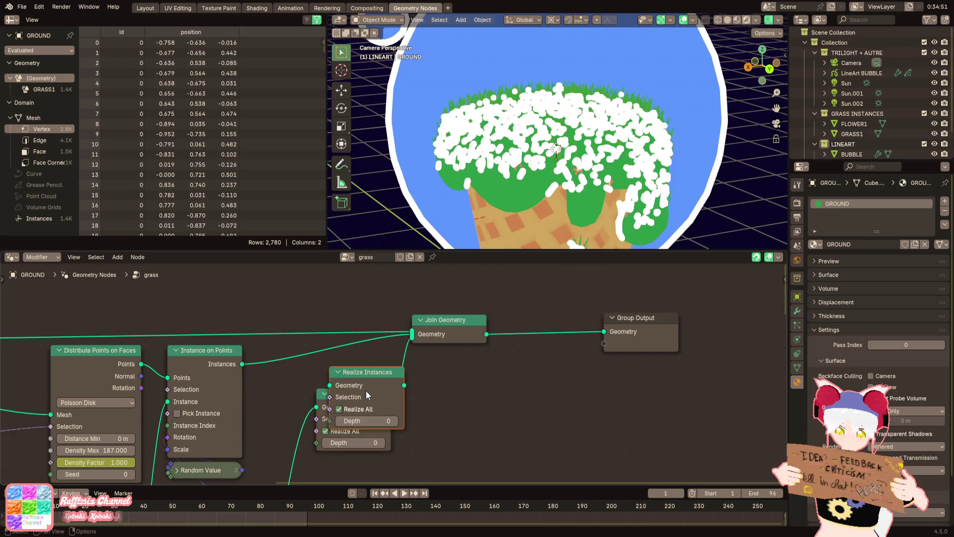
click(336, 359)
click(306, 387)
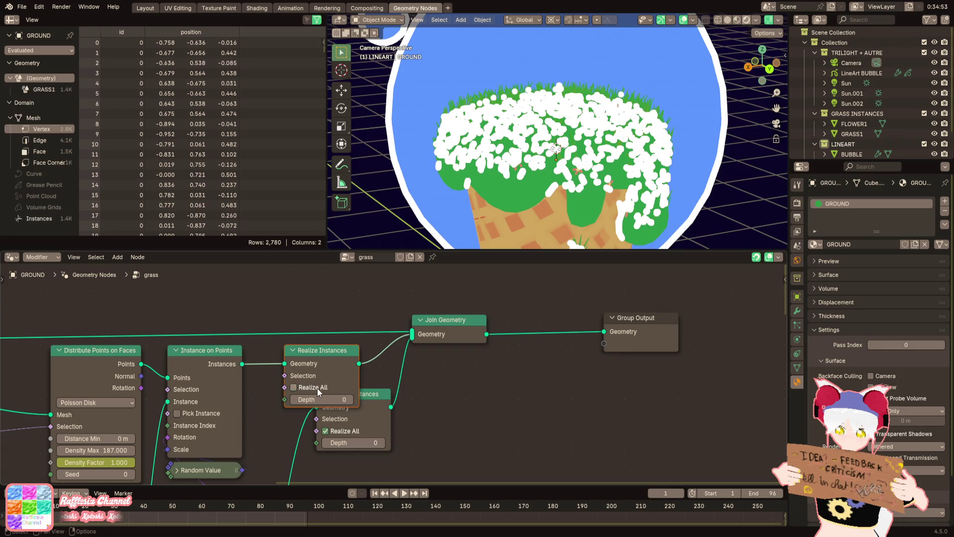
click(344, 432)
click(343, 432)
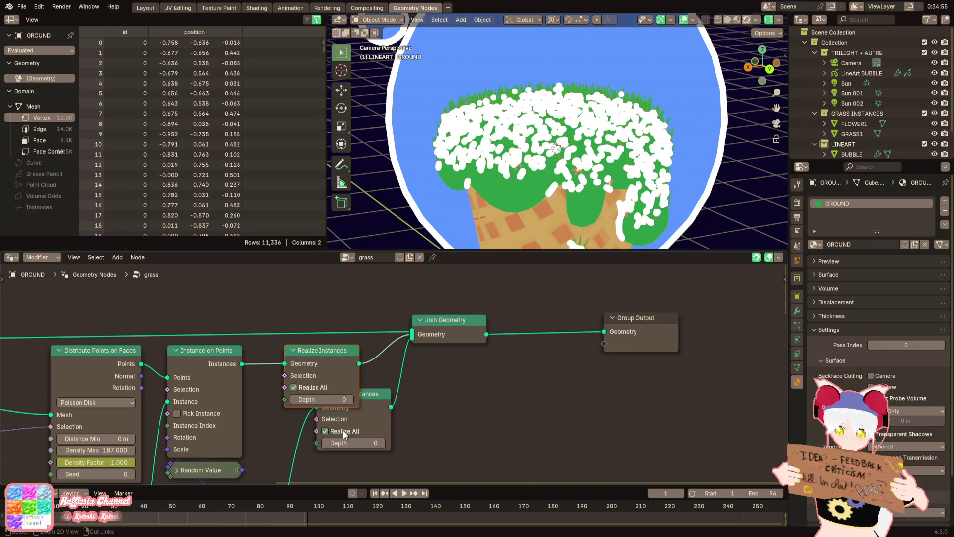
key(ctrl+x)
key(ctrl+z)
key(ctrl+z)
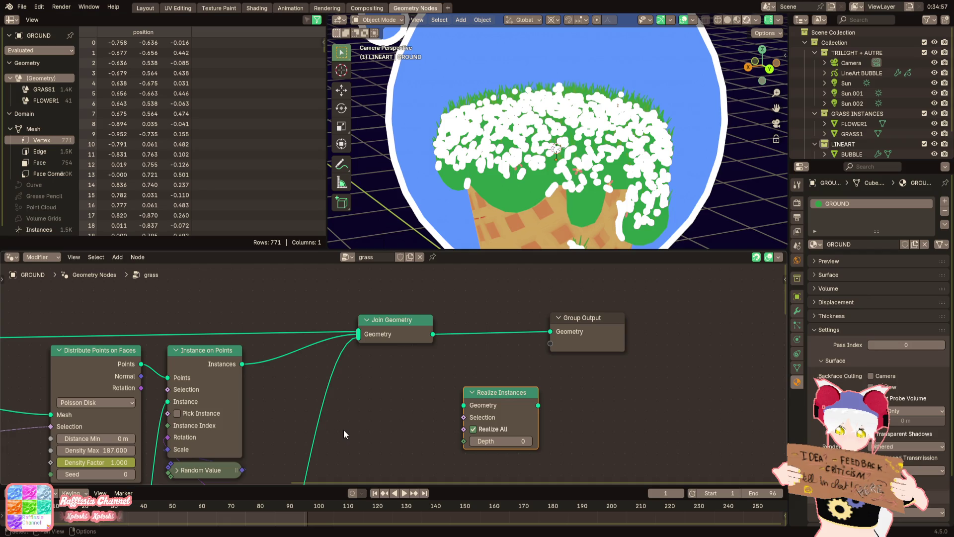
mouse_move(486, 405)
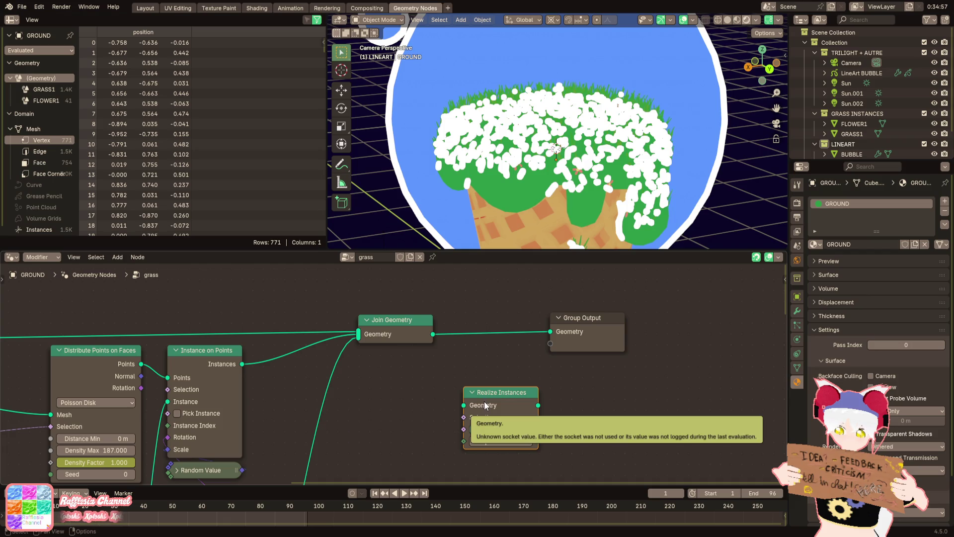
scroll(542, 168, down, 5)
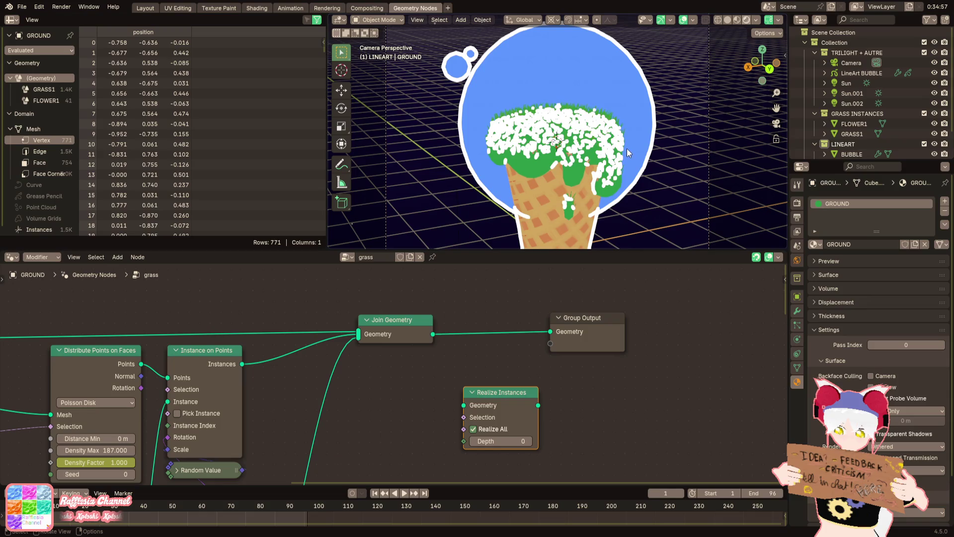
Select LineArt BUBBLE, show its modifier settings, and save the ice cream island file
click(858, 72)
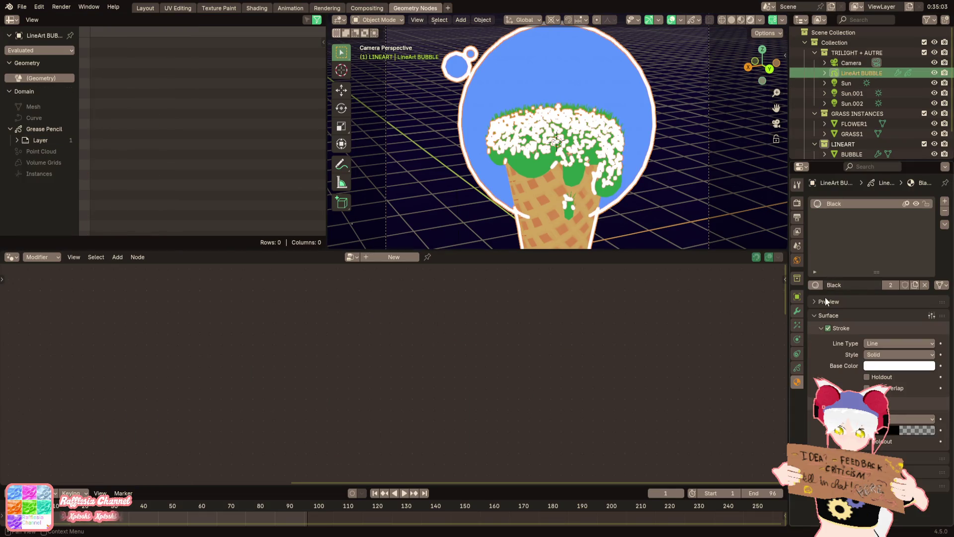
click(797, 310)
click(32, 19)
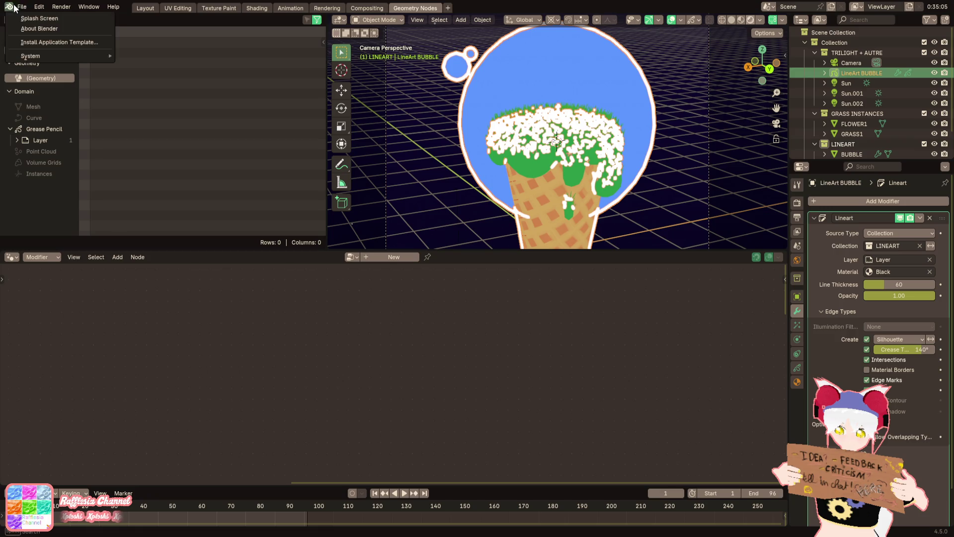
click(22, 7)
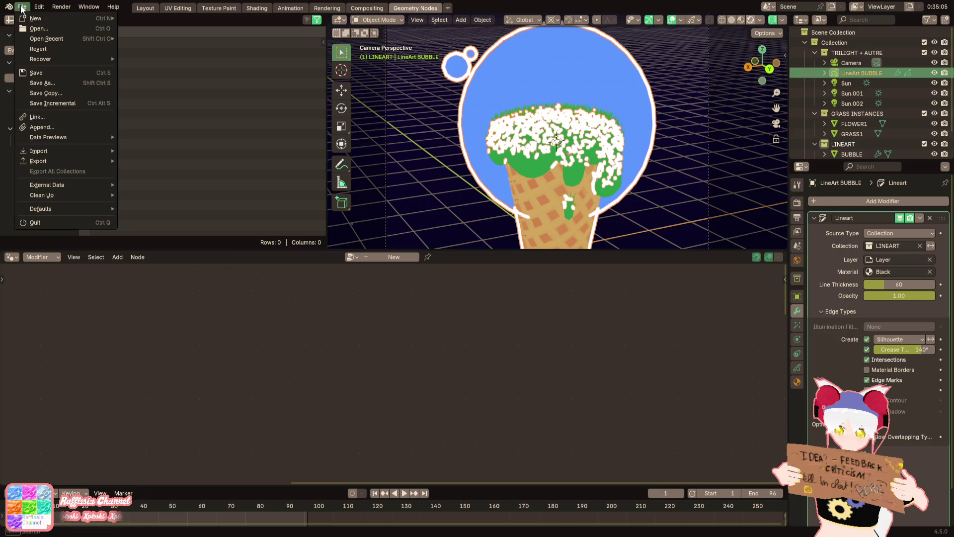
click(43, 79)
Turn off Intersections and set the line art Silhouette to Individual Silhouette
scroll(673, 121, down, 3)
scroll(673, 121, up, 1)
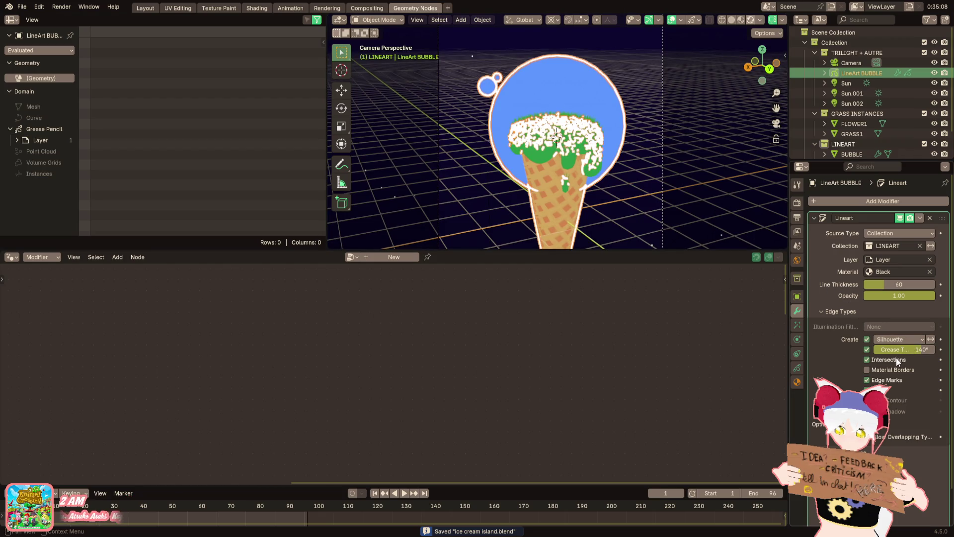
click(866, 349)
click(868, 357)
click(868, 357)
click(867, 356)
click(867, 357)
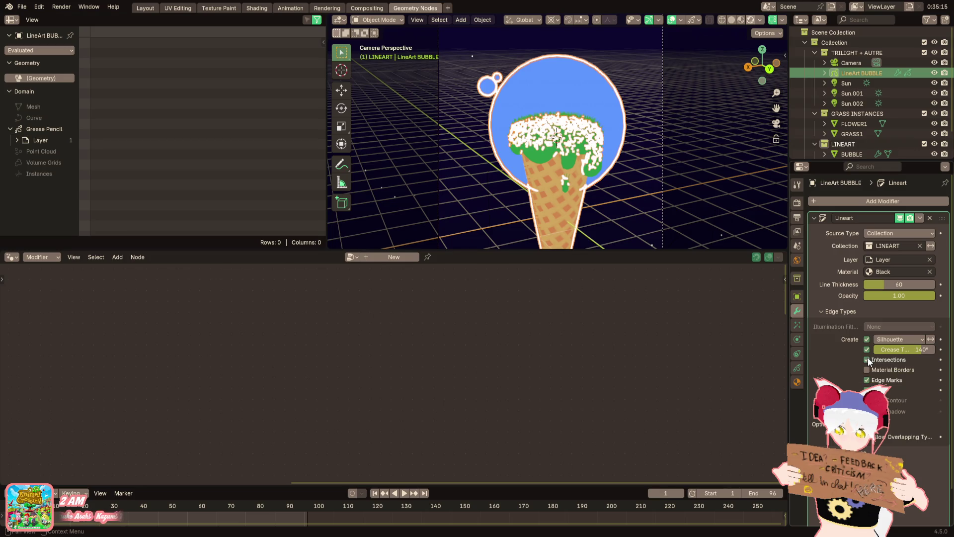
click(869, 361)
click(887, 343)
click(892, 383)
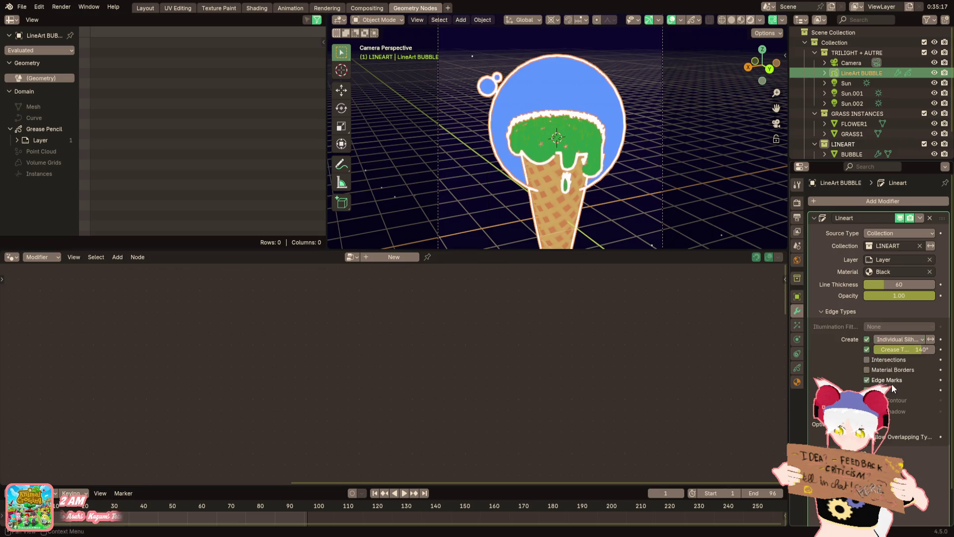
scroll(679, 219, up, 5)
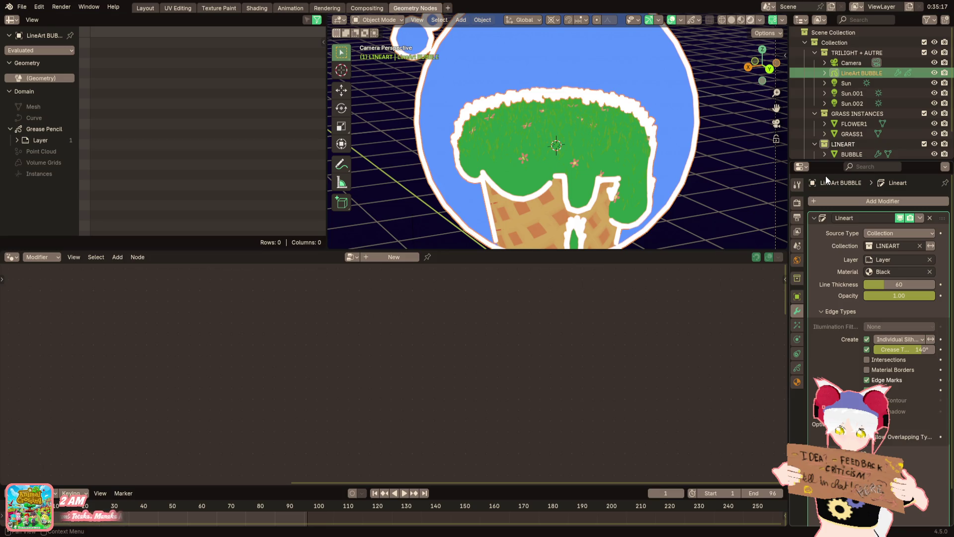
scroll(865, 77, down, 2)
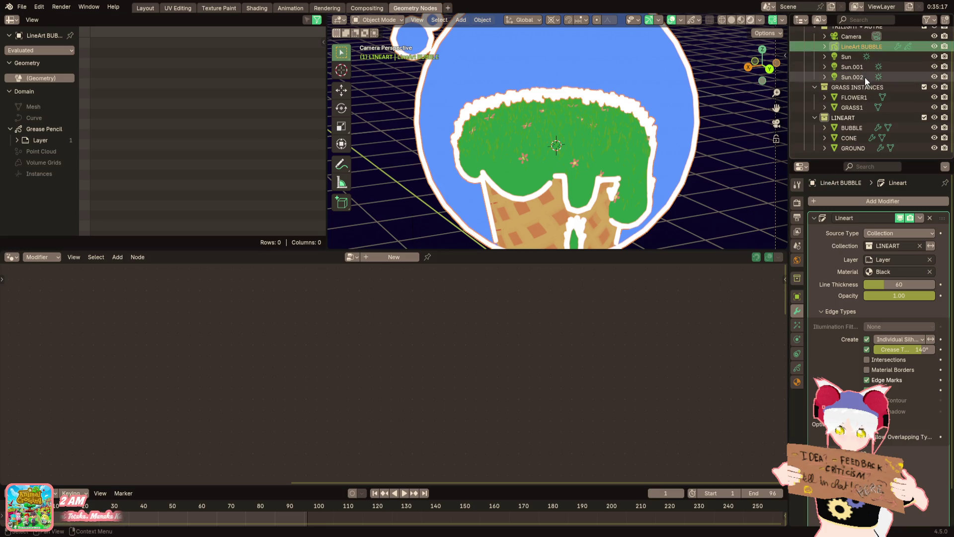
Confirm the LINEARTBIG collection name and paste the copied objects into the scene
double_click(849, 117)
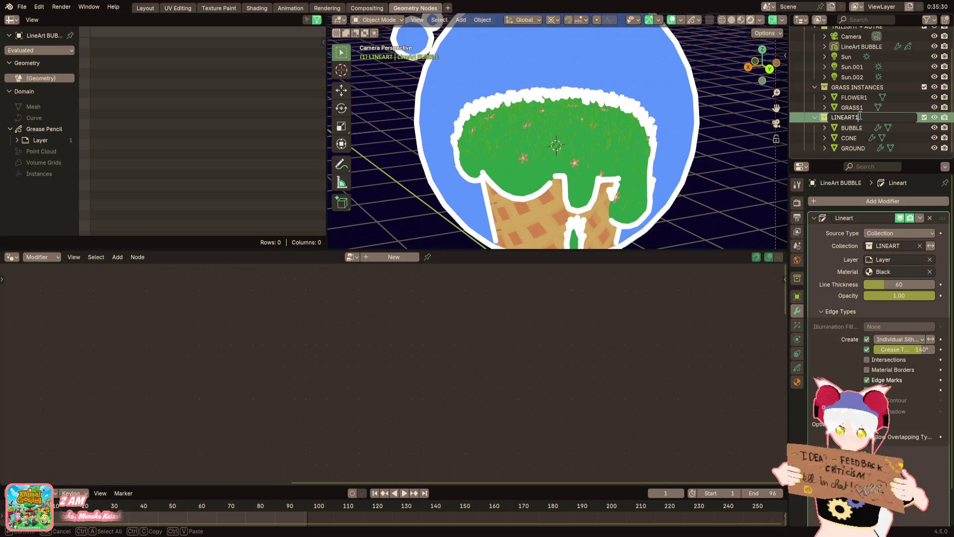
key(Return)
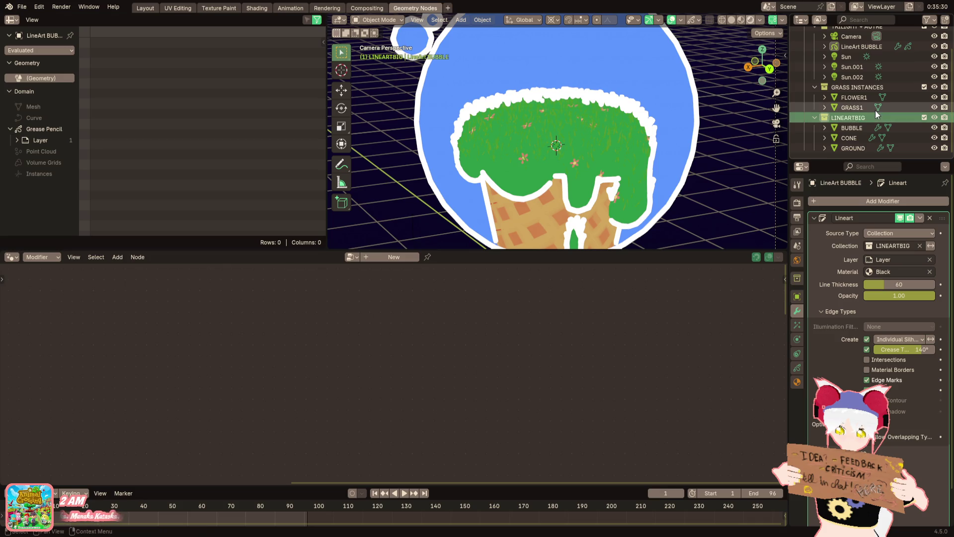
key(ctrl+c)
key(ctrl+v)
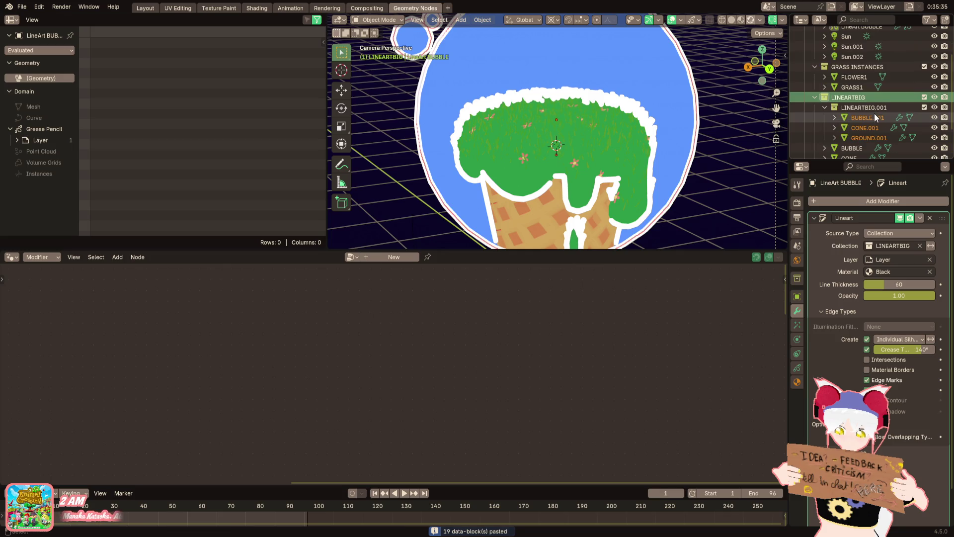
Create a new collection in the Outliner named LINEARTSMALL
right_click(843, 46)
click(843, 46)
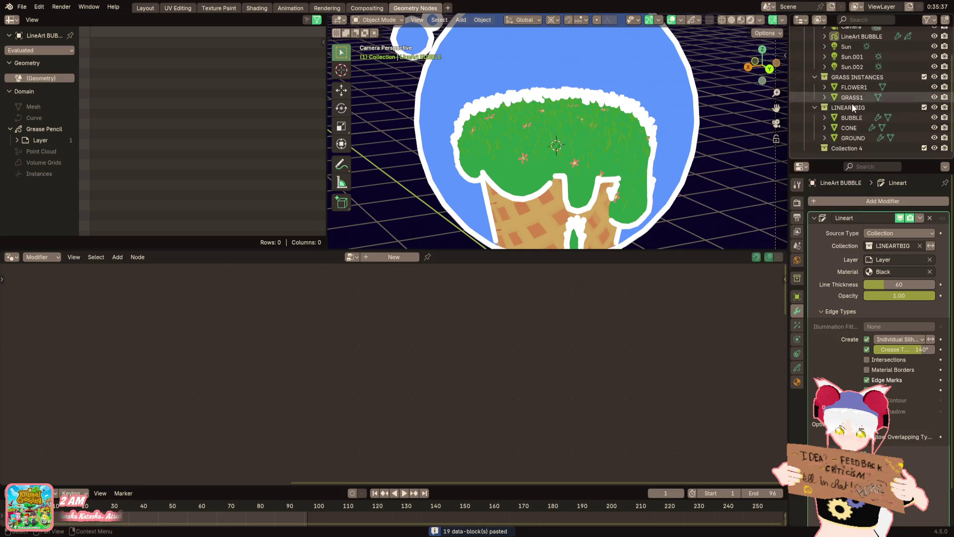
double_click(852, 148)
text(LINEARTS%)
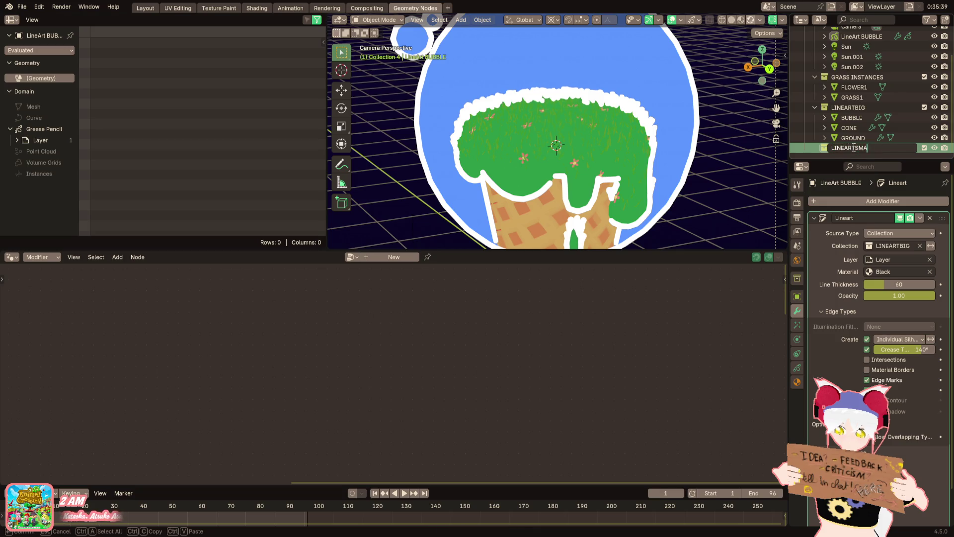
text(LL)
key(Return)
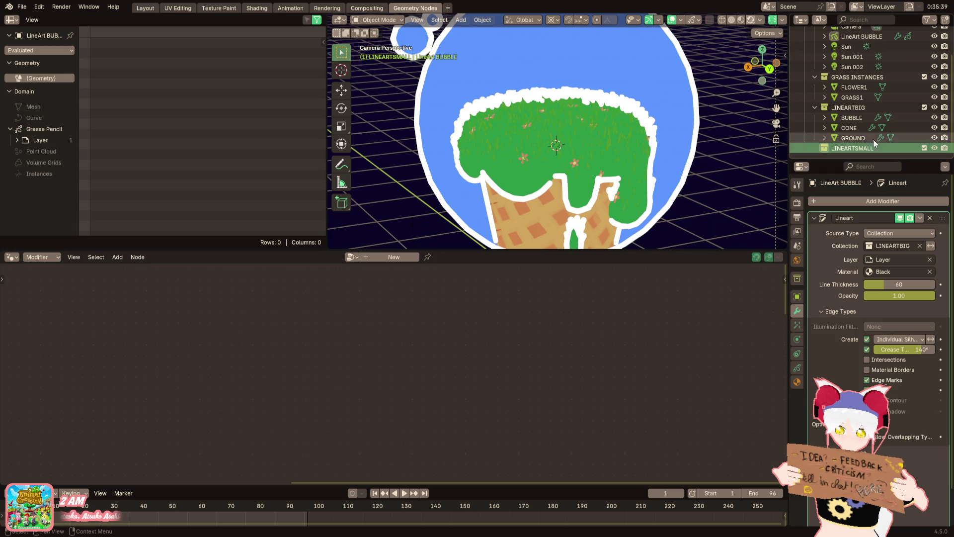
Copy the LineArt BUBBLE object and paste it into the TRILIGHT + AUTRE collection
scroll(843, 109, up, 2)
scroll(843, 109, down, 2)
click(851, 145)
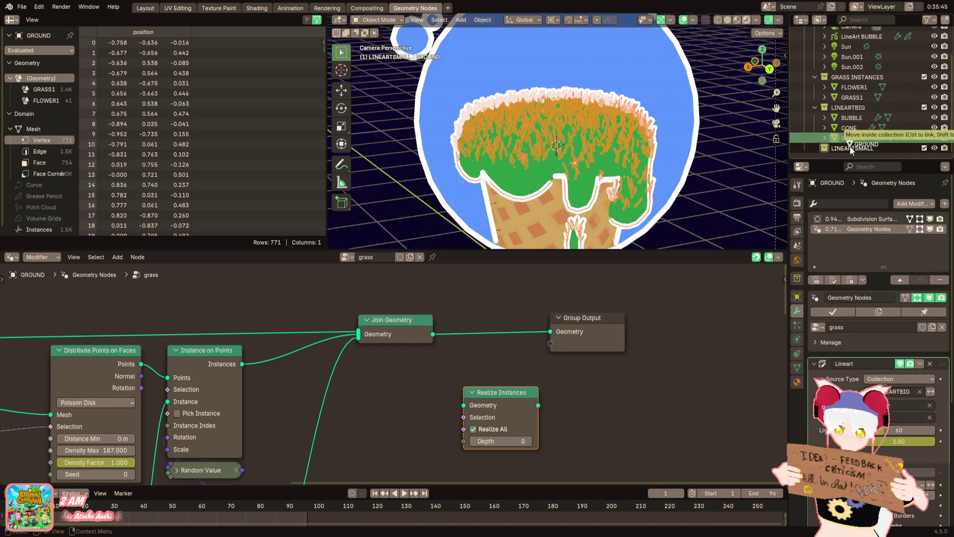
scroll(830, 117, up, 3)
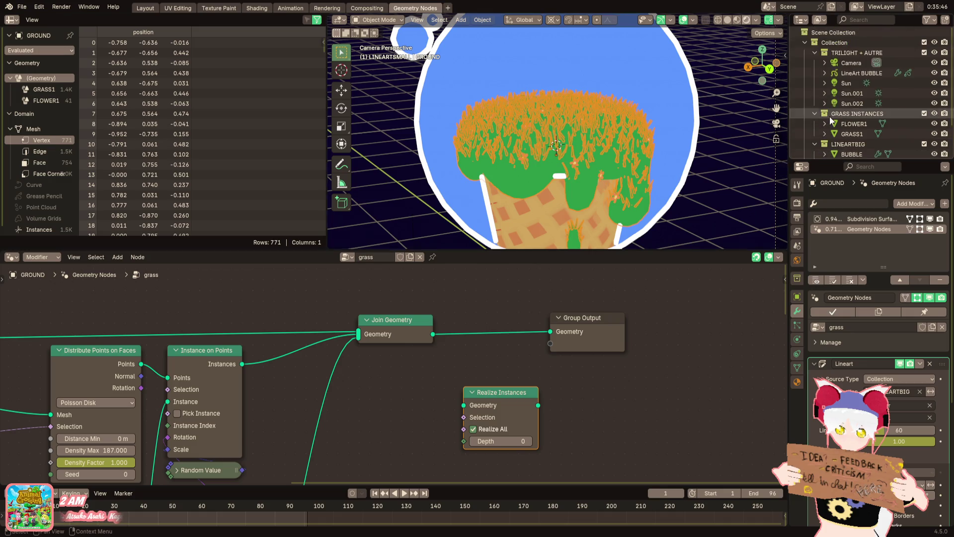
click(855, 73)
key(ctrl+v)
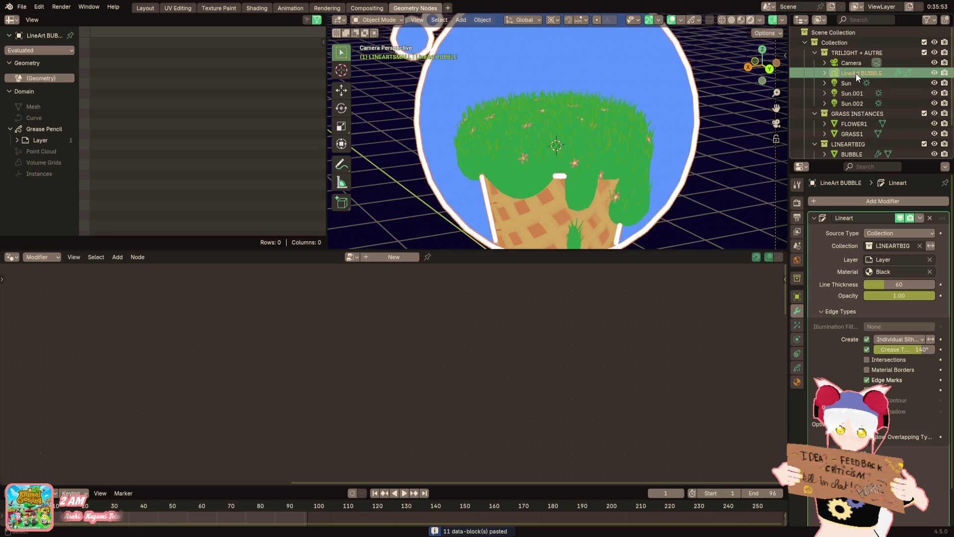
key(ctrl+c)
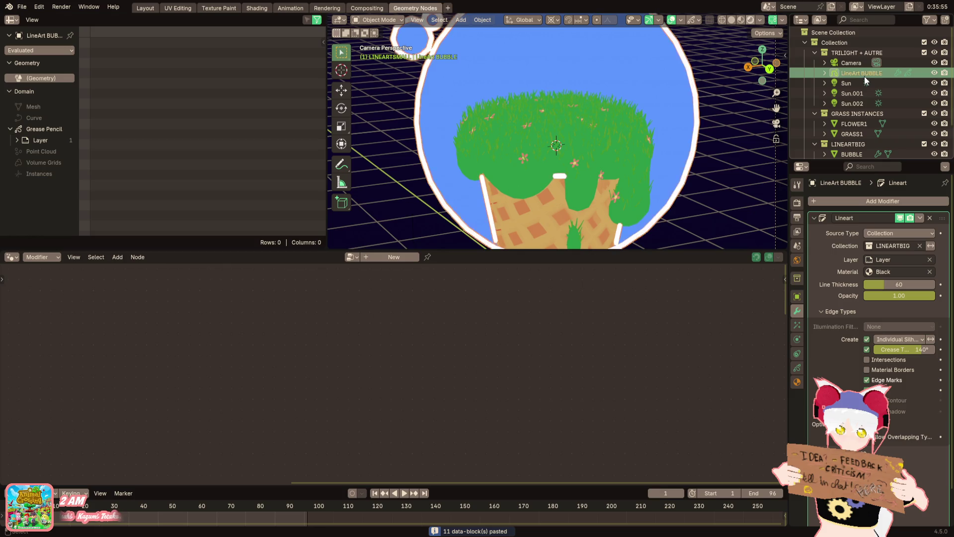
click(850, 52)
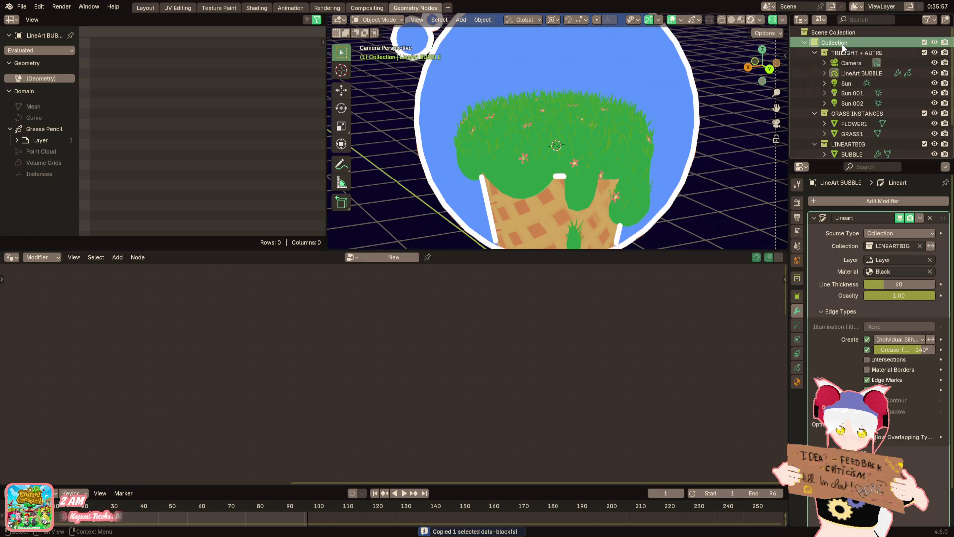
key(ctrl+v)
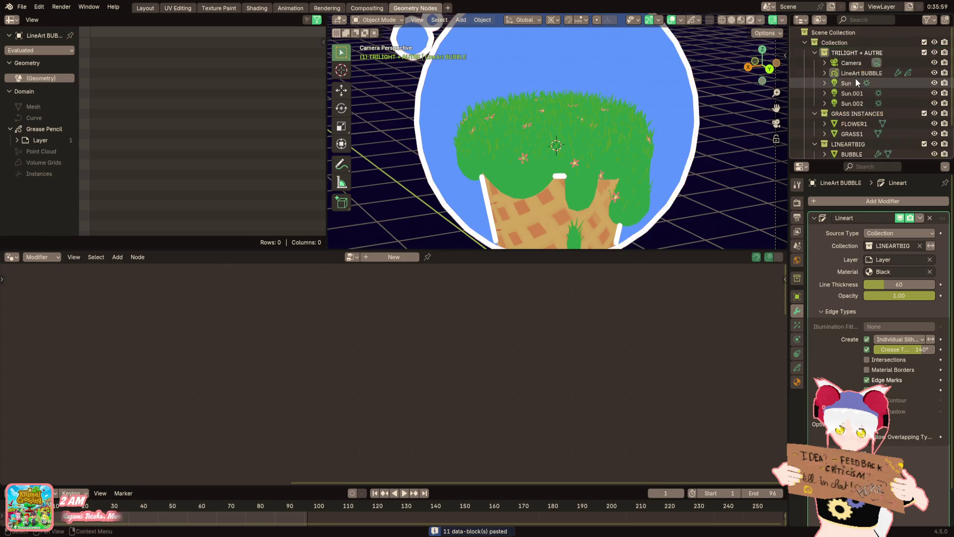
Remove the pasted duplicates, then linked-duplicate TRILIGHT + AUTRE and paste data into it
right_click(855, 73)
click(851, 69)
right_click(847, 53)
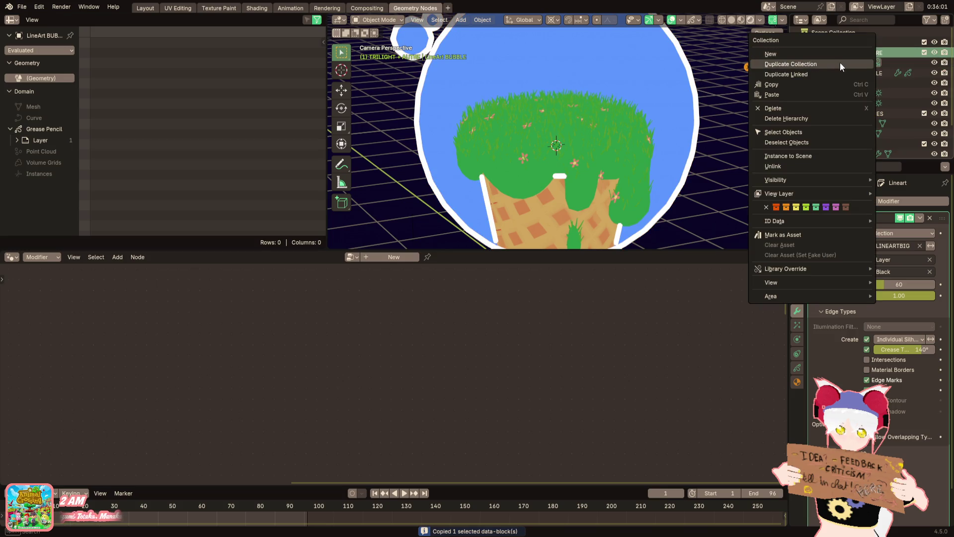
click(832, 70)
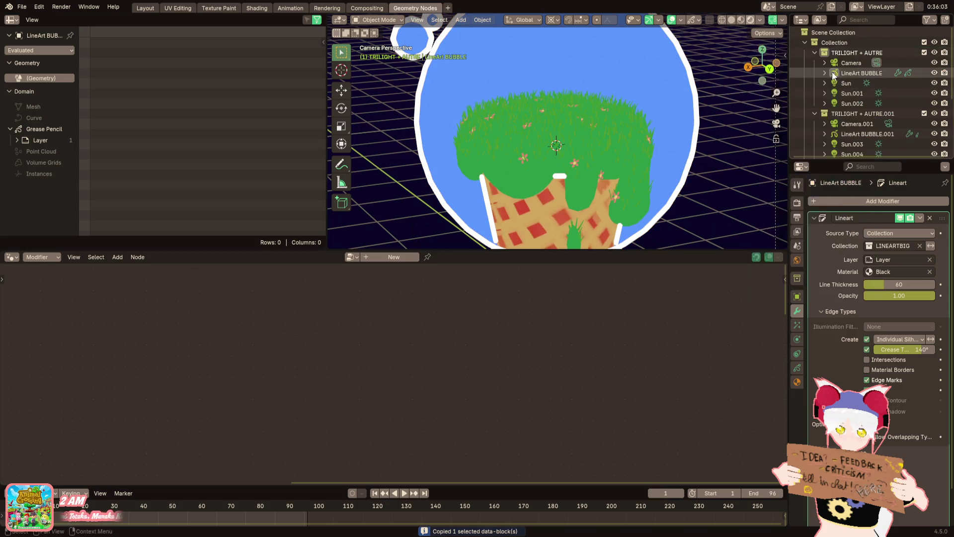
right_click(842, 54)
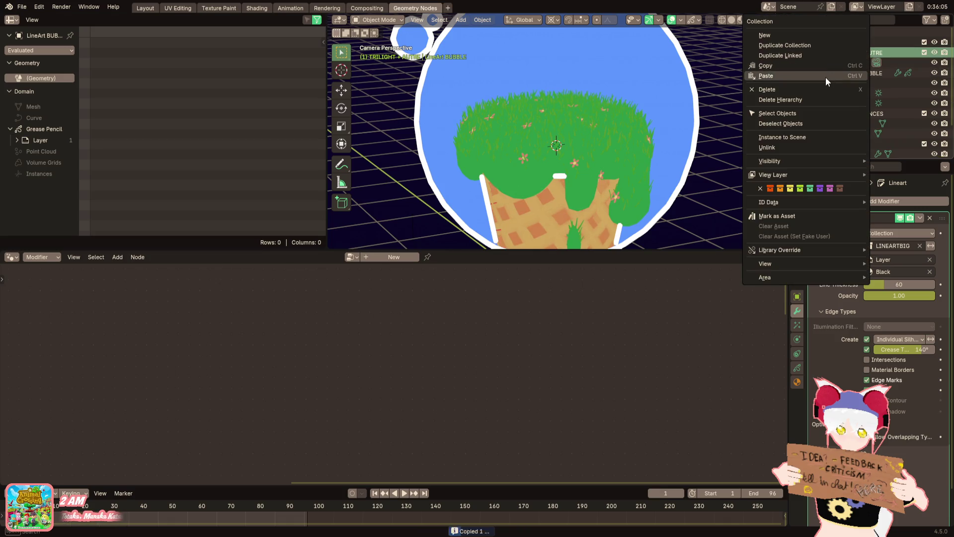
click(824, 77)
click(844, 75)
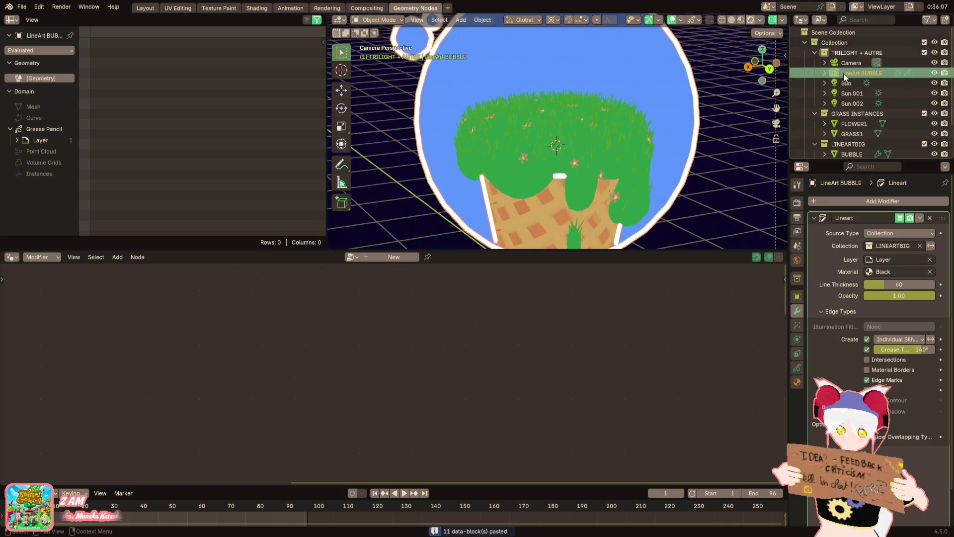
click(847, 53)
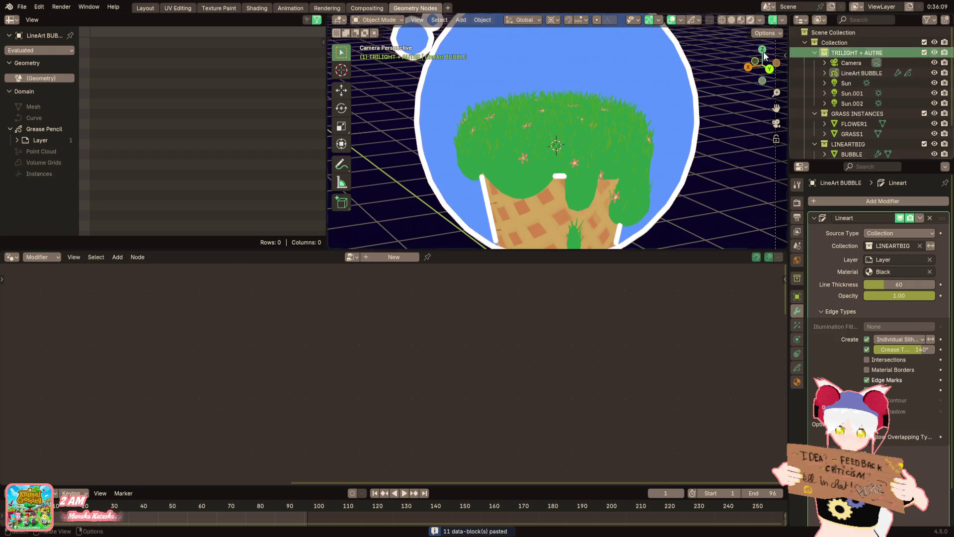
Add a new scene line art object named LineArt SMALL
click(462, 19)
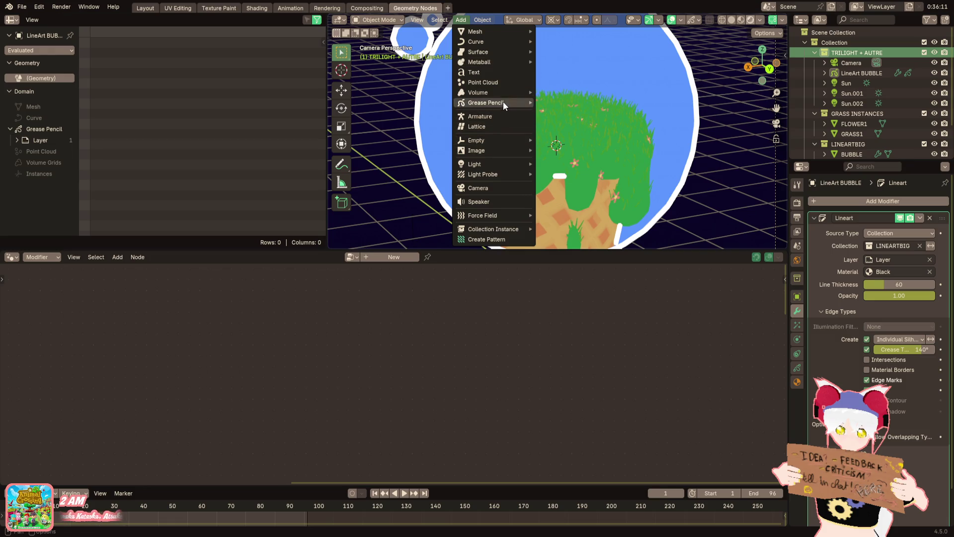
mouse_move(503, 101)
click(567, 137)
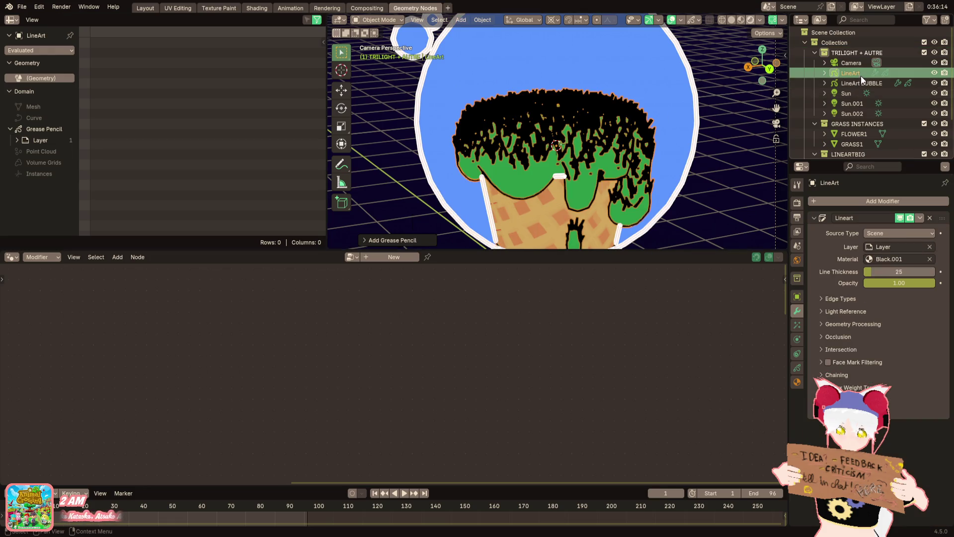
double_click(862, 73)
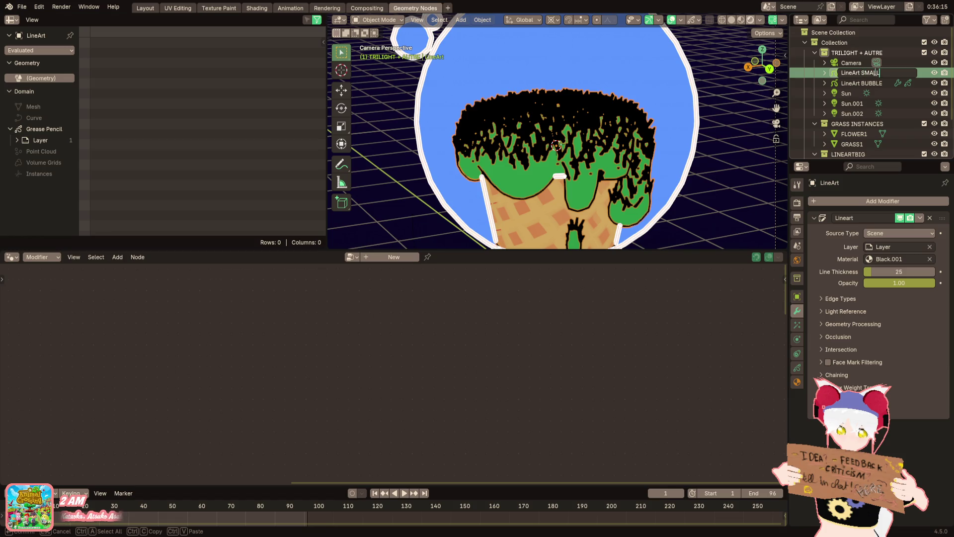
key(Return)
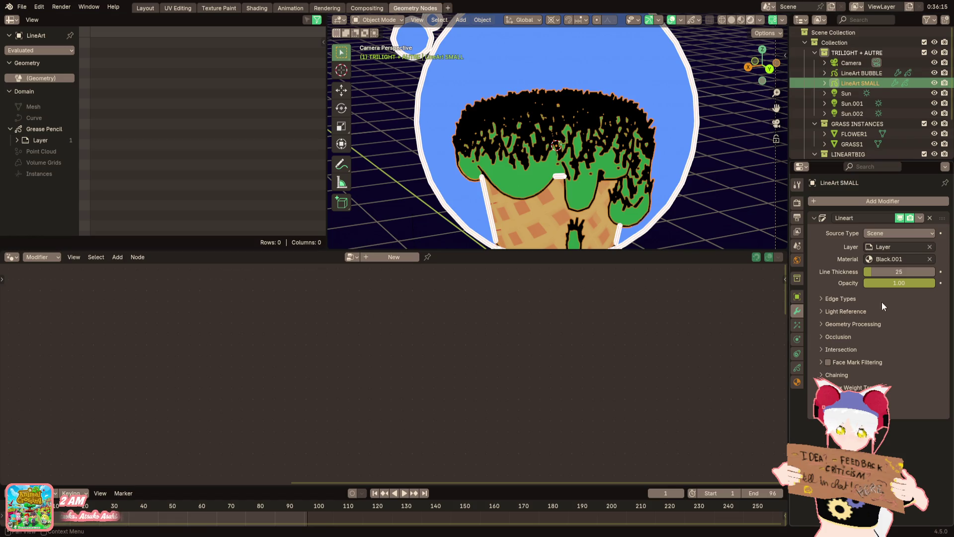
Assign the Black.001 material to the line art strokes and make their colour white
click(889, 259)
click(891, 275)
click(797, 382)
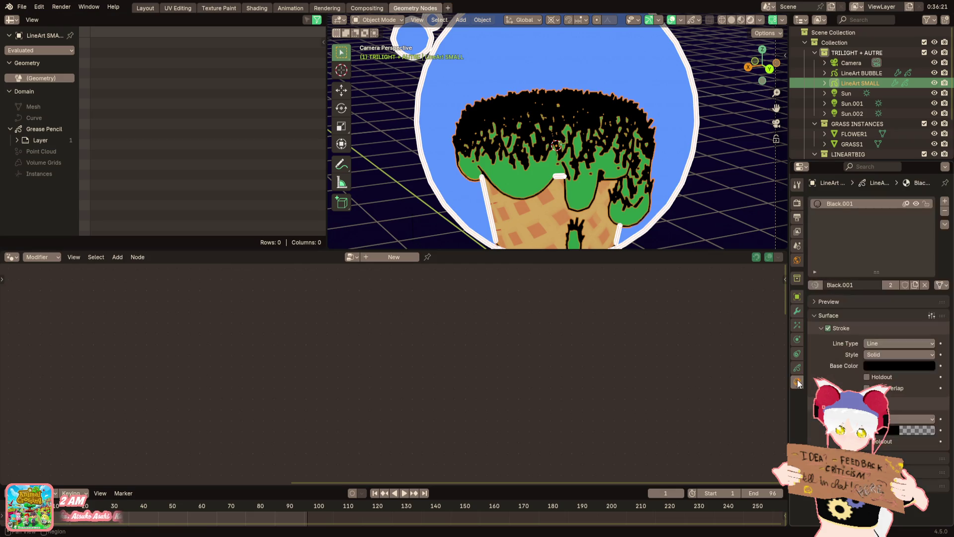
click(882, 364)
drag(921, 272, 924, 201)
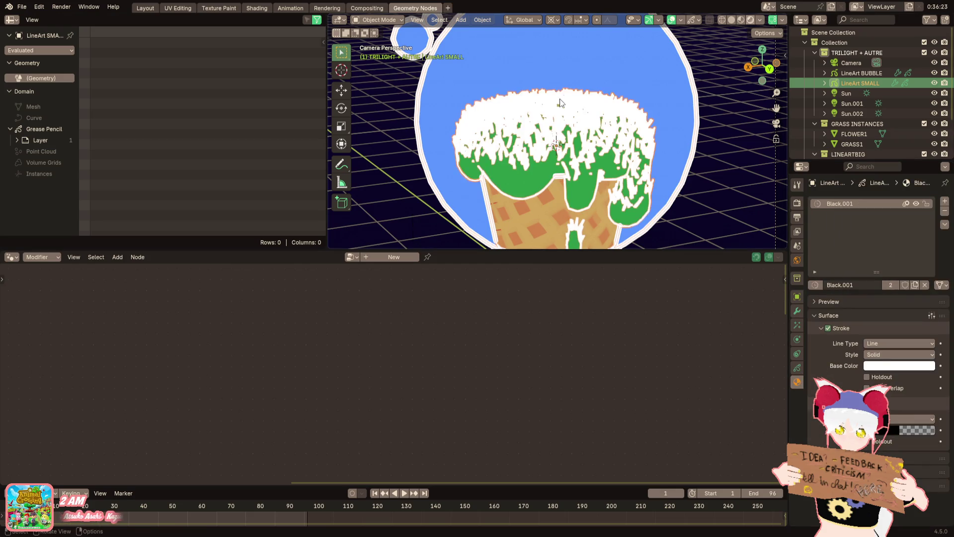
click(799, 314)
Make the line art trace only the GROUND object, with silhouette edges and no edge marks
click(889, 236)
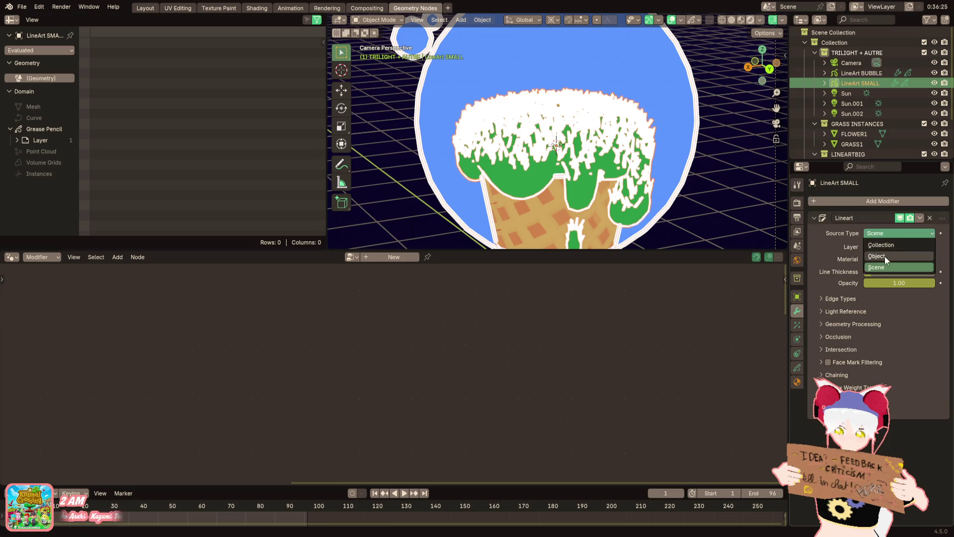
click(884, 255)
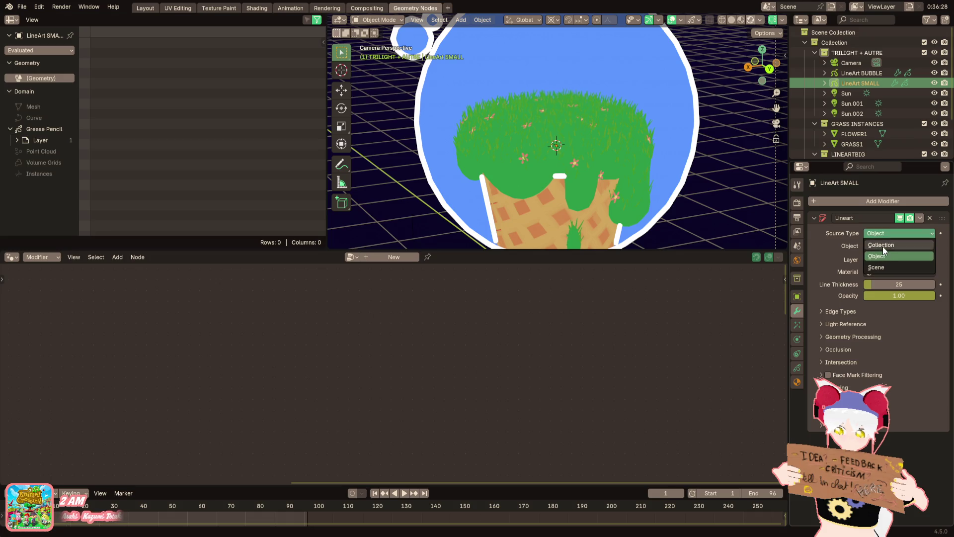
click(893, 248)
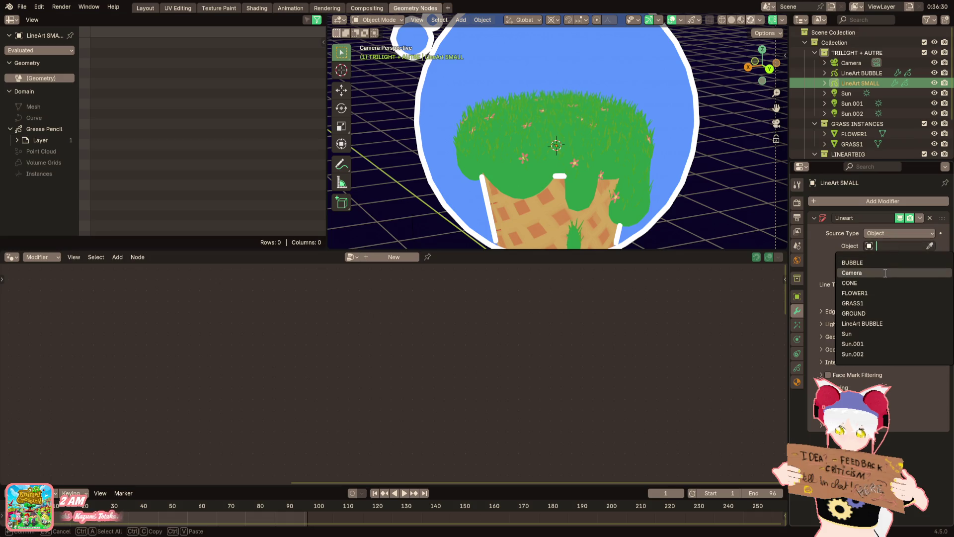
click(869, 313)
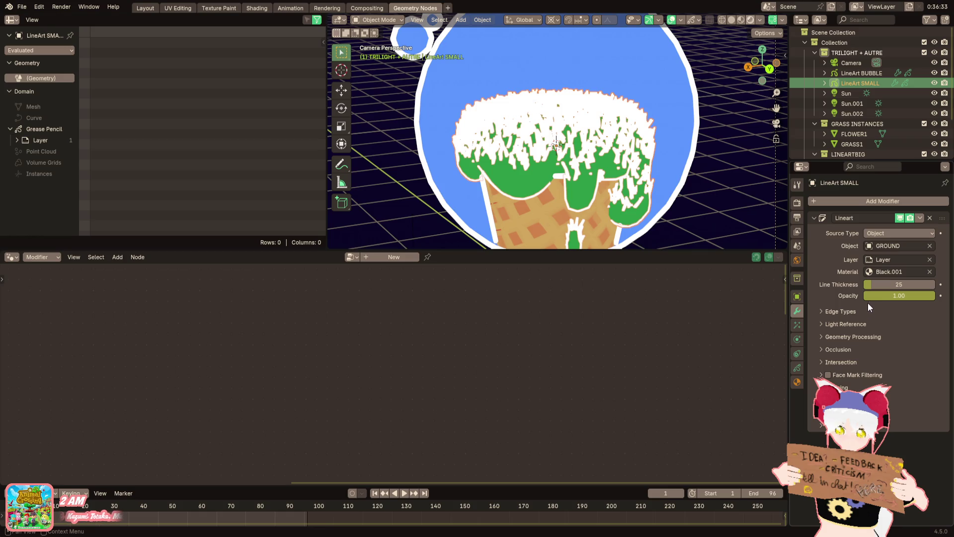
click(862, 311)
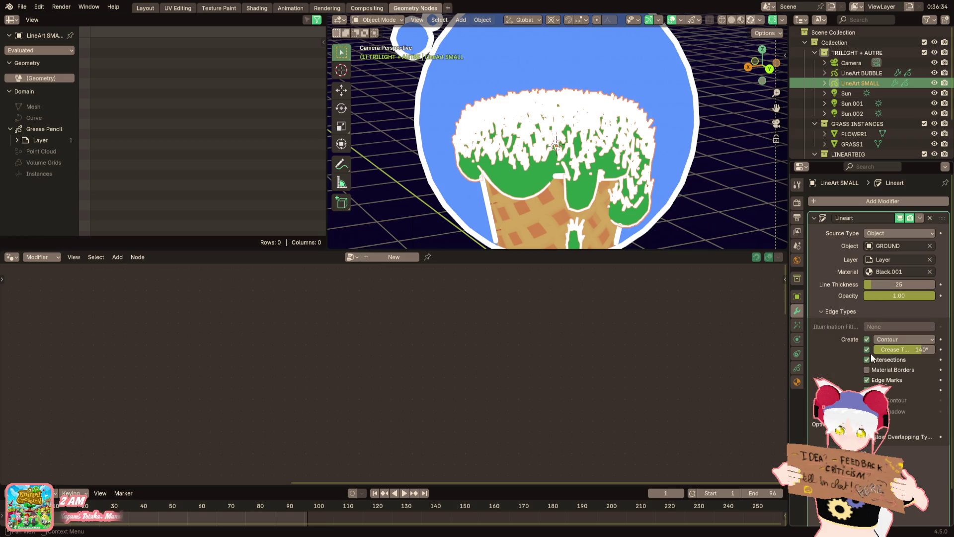
click(883, 339)
click(881, 368)
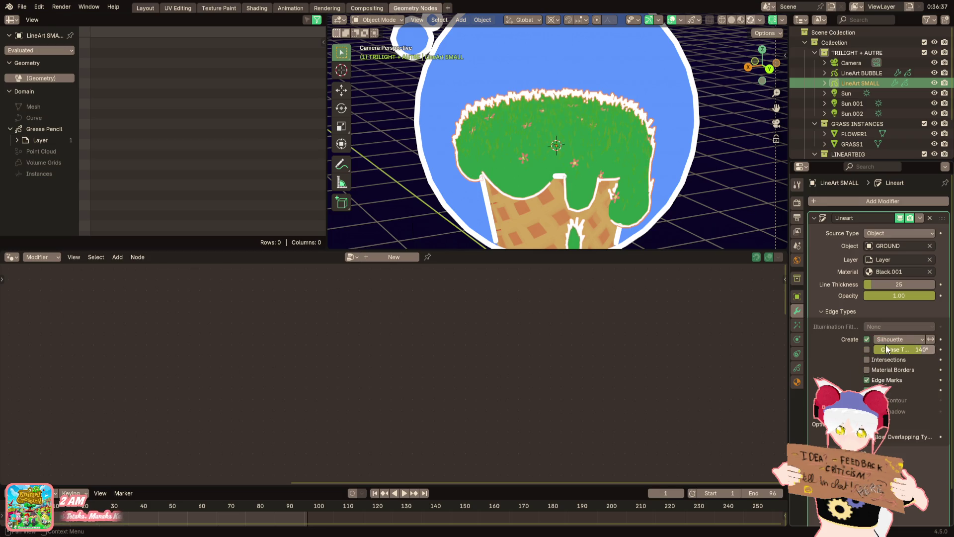
click(879, 380)
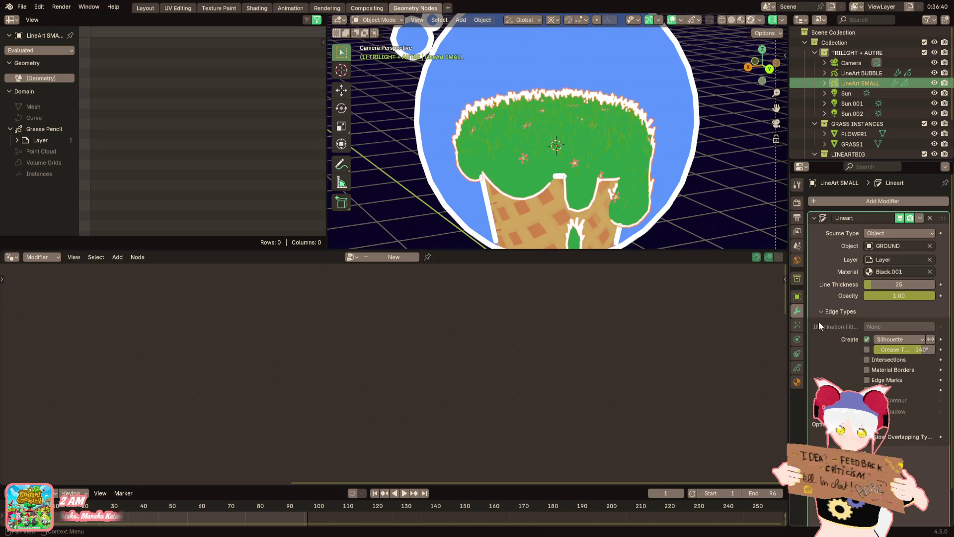
Deselect LineArt SMALL and select GROUND to edit its grass nodes
click(738, 207)
scroll(734, 204, down, 3)
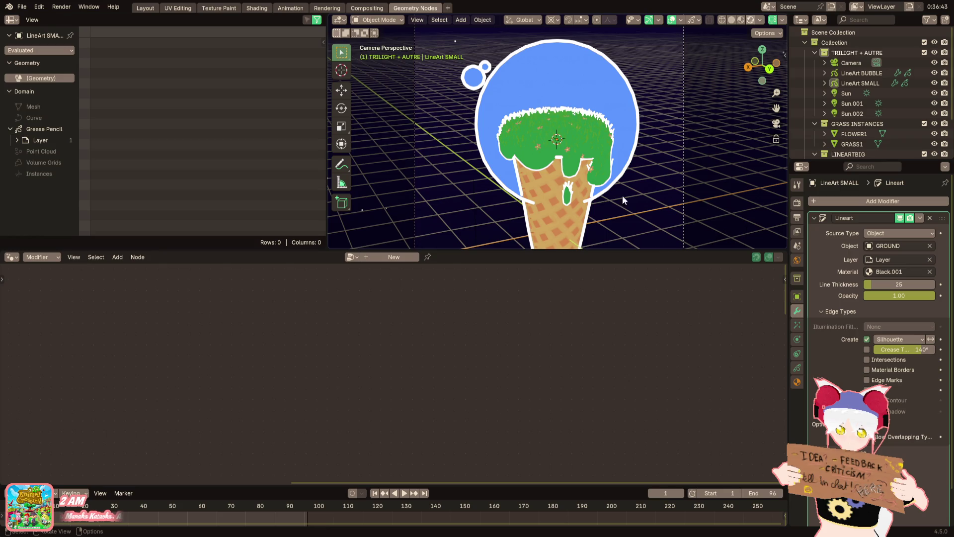
scroll(609, 211, up, 2)
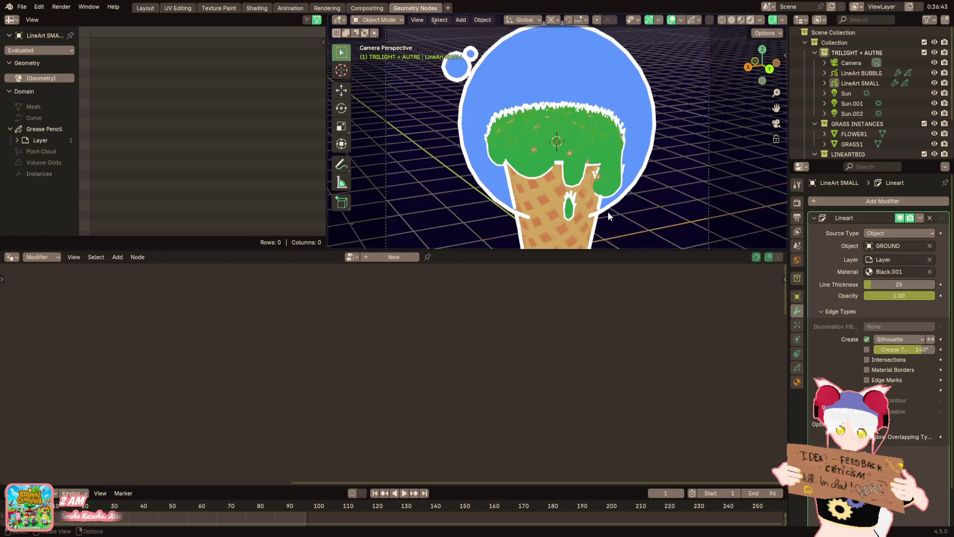
click(580, 116)
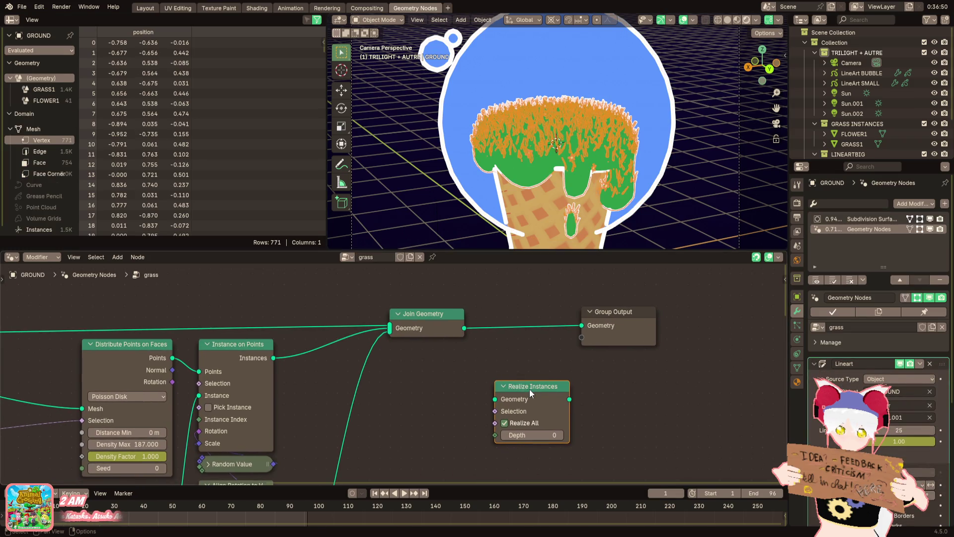
Insert Realize Instances into the Join Geometry link, try a duplicate, then undo it
click(381, 383)
key(shift+d)
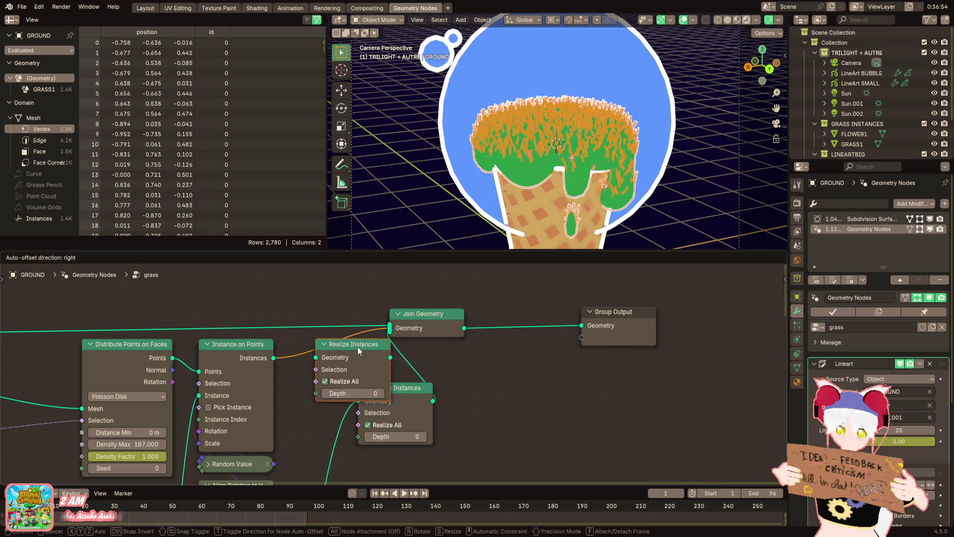
click(358, 347)
key(ctrl+z)
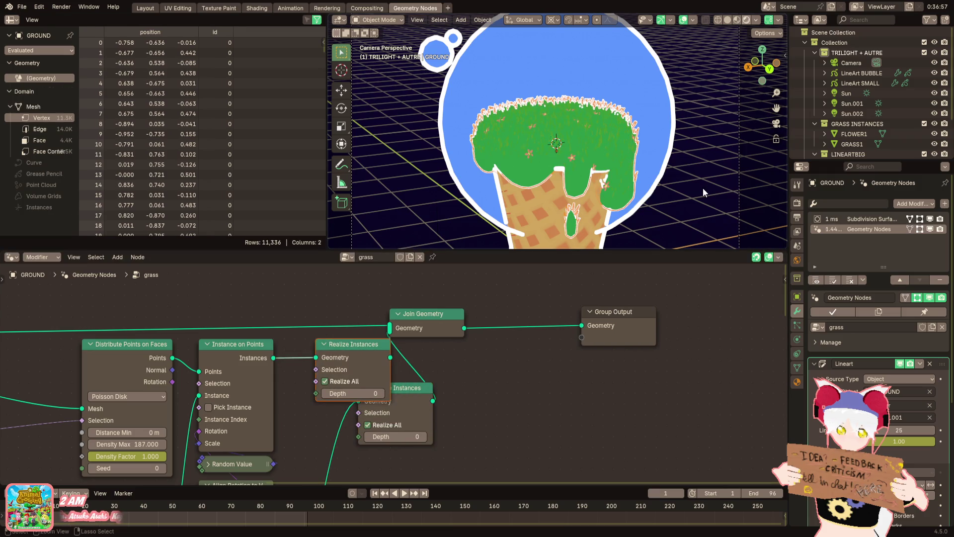
key(ctrl+z)
Compare the graph through undo and redo, ending with Realize Instances removed from the chain
click(683, 20)
key(ctrl+shift+z)
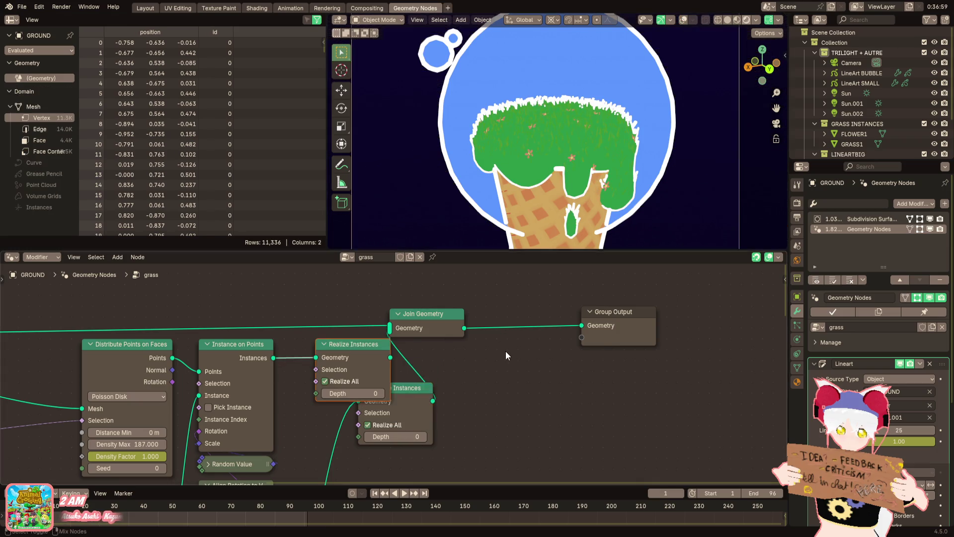
key(ctrl+shift+z)
key(ctrl+z)
key(ctrl+z)
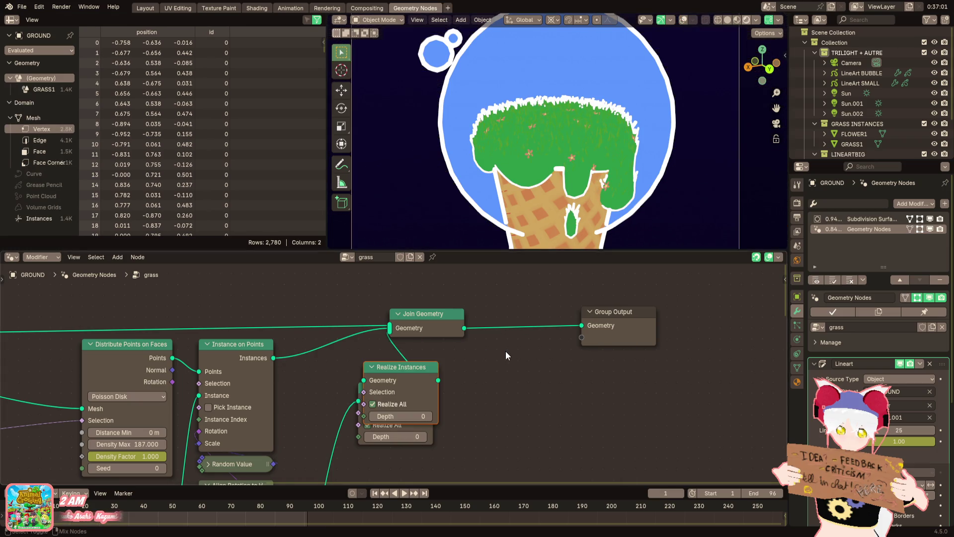
key(ctrl+shift+z)
key(ctrl+shift+z)
key(ctrl+z)
key(ctrl+z)
key(ctrl+z)
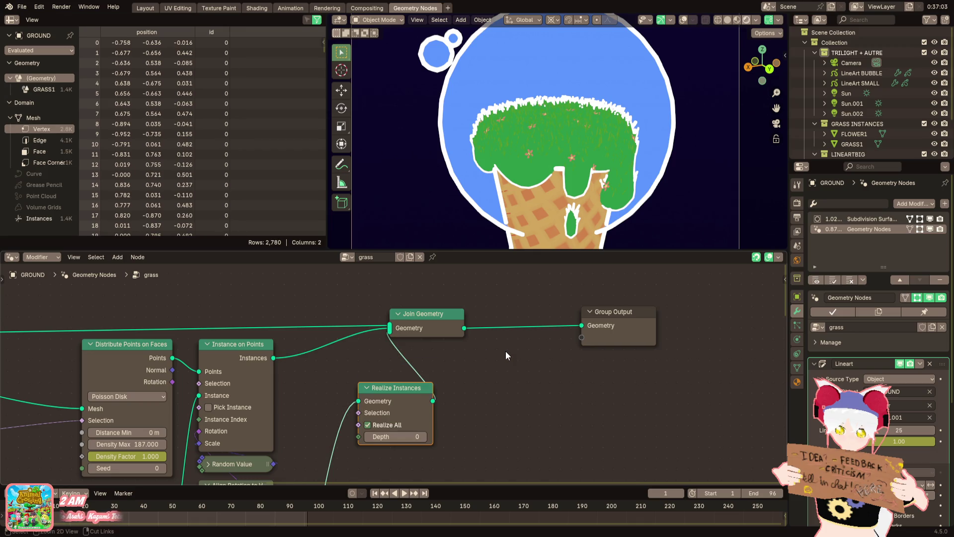
key(ctrl+z)
key(ctrl+z)
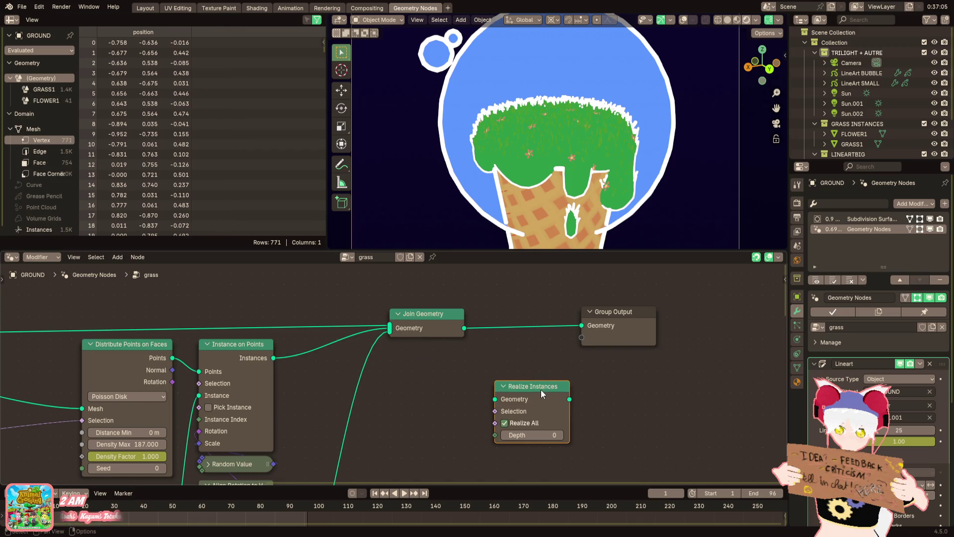
key(ctrl+z)
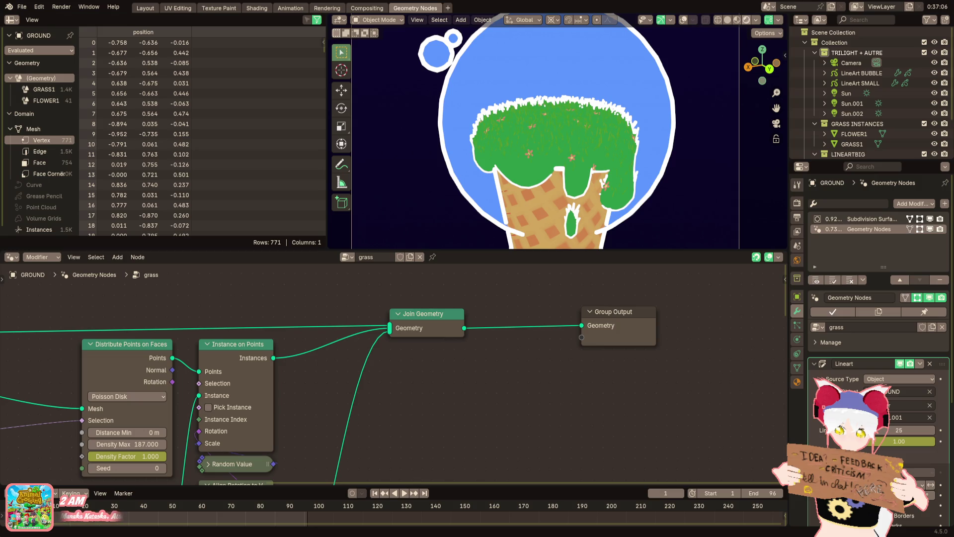
Select the GROUND object and bring up its material settings
scroll(635, 138, down, 3)
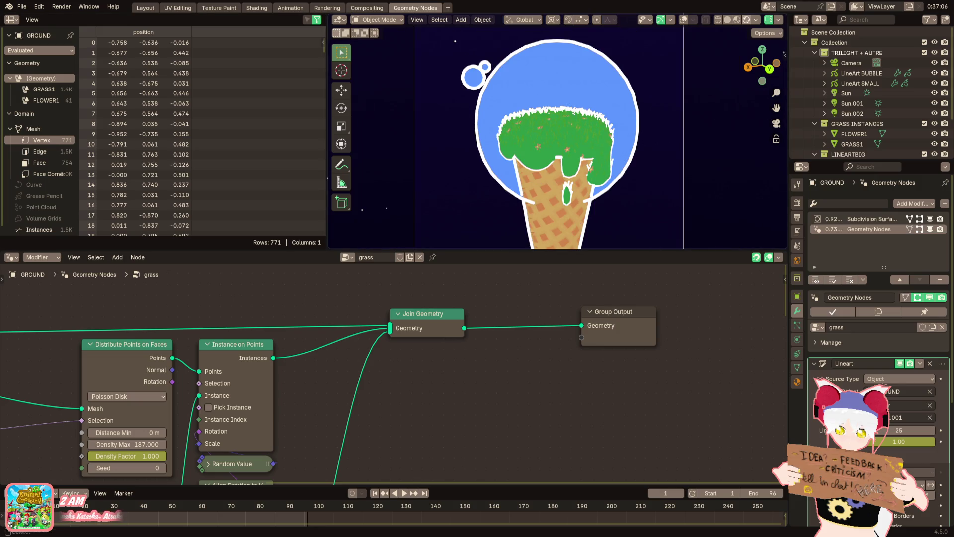
scroll(631, 139, down, 5)
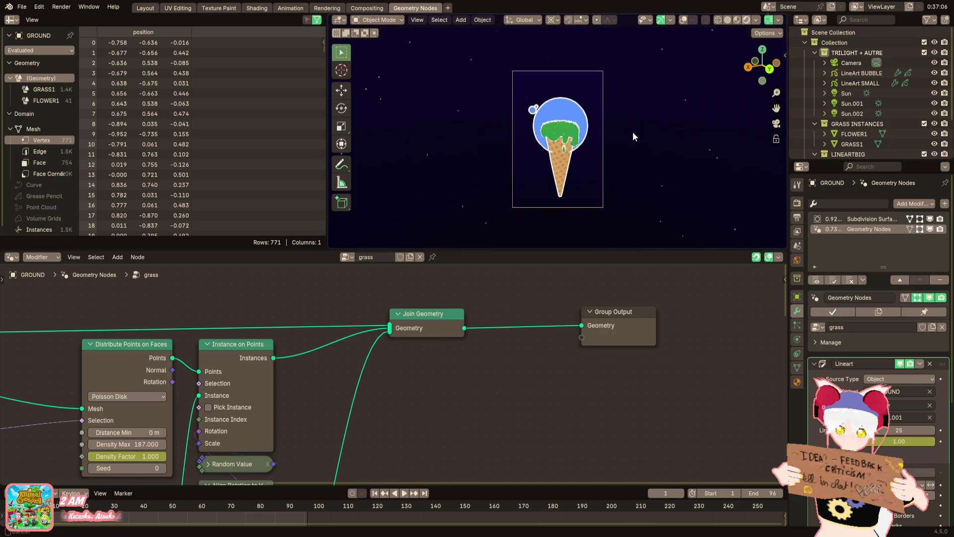
scroll(633, 132, up, 5)
scroll(621, 144, up, 3)
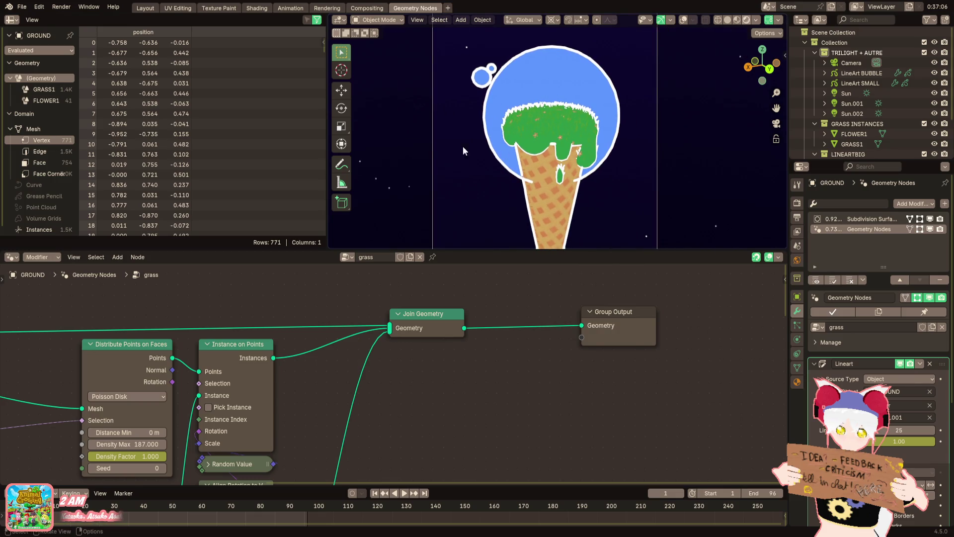
click(550, 123)
click(550, 123)
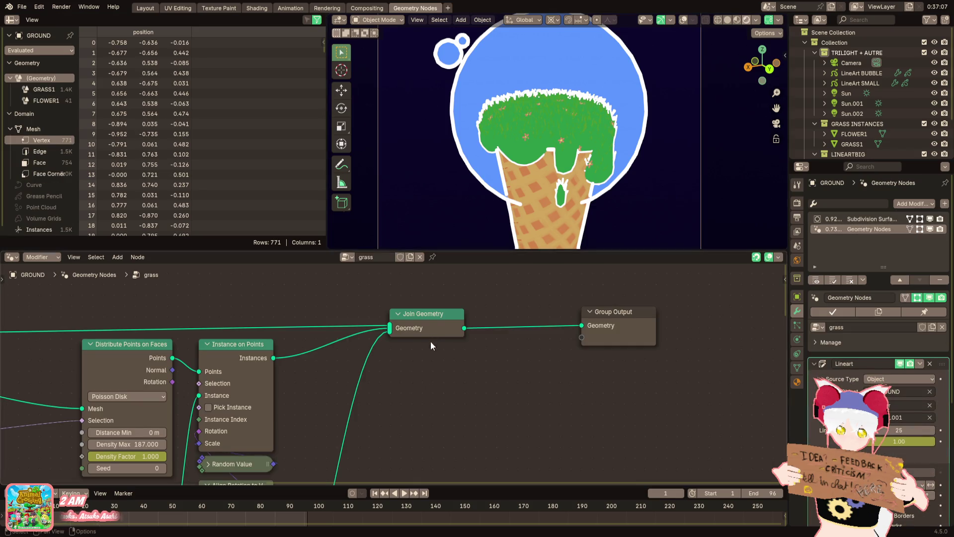
middle_drag(430, 341, 453, 347)
click(799, 382)
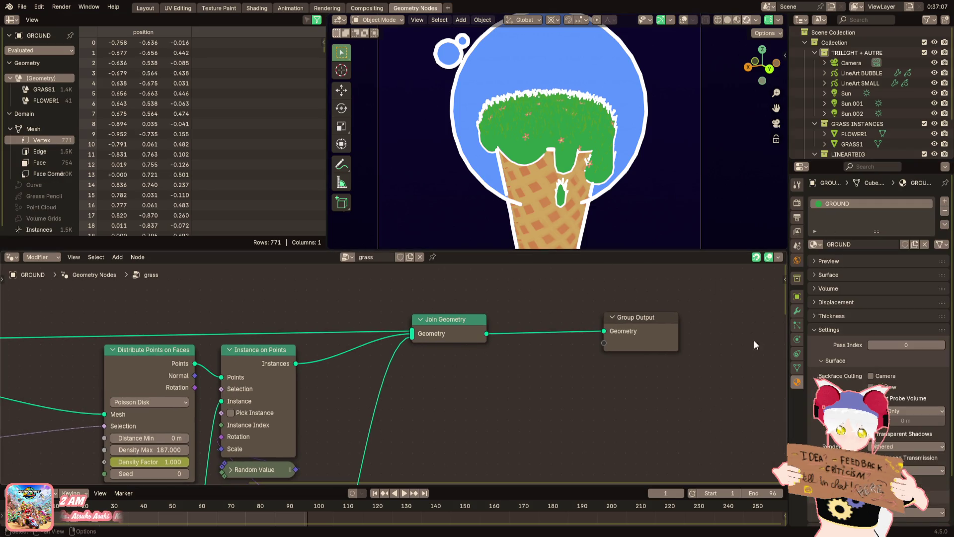
Delete the LineArt SMALL object, then select CONE and LineArt BUBBLE
click(848, 80)
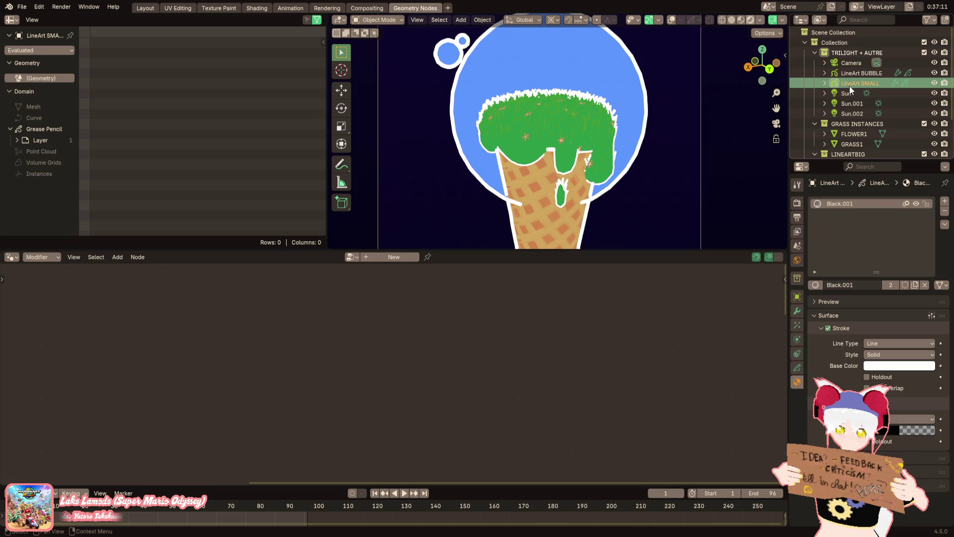
key(Delete)
key(ctrl+z)
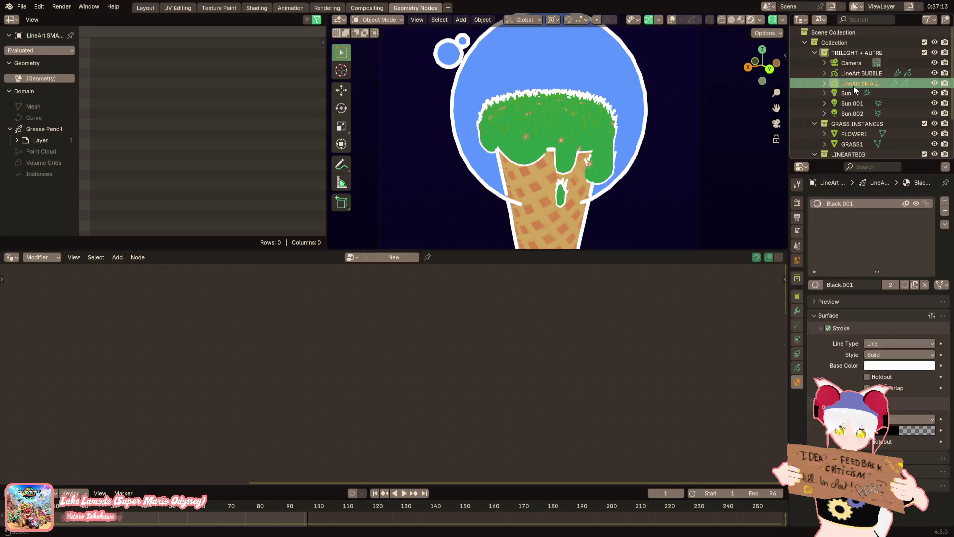
key(ctrl+shift+z)
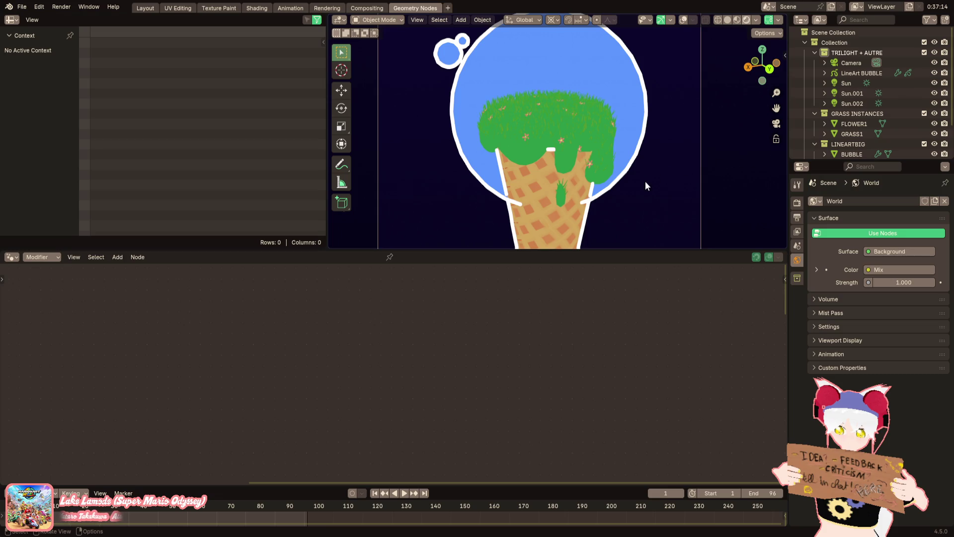
click(571, 188)
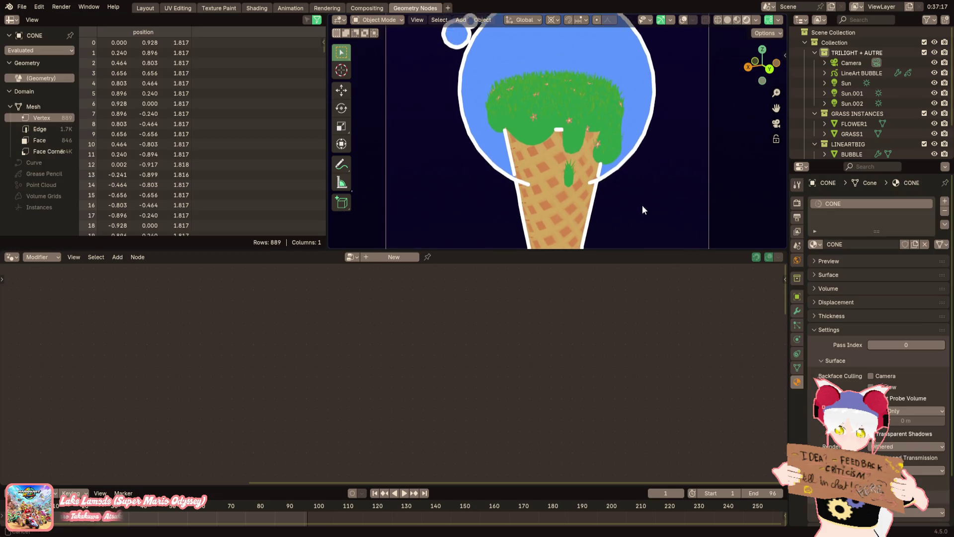
click(856, 72)
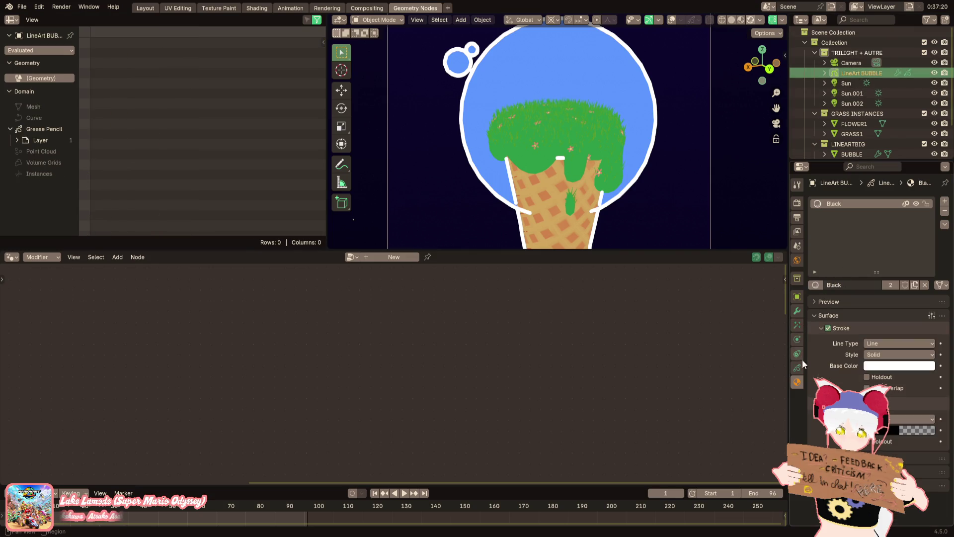
Make LineArt BUBBLE's modifier trace the LINEART collection with line thickness 60
scroll(799, 318, up, 1)
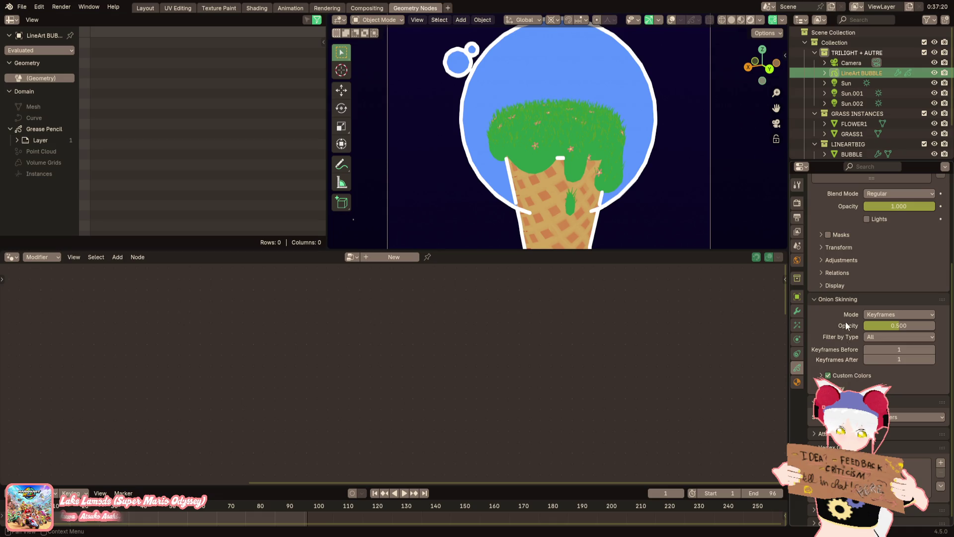
click(797, 311)
scroll(852, 351, down, 2)
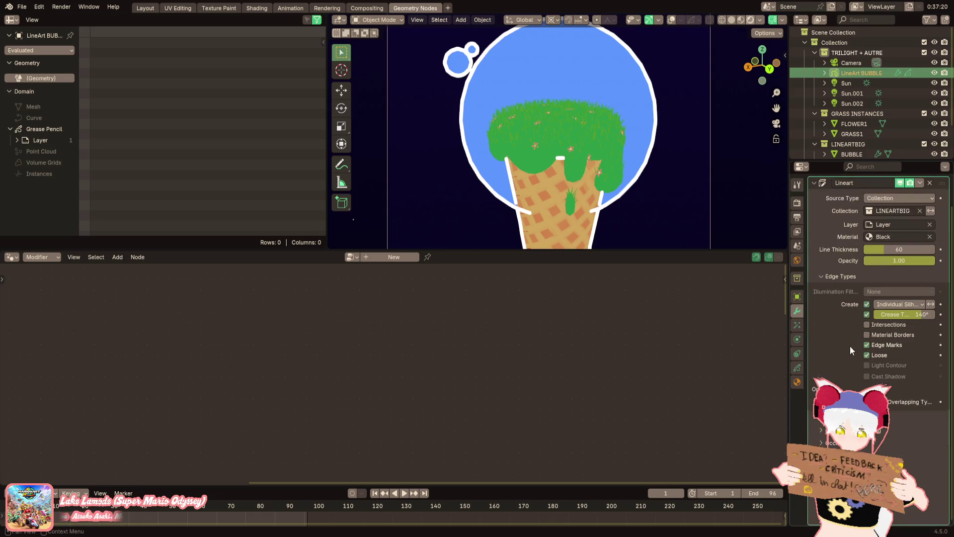
click(932, 470)
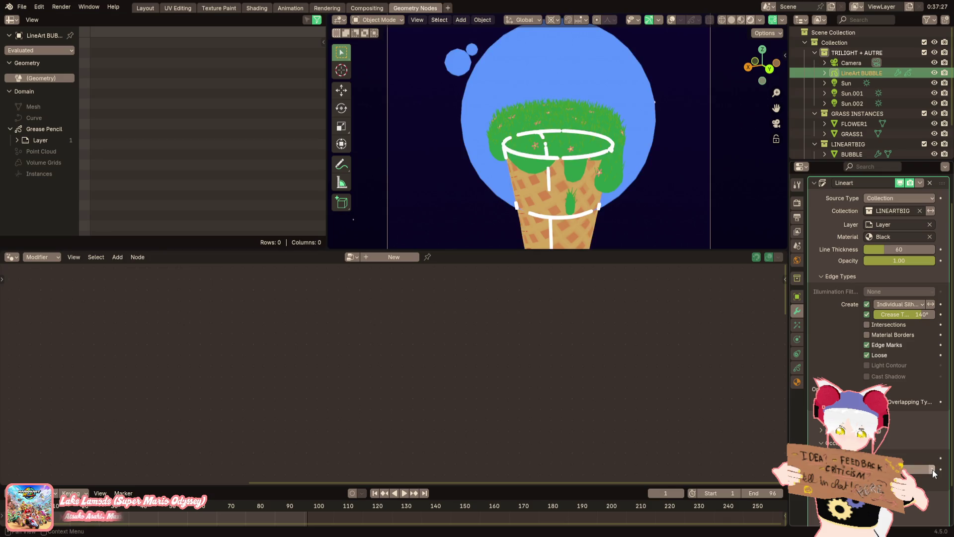
drag(931, 472, 934, 472)
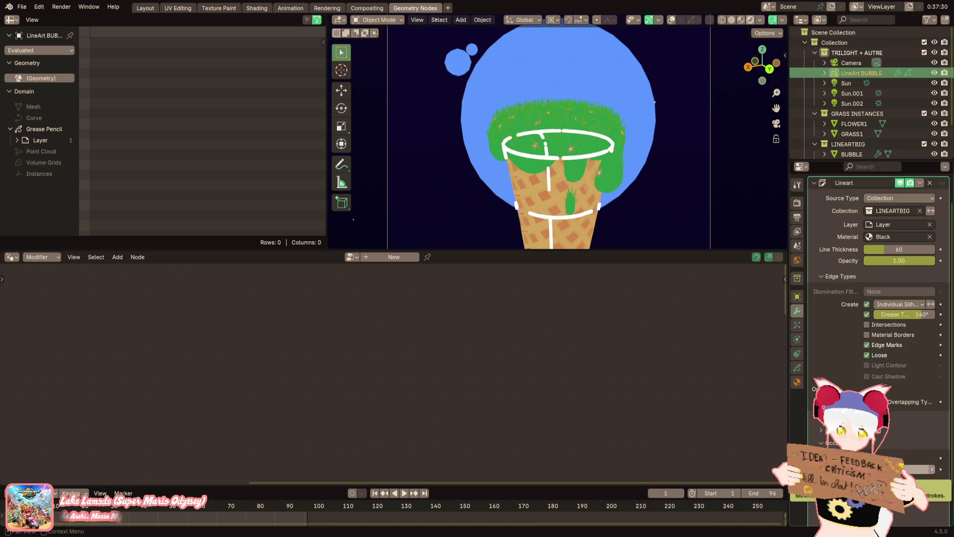
drag(934, 472, 933, 472)
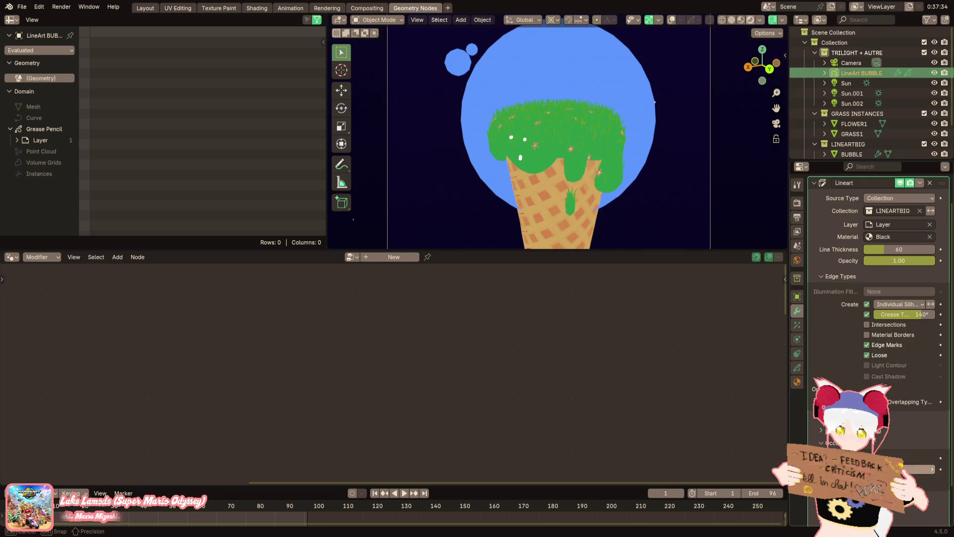
click(933, 469)
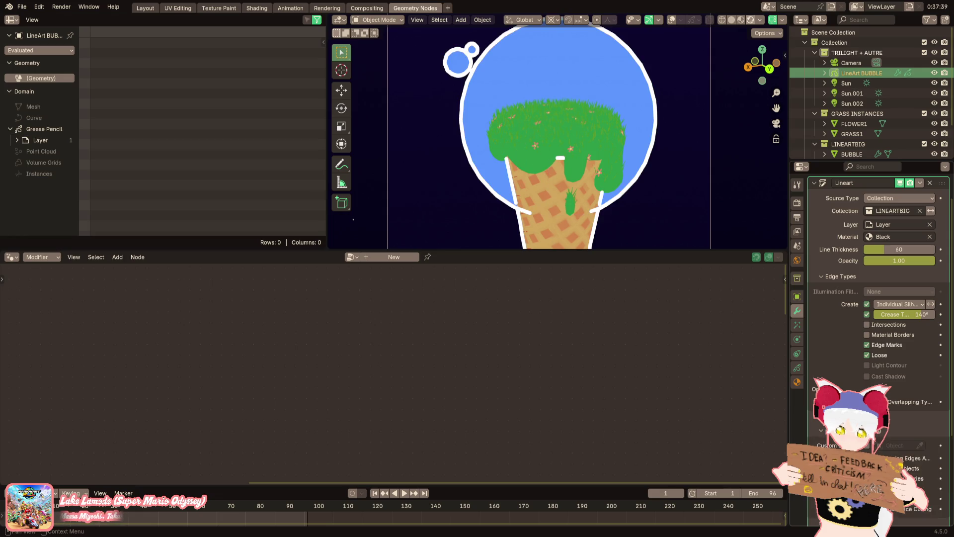
scroll(933, 469, down, 2)
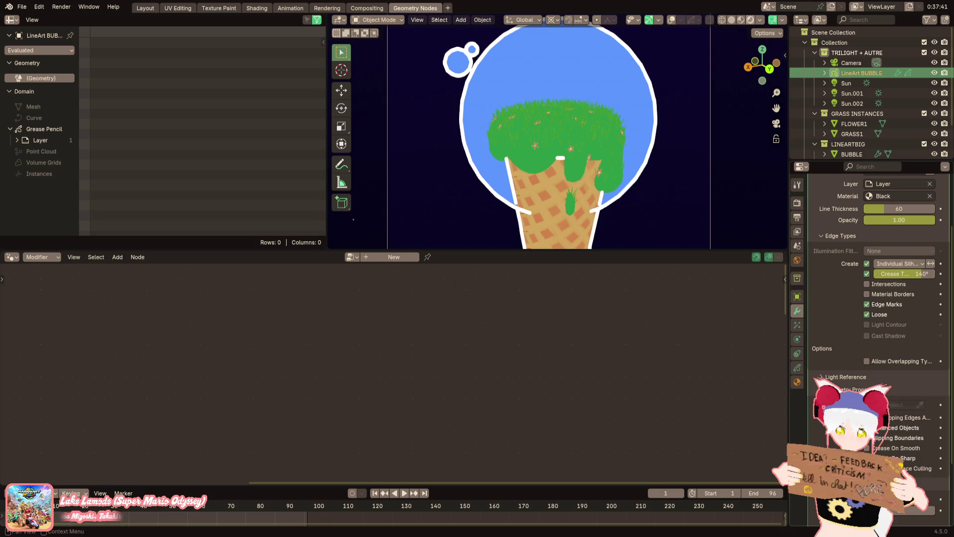
key(ctrl+z)
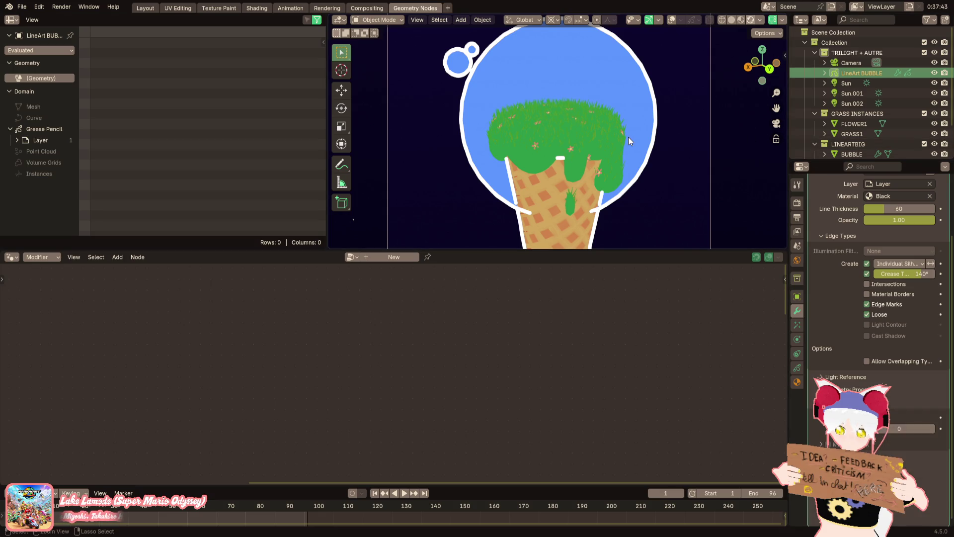
key(ctrl+shift+z)
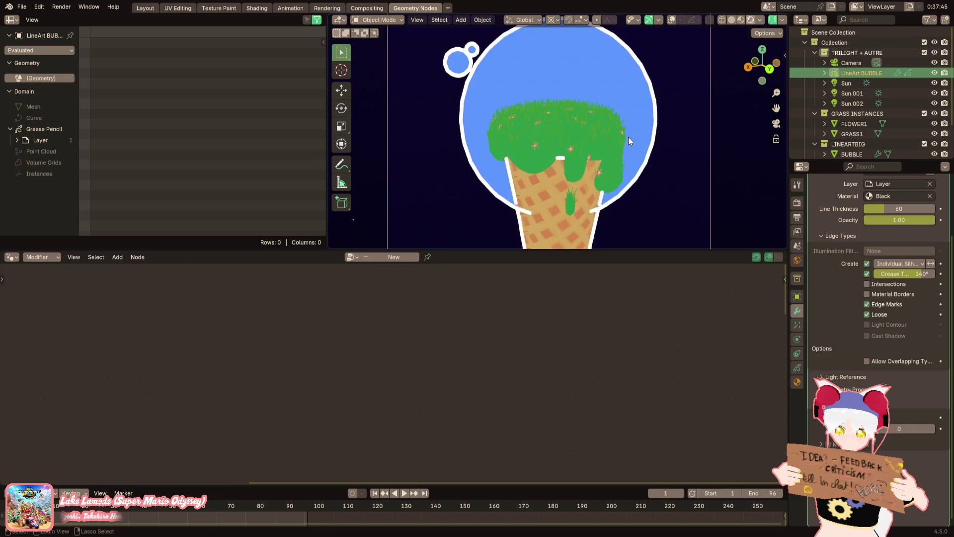
click(628, 136)
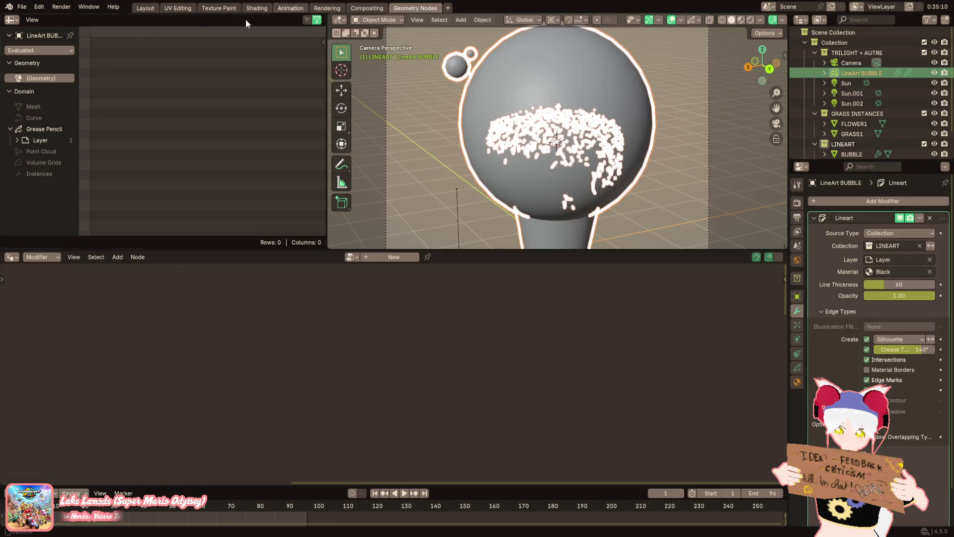
mouse_move(493, 93)
middle_down()
mouse_move(559, 88)
mouse_move(646, 47)
middle_up()
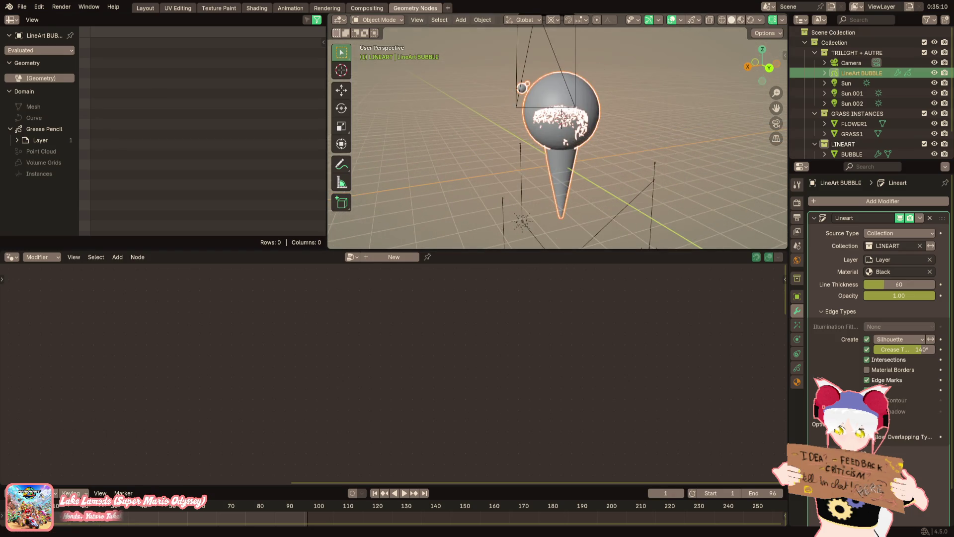
Switch the viewport to Rendered shading and orbit around the outlined ice cream
click(750, 19)
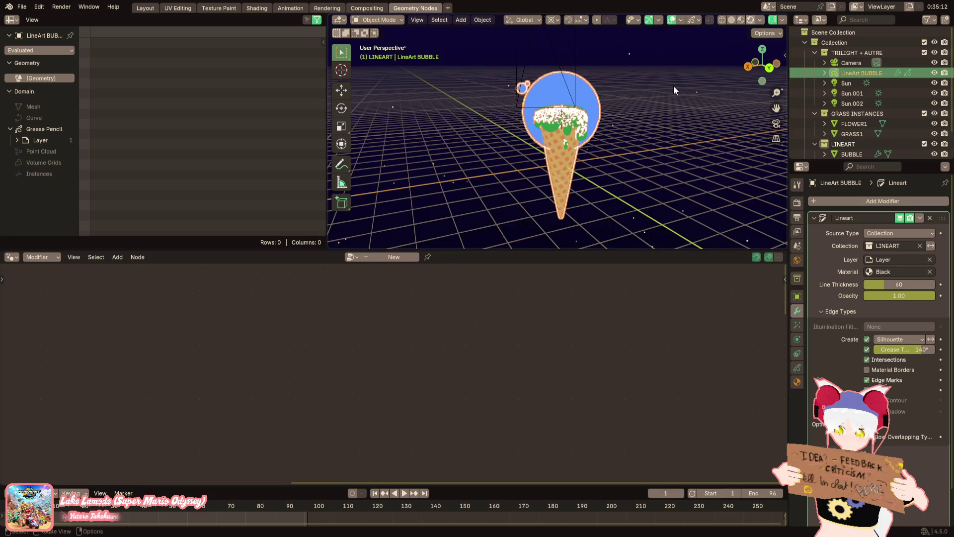
middle_drag(672, 86, 706, 103)
scroll(844, 106, down, 2)
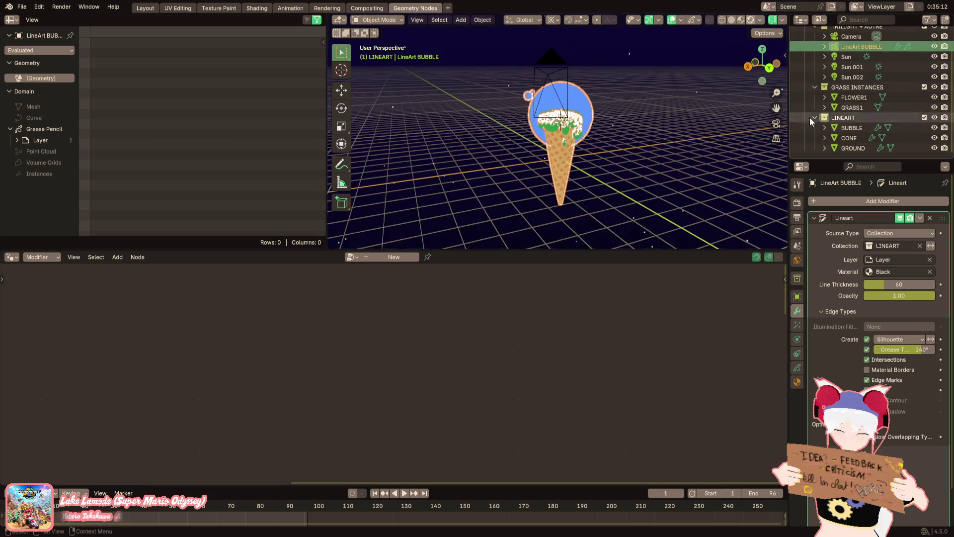
scroll(554, 130, up, 4)
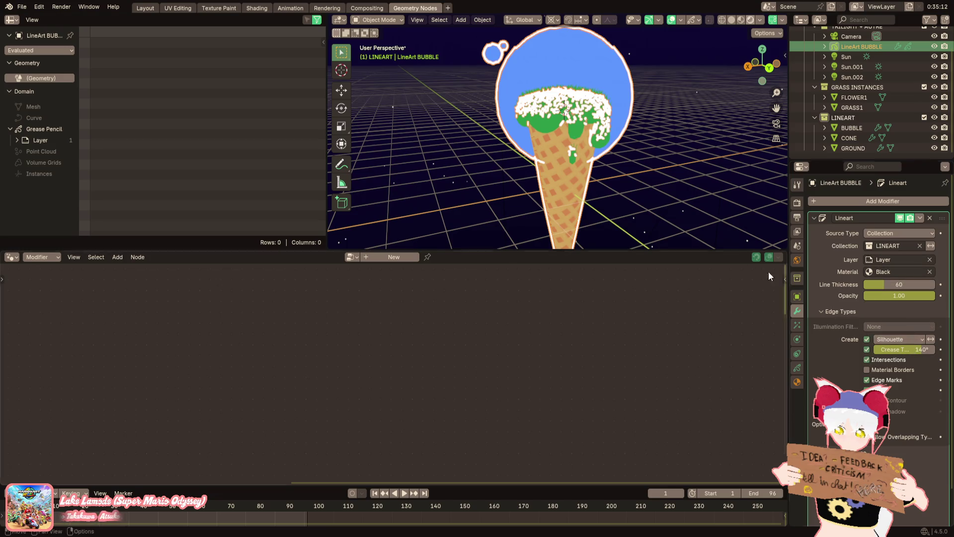
click(682, 137)
middle_drag(681, 134, 463, 147)
click(22, 7)
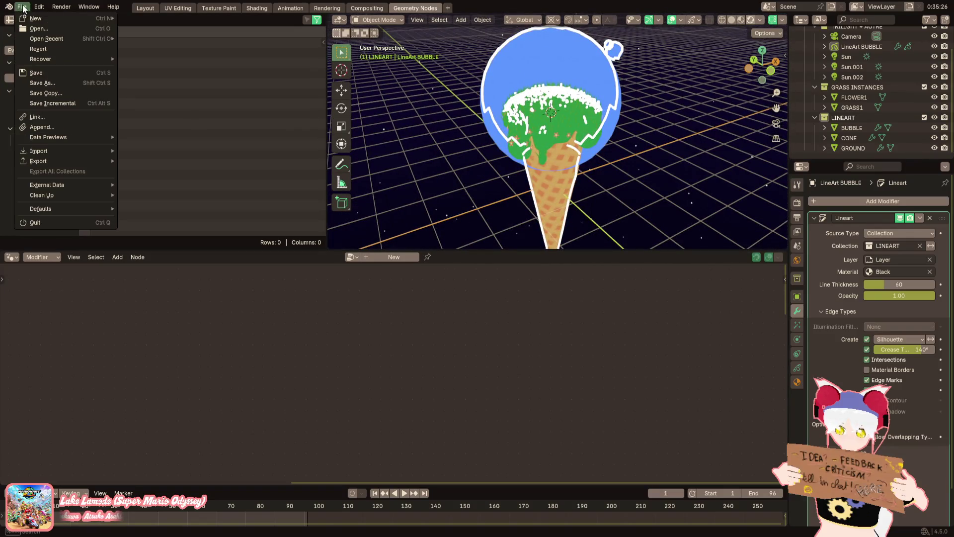
Load the Auto Save backup and inspect it in Rendered shading
mouse_move(65, 59)
click(189, 100)
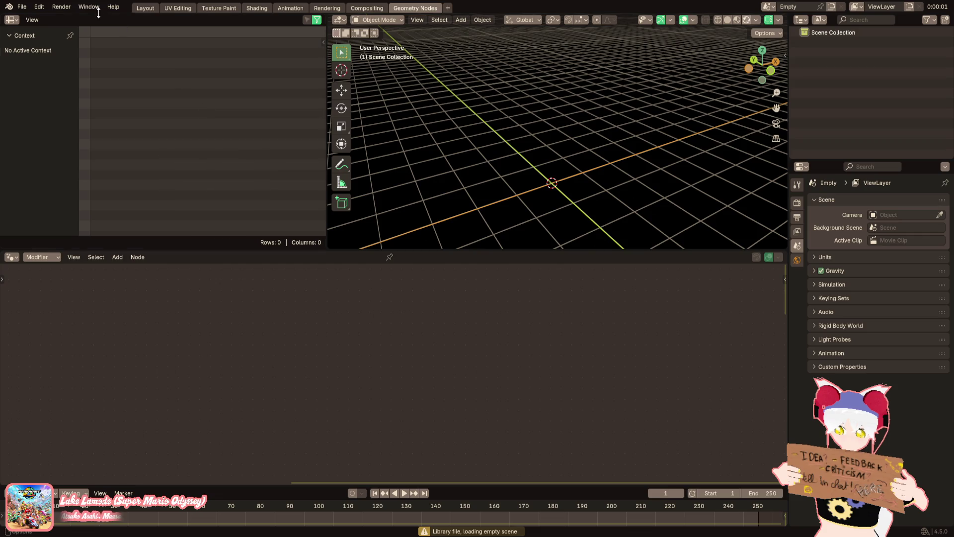
click(25, 7)
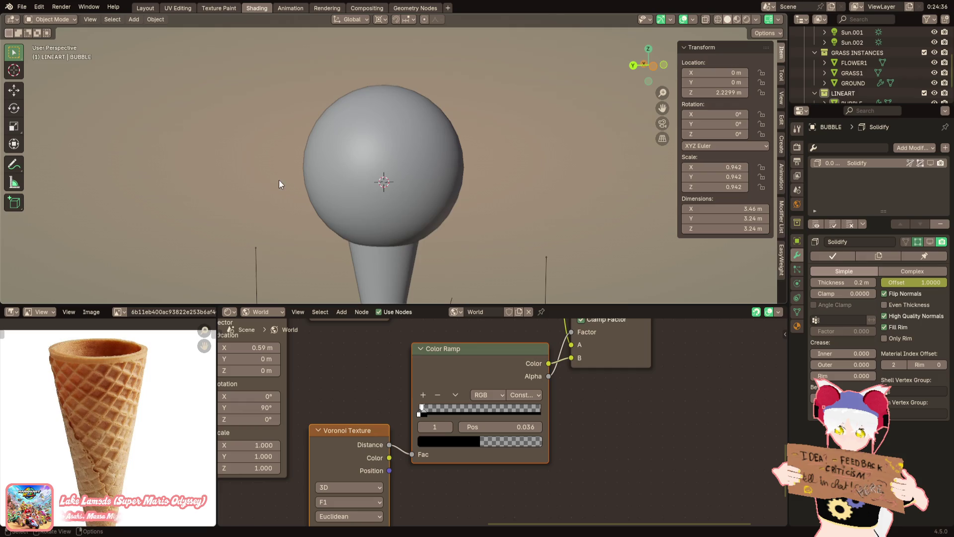
click(747, 19)
mouse_move(426, 85)
middle_down()
mouse_move(490, 116)
mouse_move(560, 118)
mouse_move(492, 111)
middle_up()
scroll(920, 70, up, 5)
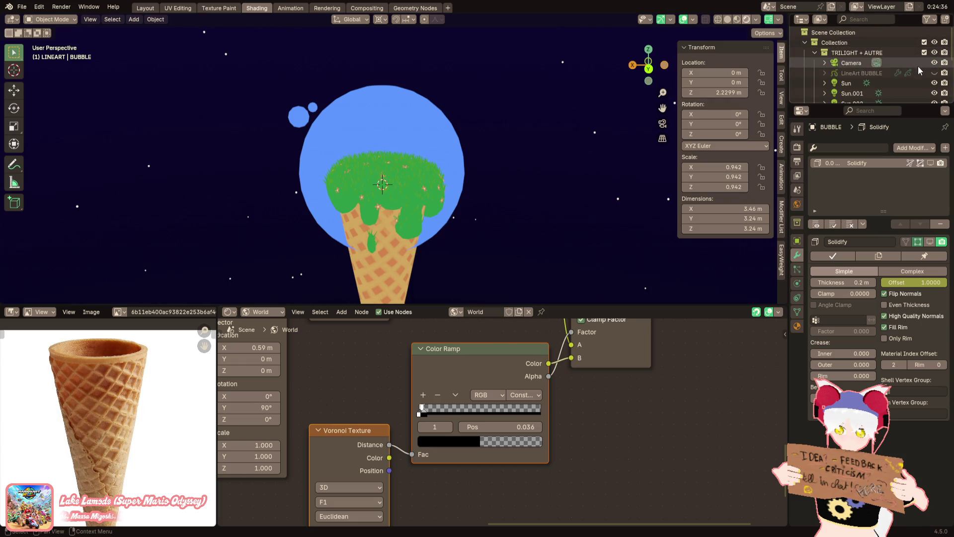
click(934, 74)
click(934, 74)
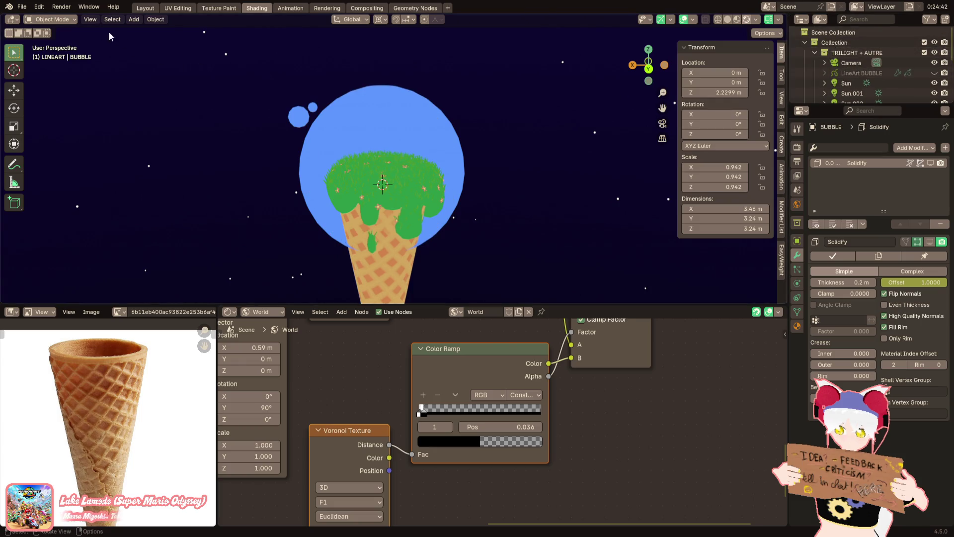
Reopen the main ice cream project, discarding the backup's changes
click(22, 6)
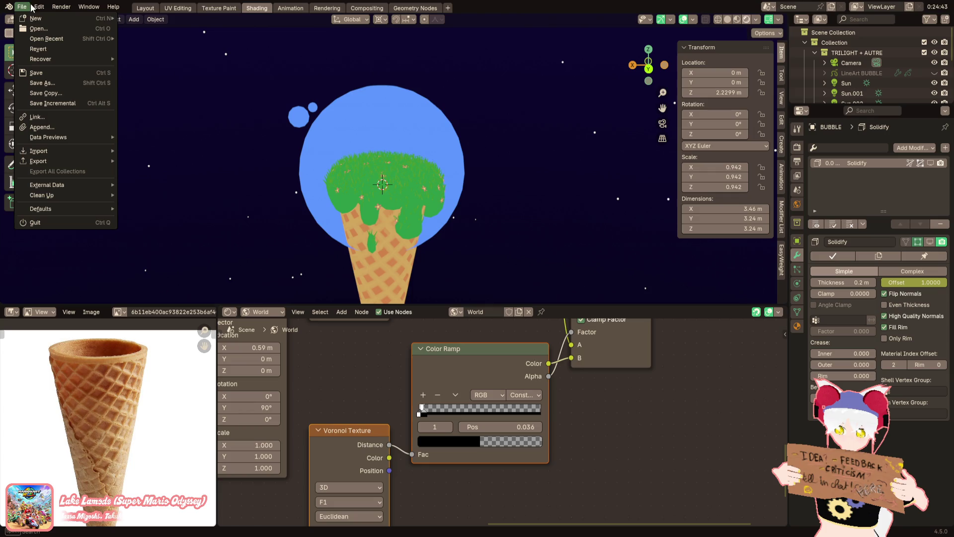
click(39, 29)
click(479, 279)
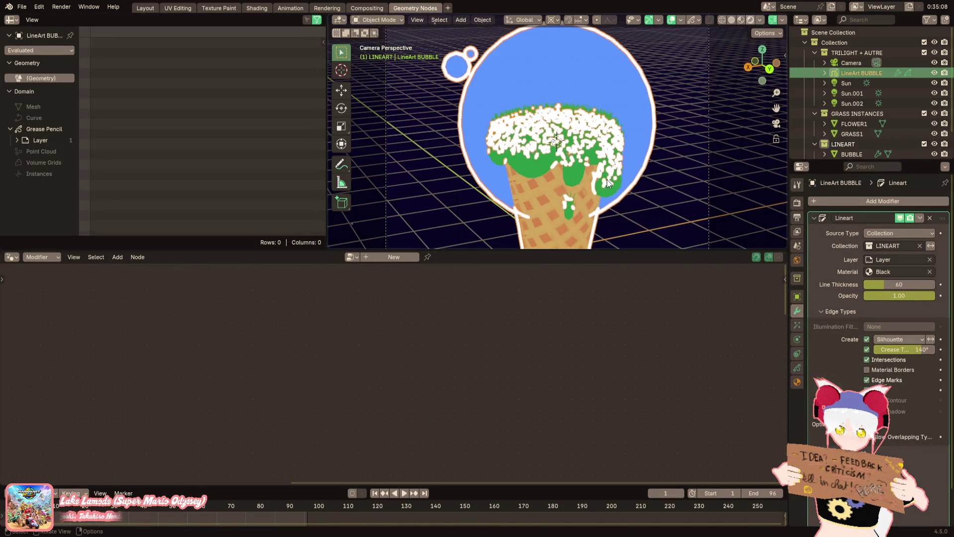
Create a new collection in the Outliner named SMALL LINEART
scroll(874, 127, down, 2)
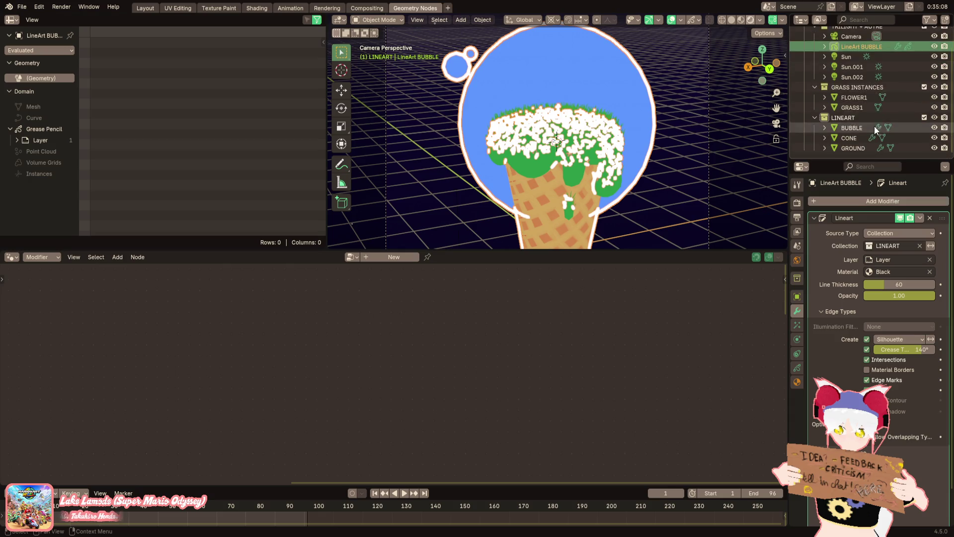
drag(854, 148, 835, 45)
right_click(833, 45)
click(833, 46)
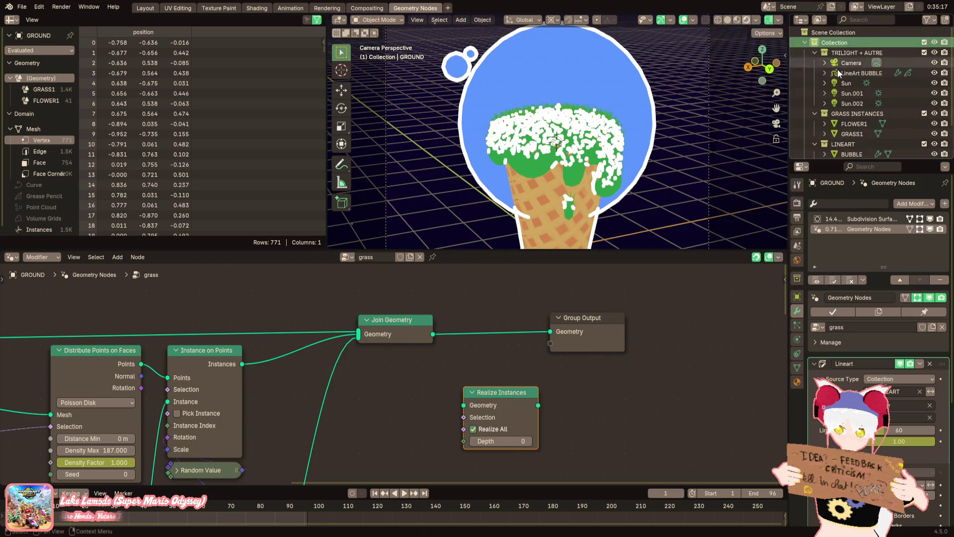
scroll(845, 109, down, 3)
double_click(852, 148)
text(S)
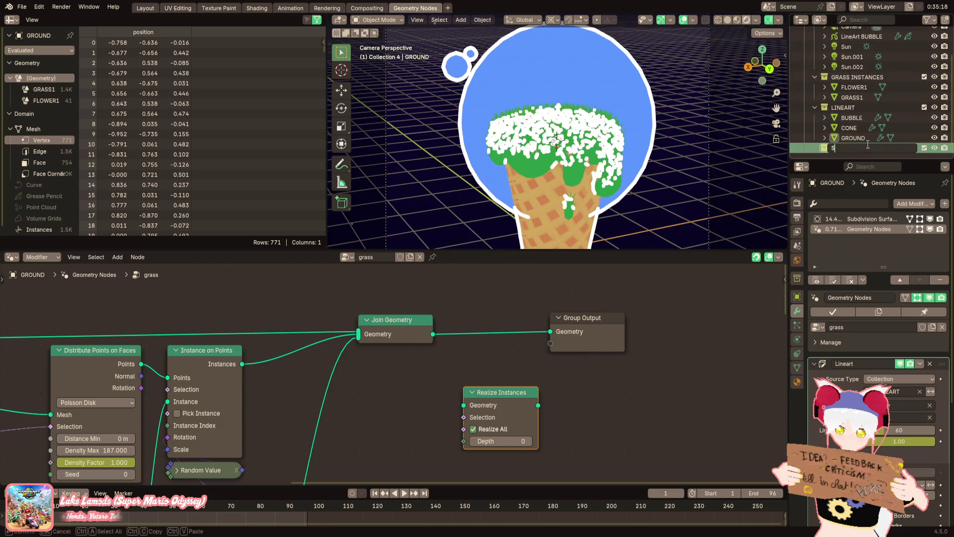
text(MALRT)
key(Return)
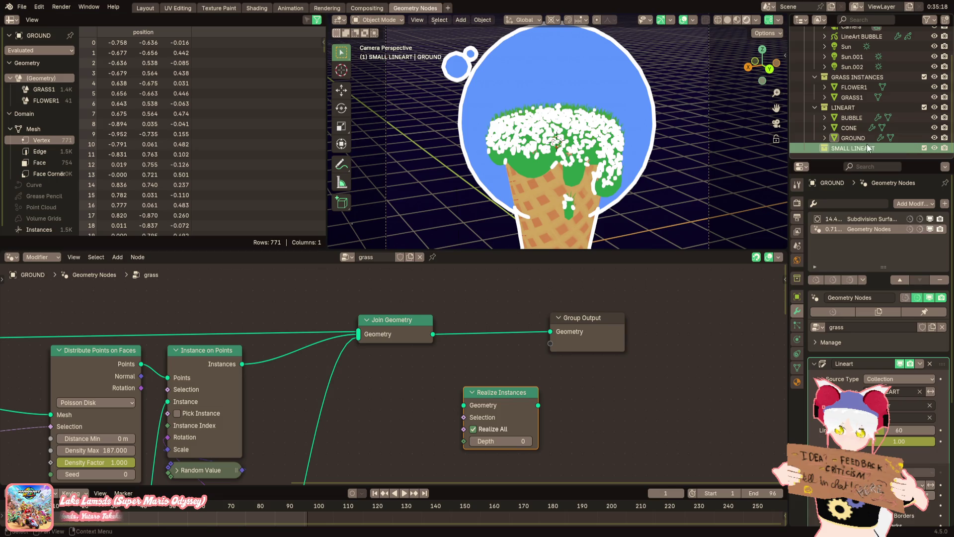
Move GROUND into SMALL LINEART, then select the LineArt BUBBLE object
drag(846, 136, 847, 148)
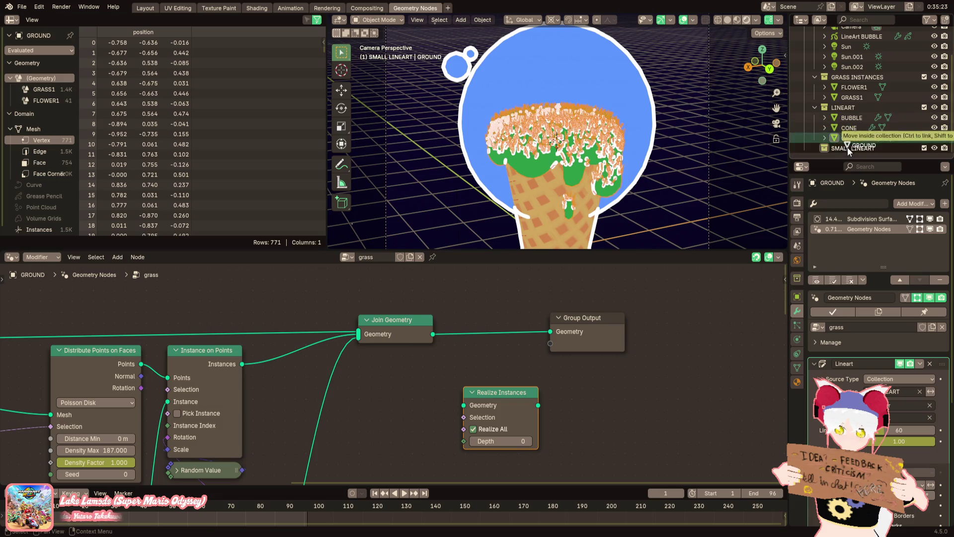
click(669, 192)
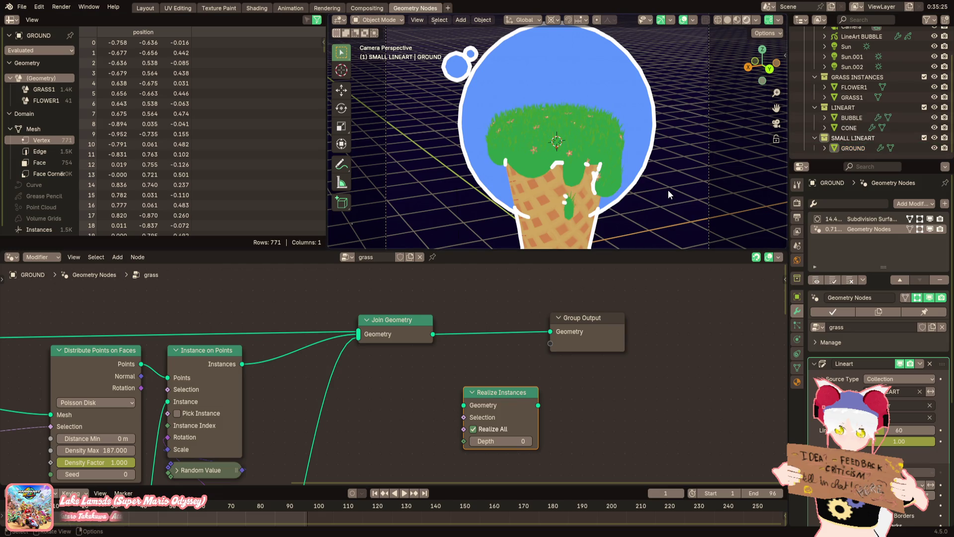
click(582, 207)
scroll(908, 83, up, 3)
click(860, 73)
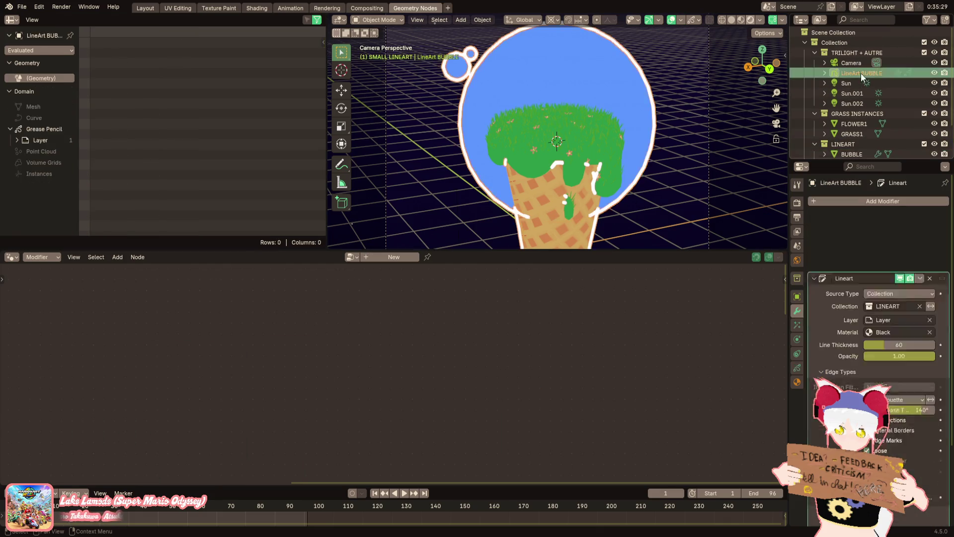
Disable Intersections in LineArt BUBBLE's modifier while keeping crease lines on
click(868, 359)
click(867, 349)
click(867, 348)
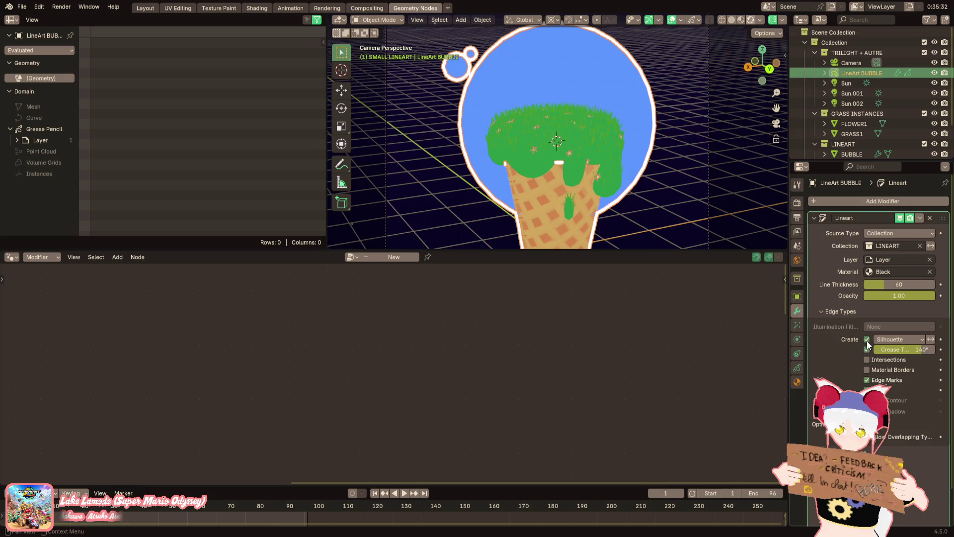
Save the project as ice cream island.blend and make TRILIGHT + AUTRE the active collection
click(22, 7)
click(43, 77)
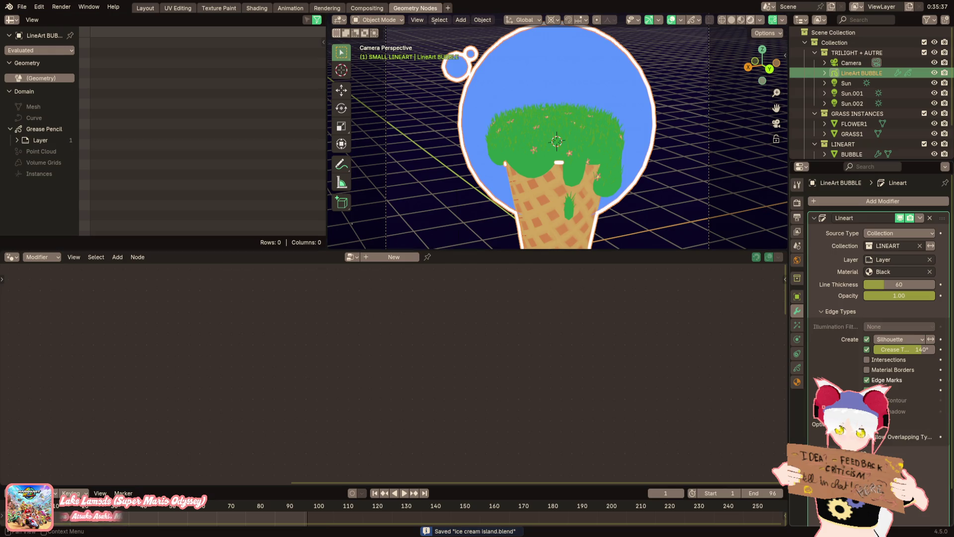
click(672, 155)
scroll(561, 193, down, 2)
scroll(561, 192, up, 2)
scroll(615, 189, down, 2)
scroll(615, 189, up, 1)
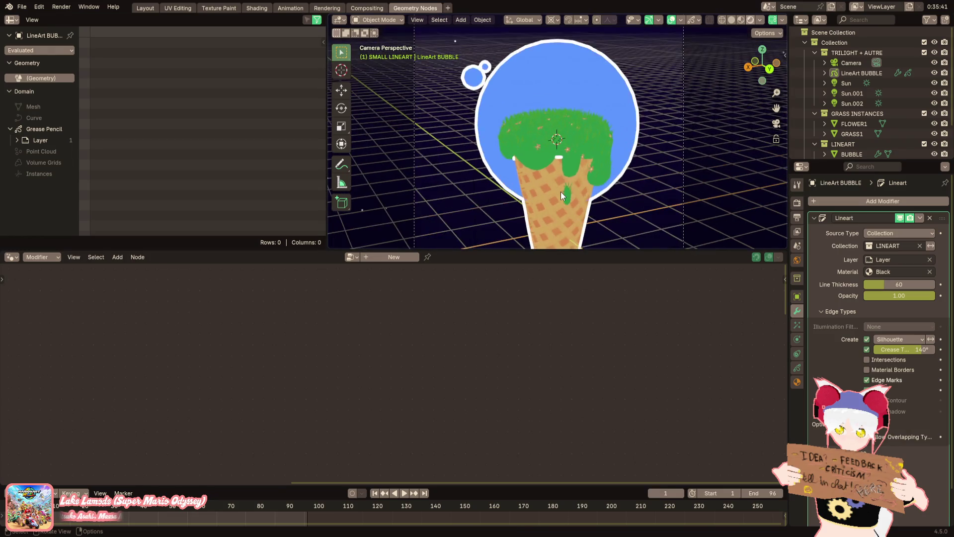
scroll(615, 189, up, 2)
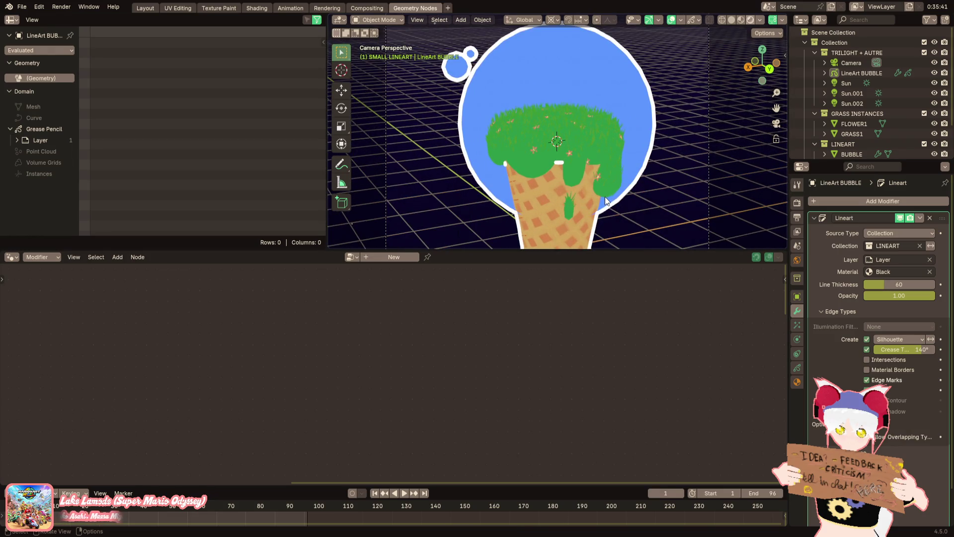
scroll(599, 149, up, 3)
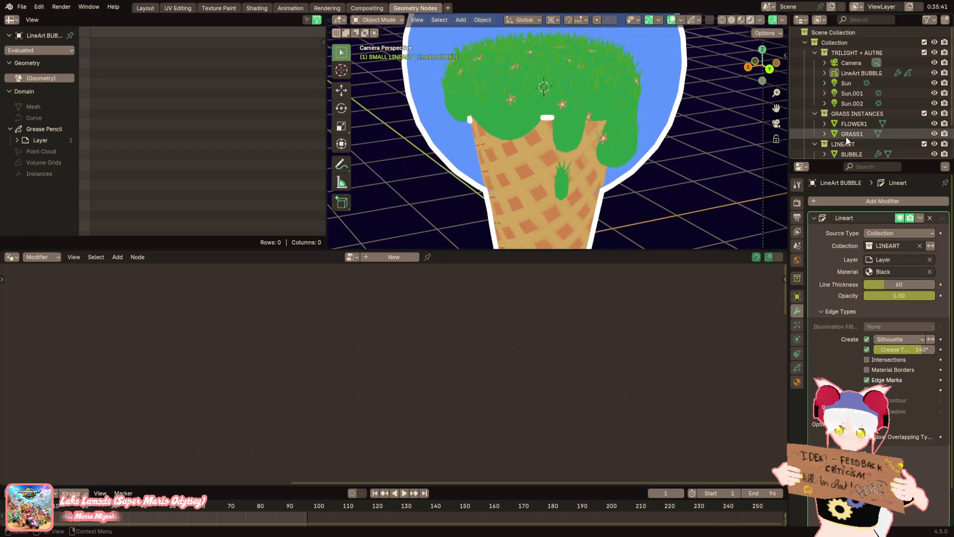
click(847, 52)
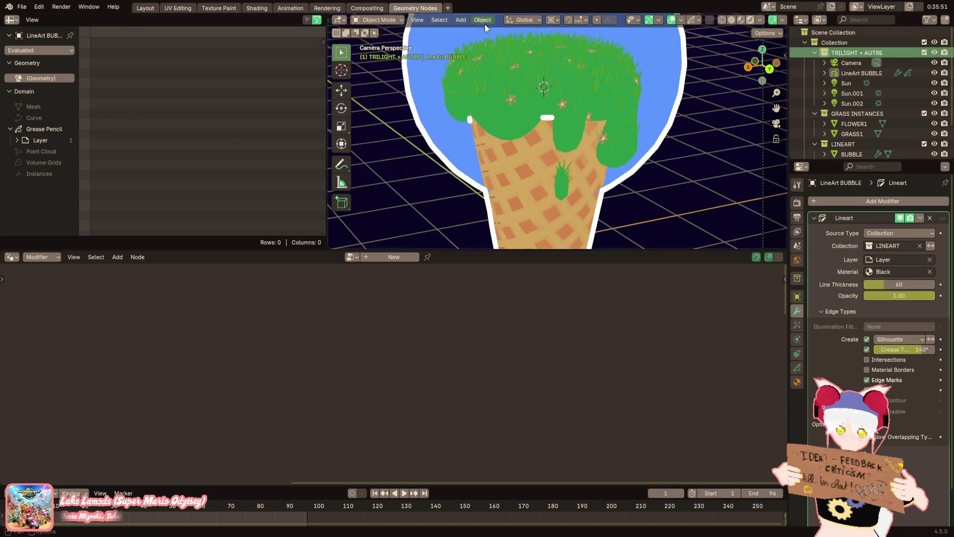
Add a scene line-art object and set its line colour to white
click(461, 20)
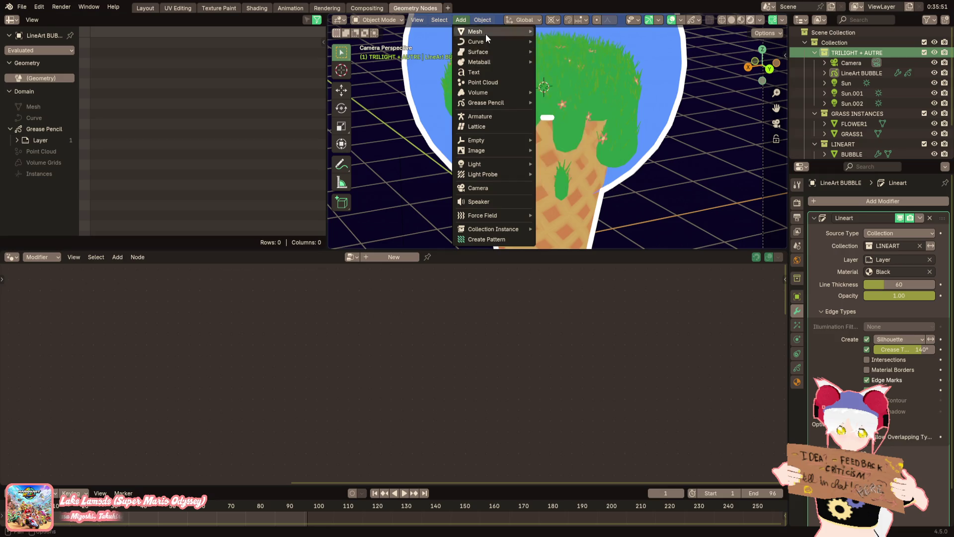
mouse_move(487, 102)
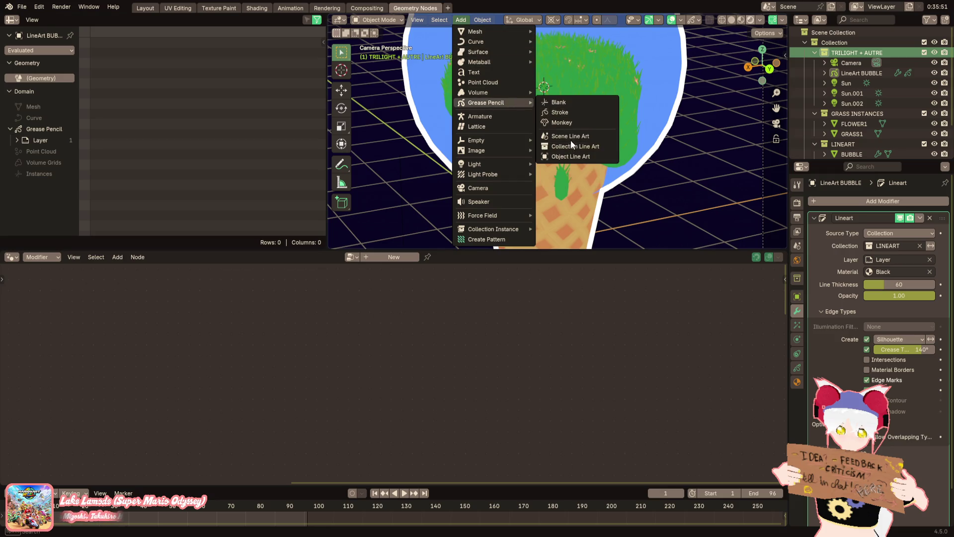
click(571, 136)
click(797, 381)
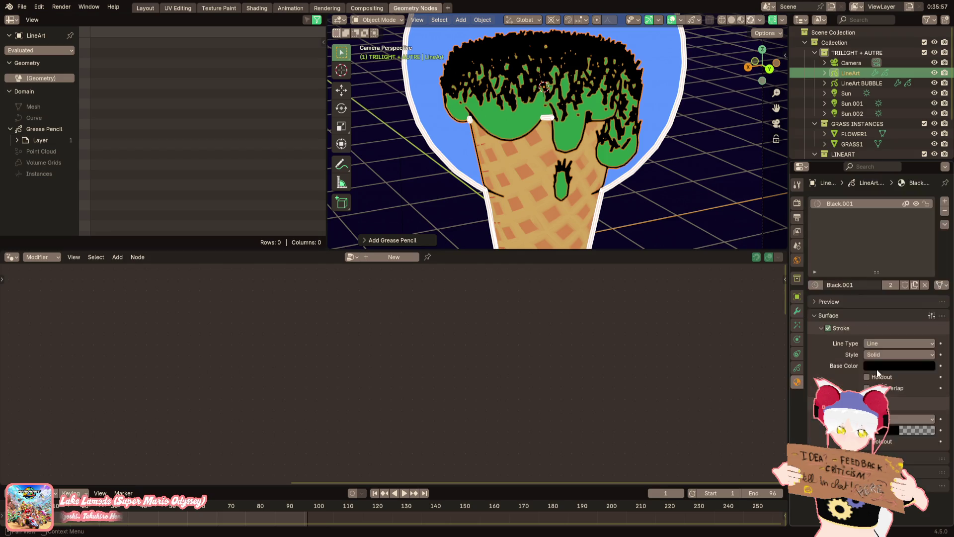
click(877, 369)
drag(911, 303, 910, 209)
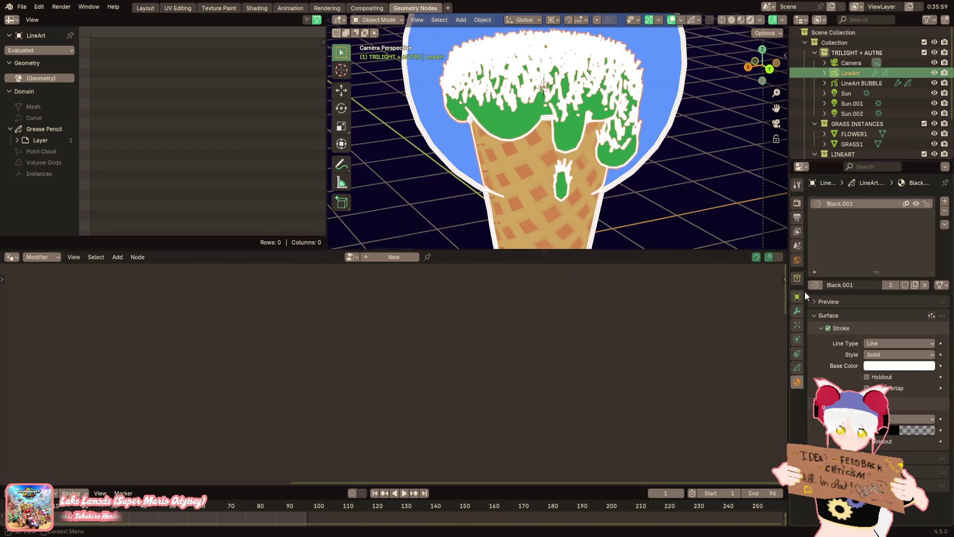
Make the line art trace SMALL LINEART with thickness 17 and silhouette edges
click(797, 310)
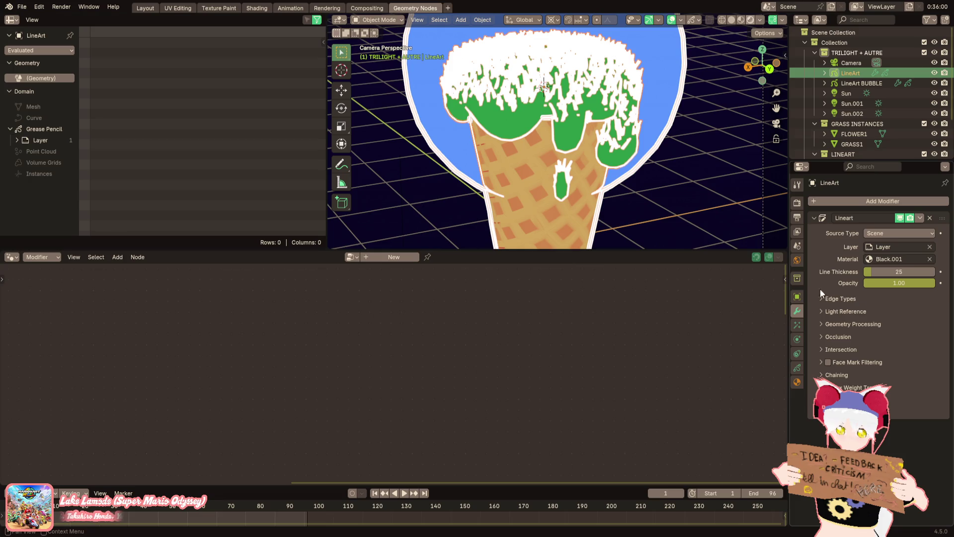
click(900, 233)
click(890, 256)
click(900, 246)
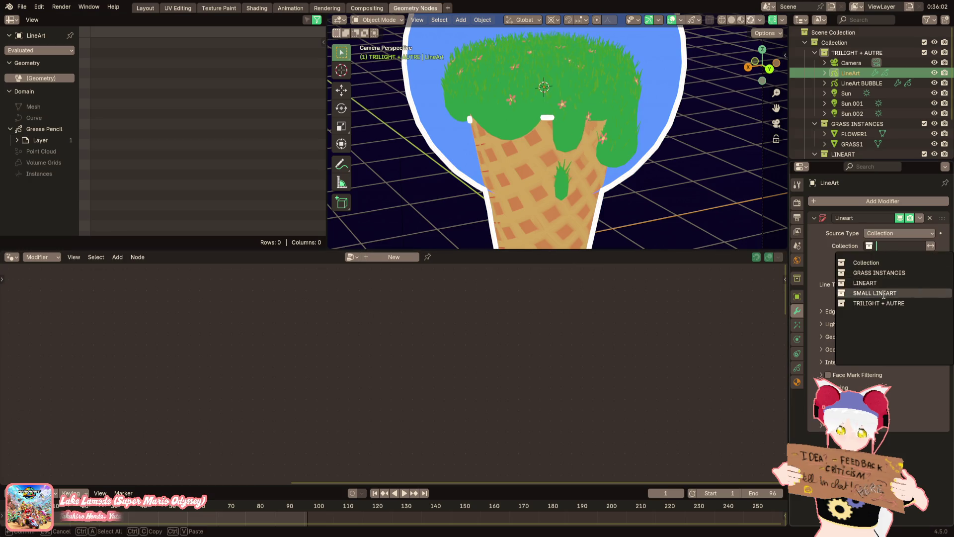
click(875, 294)
drag(890, 284, 852, 290)
click(840, 311)
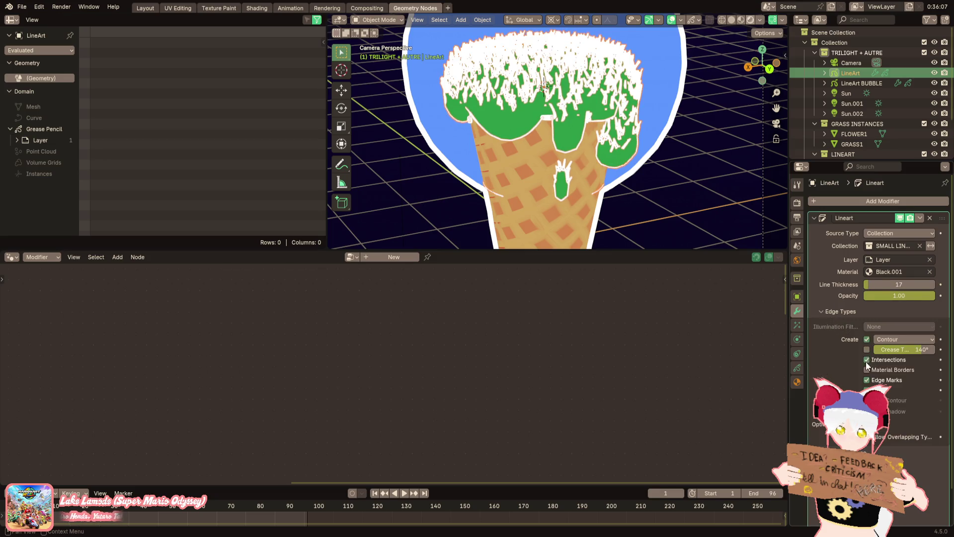
click(890, 340)
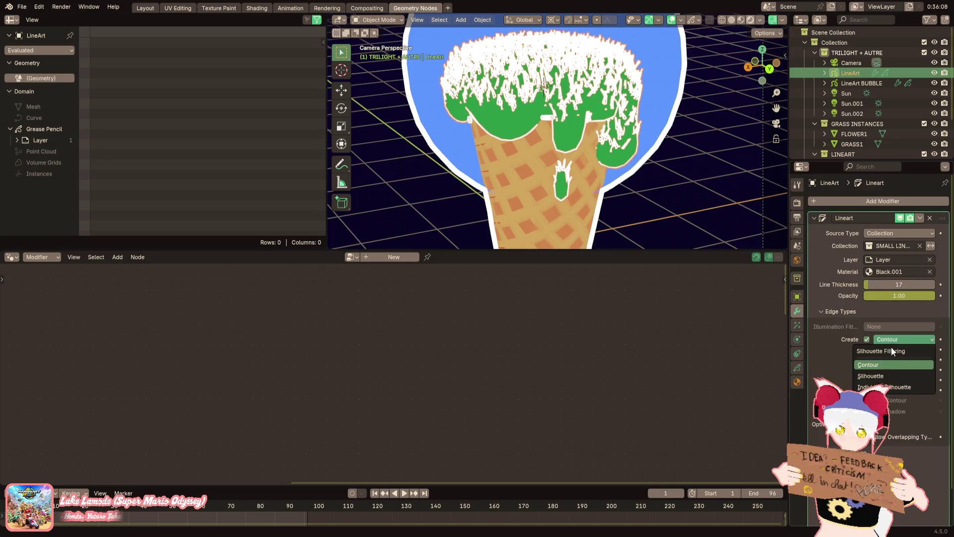
click(883, 376)
Include instanced grass blades in the line art, leaving overlapping edges as contour off
scroll(875, 407, down, 1)
scroll(875, 441, down, 1)
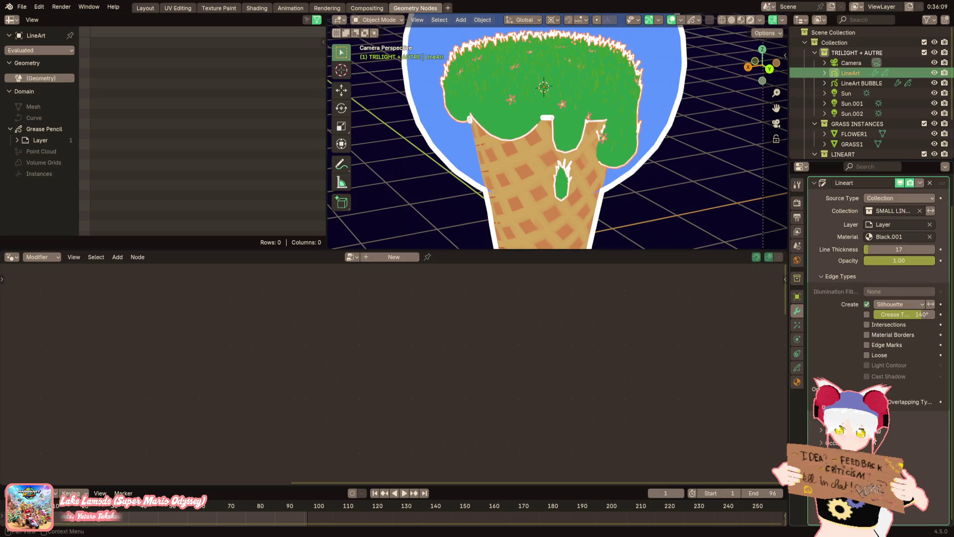
scroll(893, 389, down, 4)
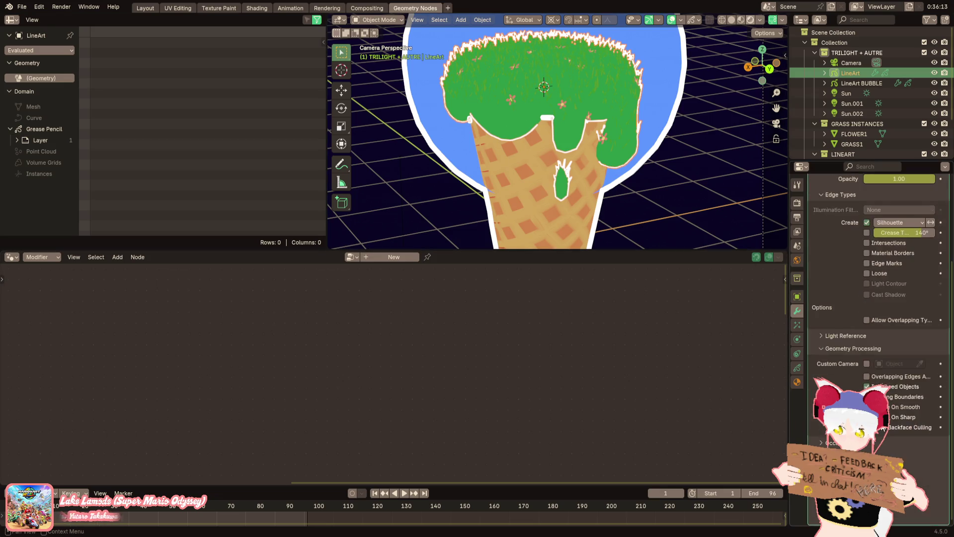
click(708, 174)
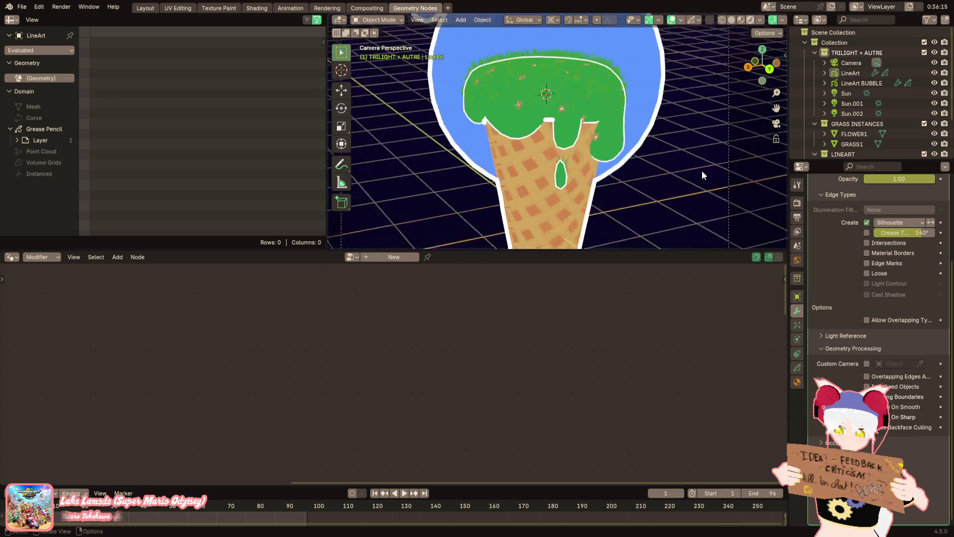
scroll(696, 210, down, 3)
scroll(682, 214, up, 2)
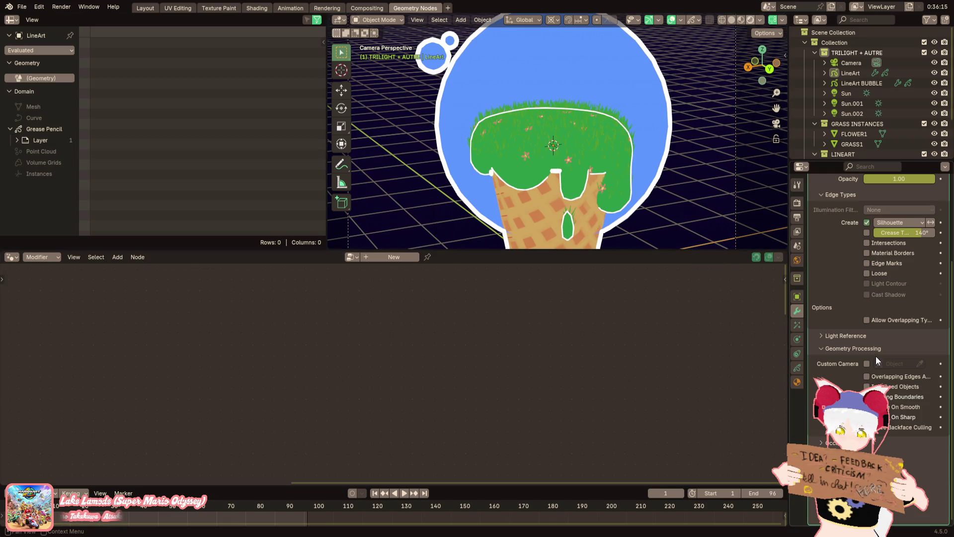
scroll(631, 174, up, 4)
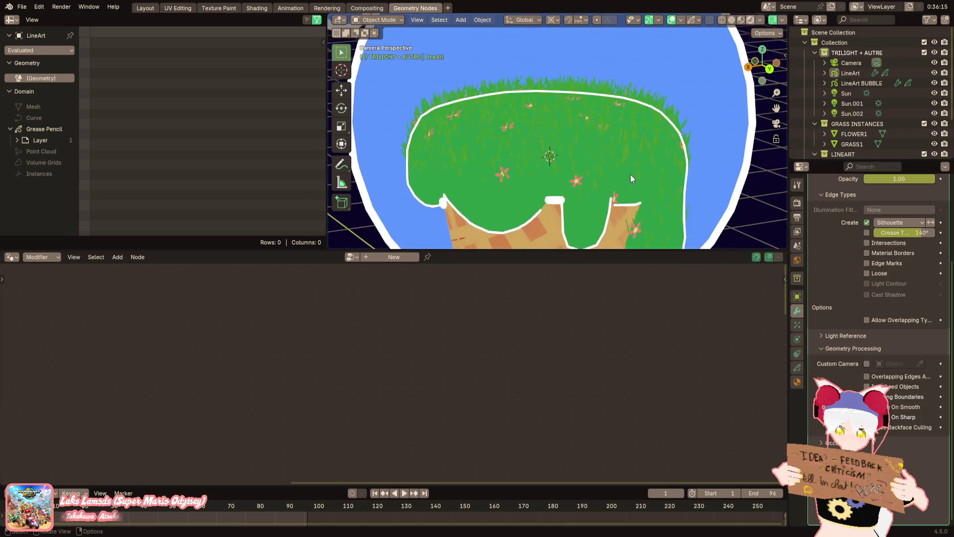
scroll(524, 135, up, 2)
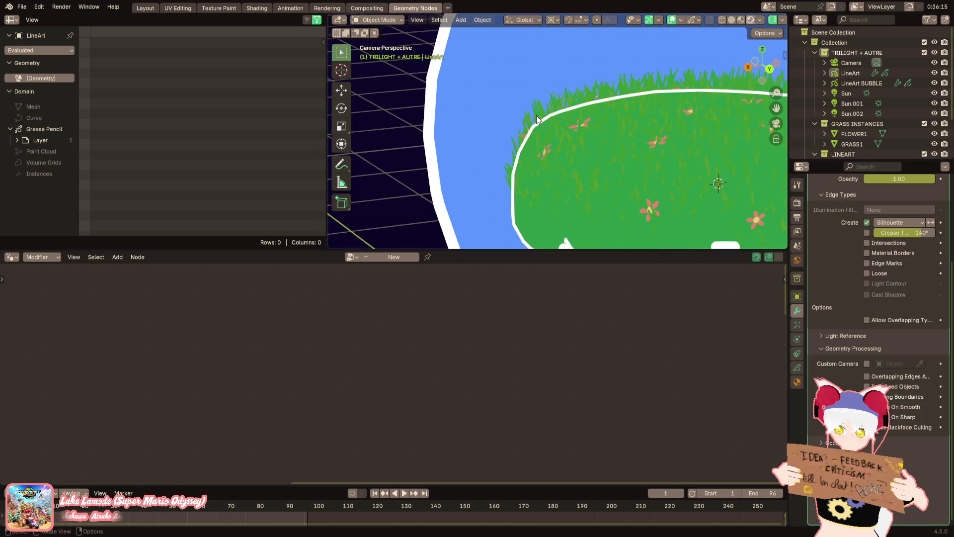
click(902, 387)
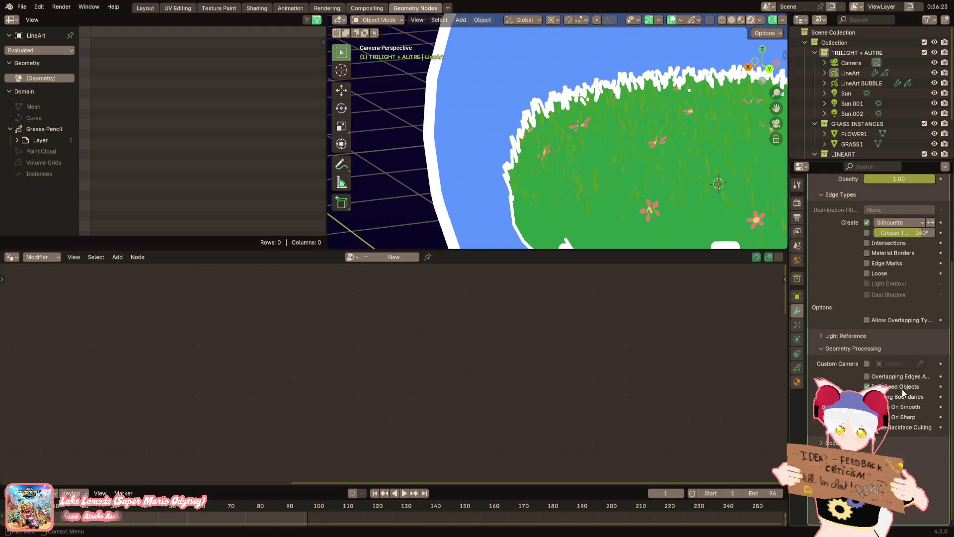
click(902, 386)
click(899, 378)
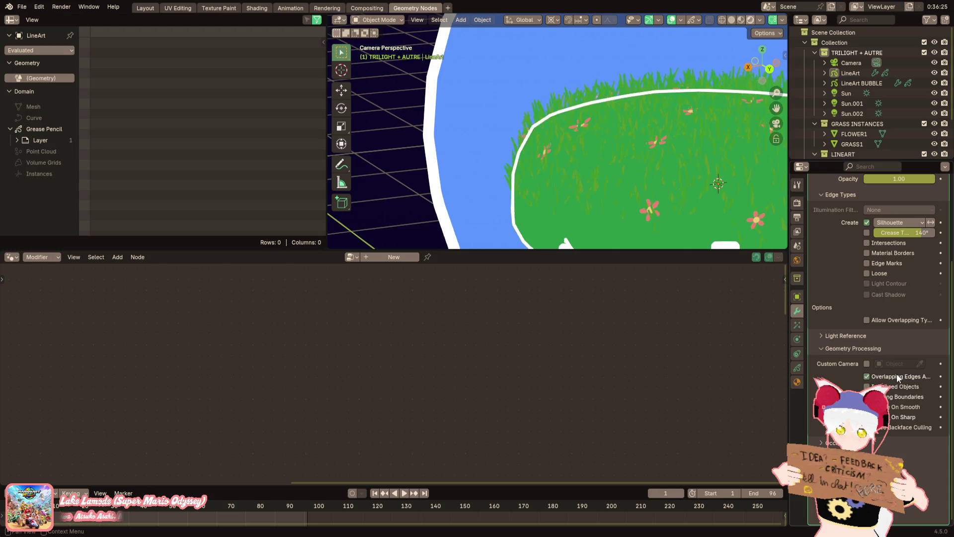
click(896, 374)
scroll(579, 158, down, 2)
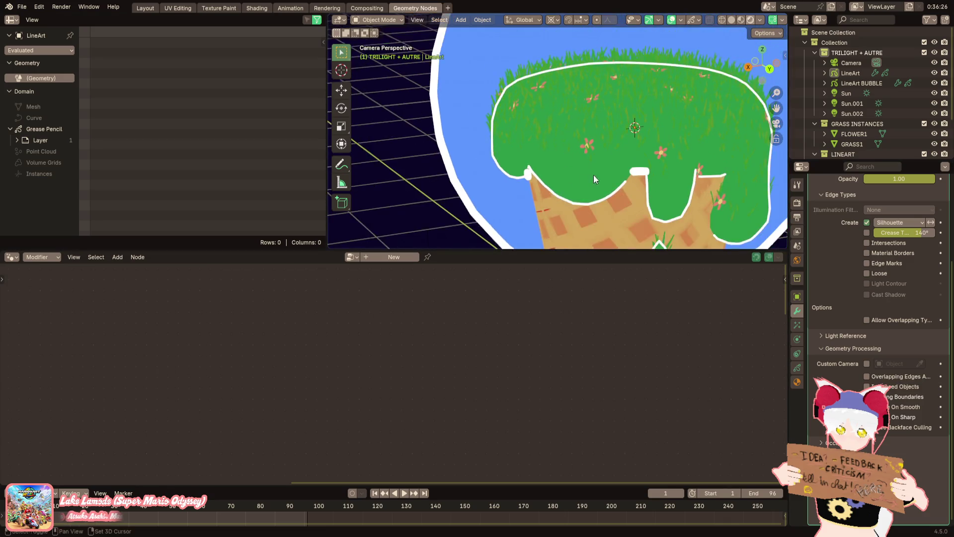
click(904, 388)
scroll(705, 199, down, 3)
scroll(683, 195, up, 3)
Remove the Solidify modifier from the BUBBLE object
click(636, 155)
scroll(635, 169, up, 6)
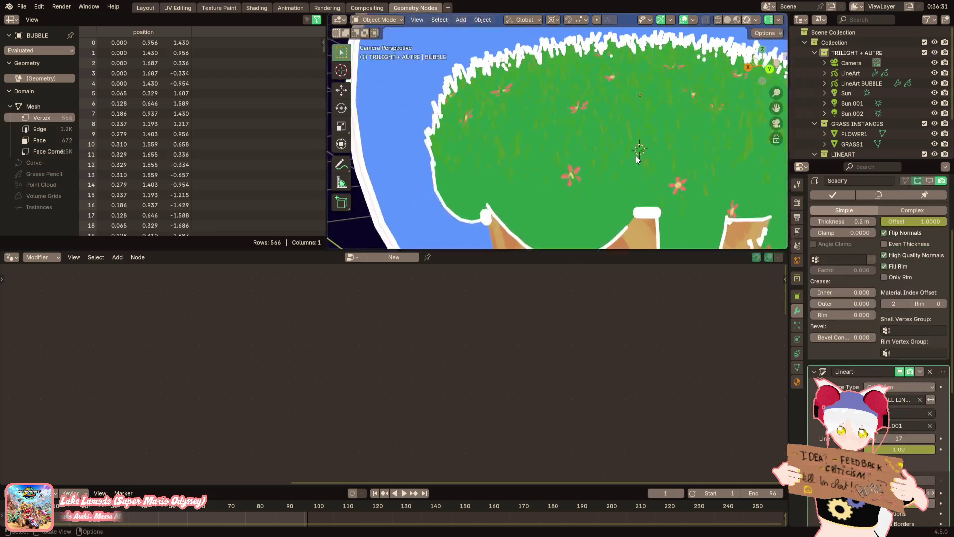
scroll(693, 205, down, 5)
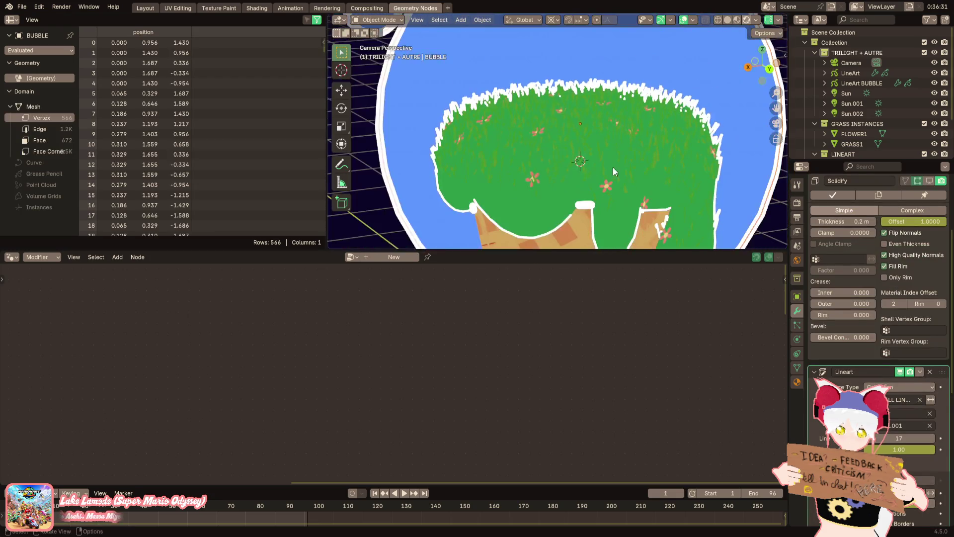
scroll(613, 167, up, 2)
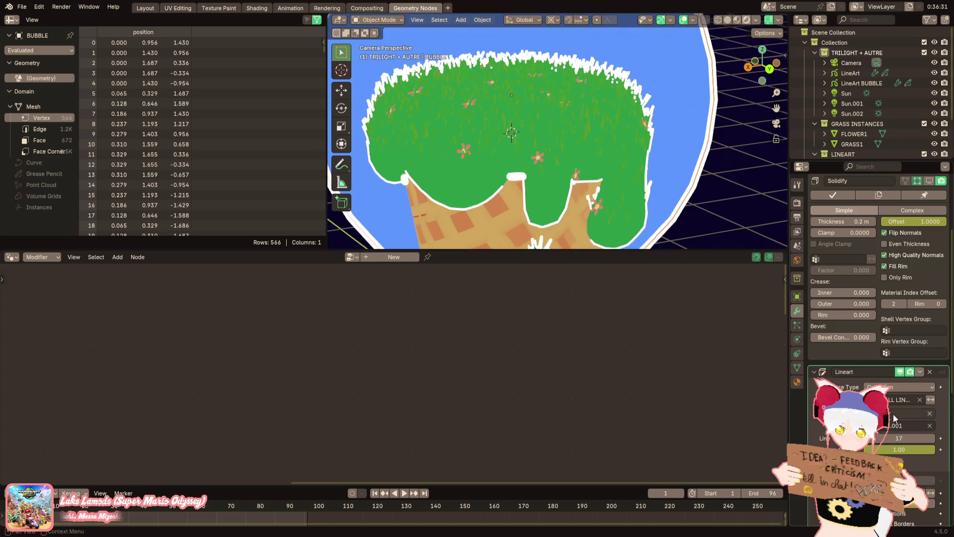
scroll(892, 427, down, 4)
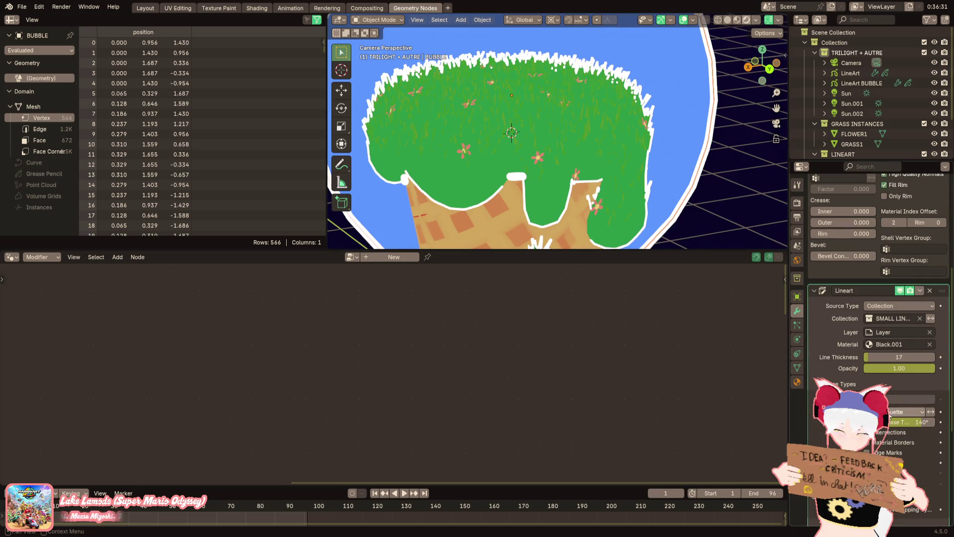
scroll(888, 433, up, 5)
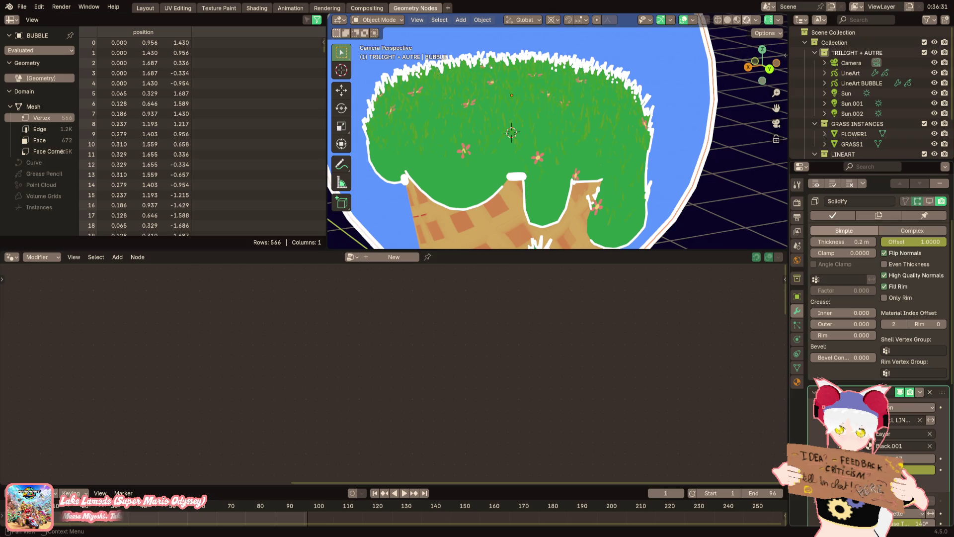
scroll(869, 99, down, 2)
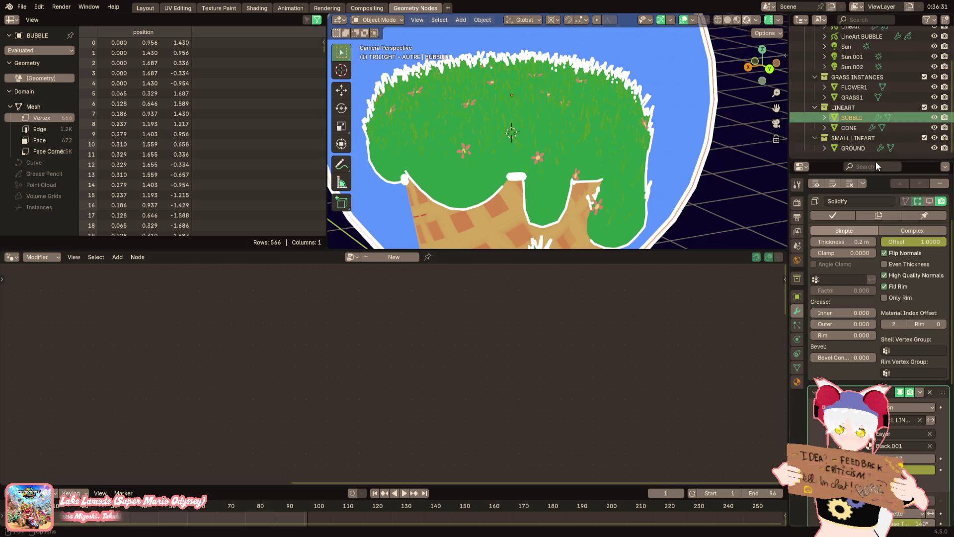
scroll(623, 136, down, 2)
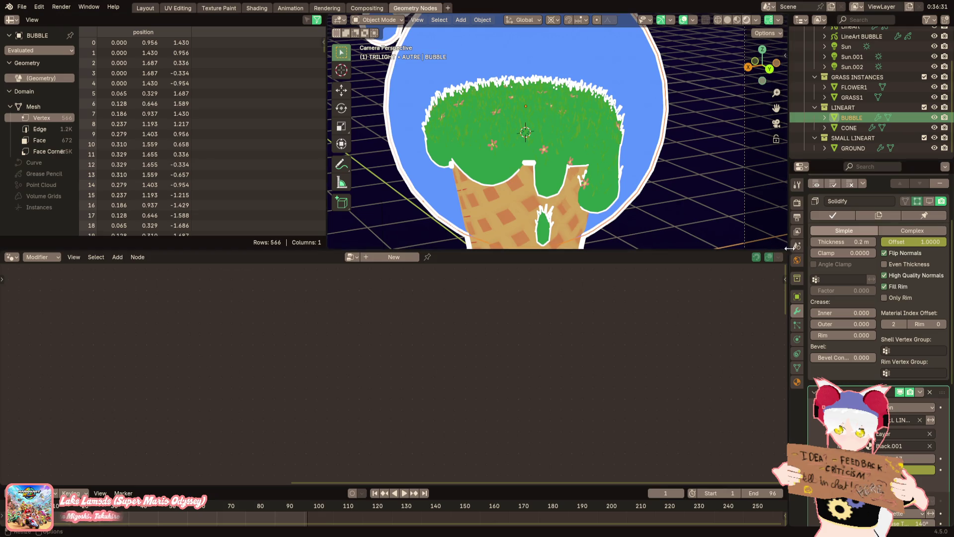
scroll(926, 215, up, 2)
click(929, 241)
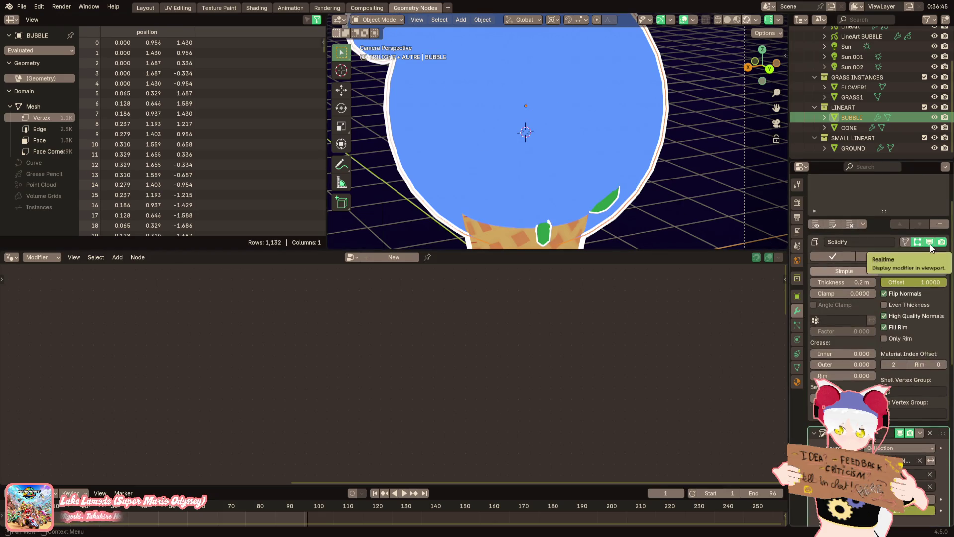
click(930, 242)
scroll(935, 255, up, 3)
click(939, 281)
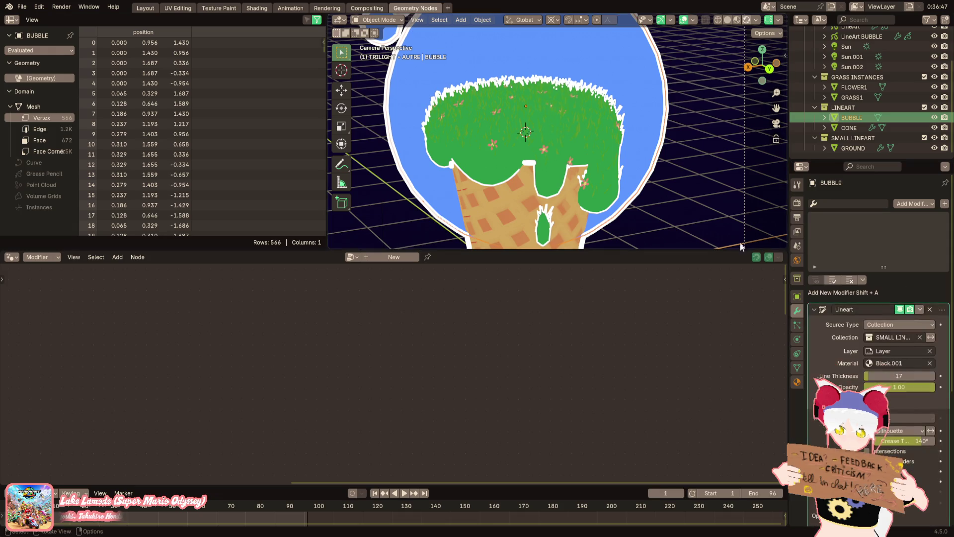
scroll(864, 298, down, 4)
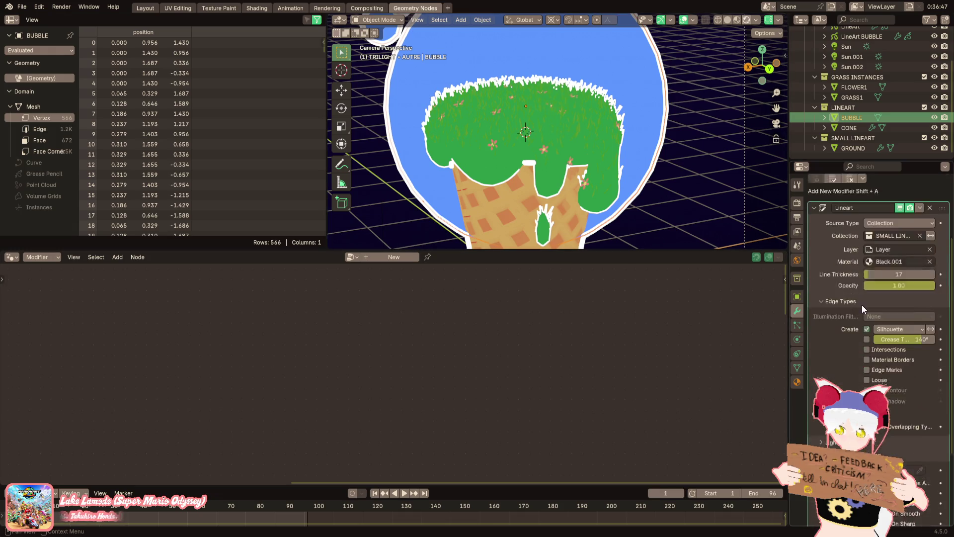
Select GROUND and review its transform and modifier settings
click(854, 148)
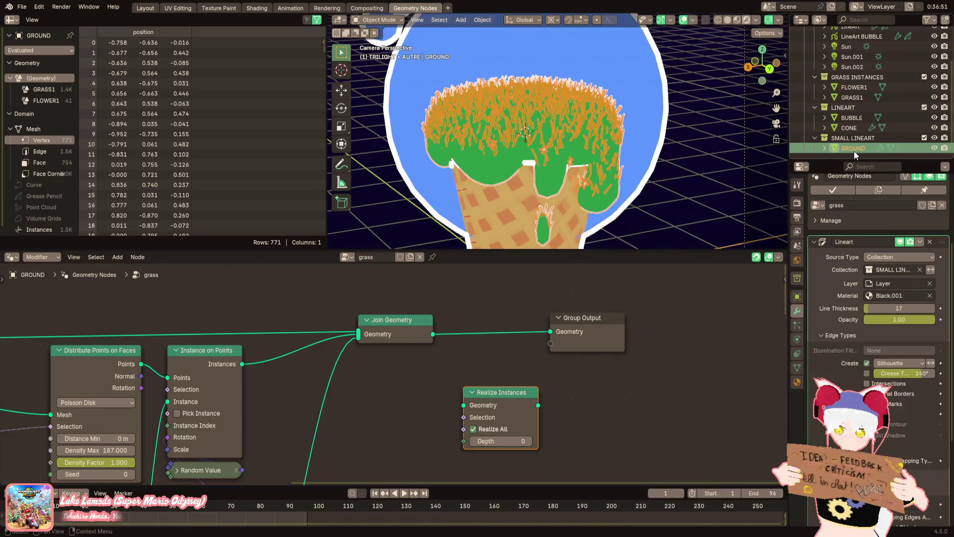
ctrl+click(854, 154)
click(848, 124)
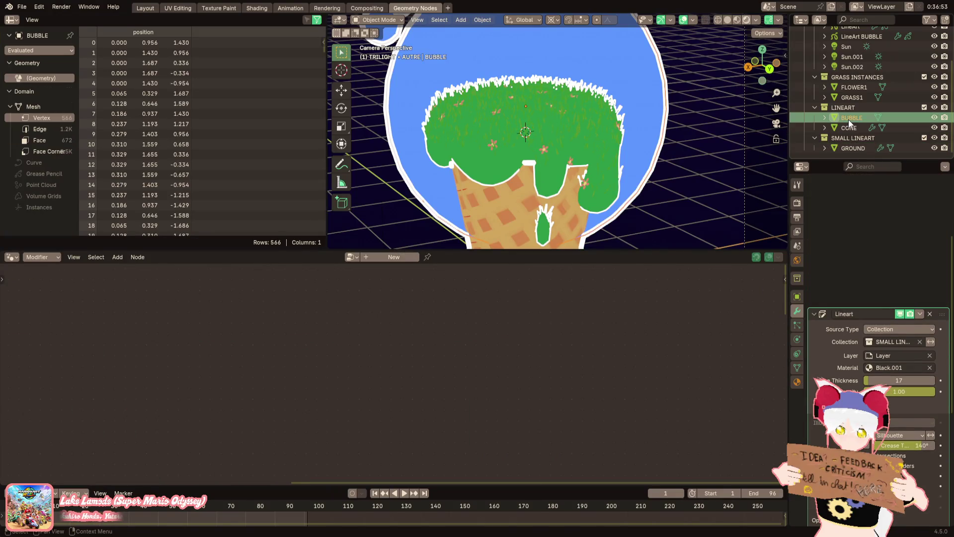
click(851, 145)
scroll(847, 252, up, 5)
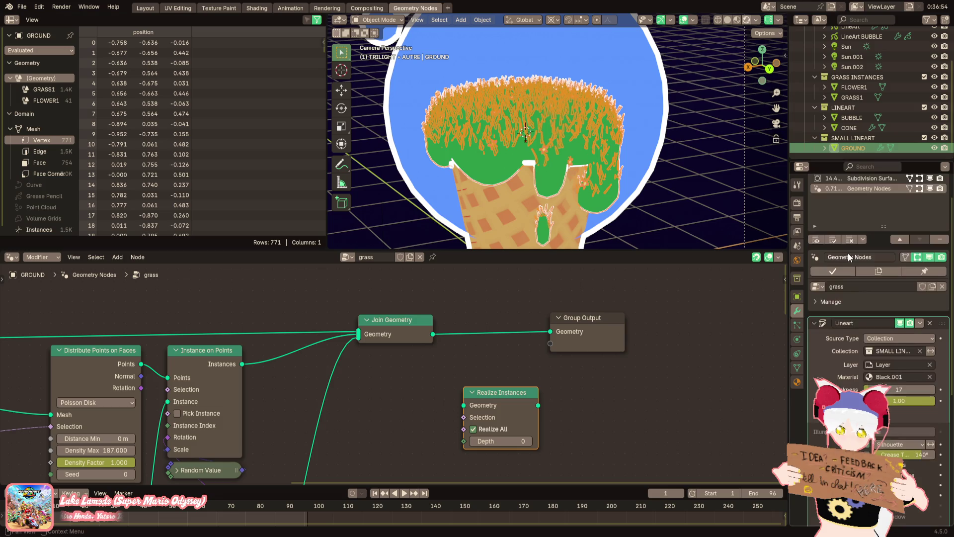
click(797, 296)
click(798, 310)
scroll(842, 94, up, 5)
In the LineArt modifier, enable intersection lines and exclude instanced objects
click(851, 74)
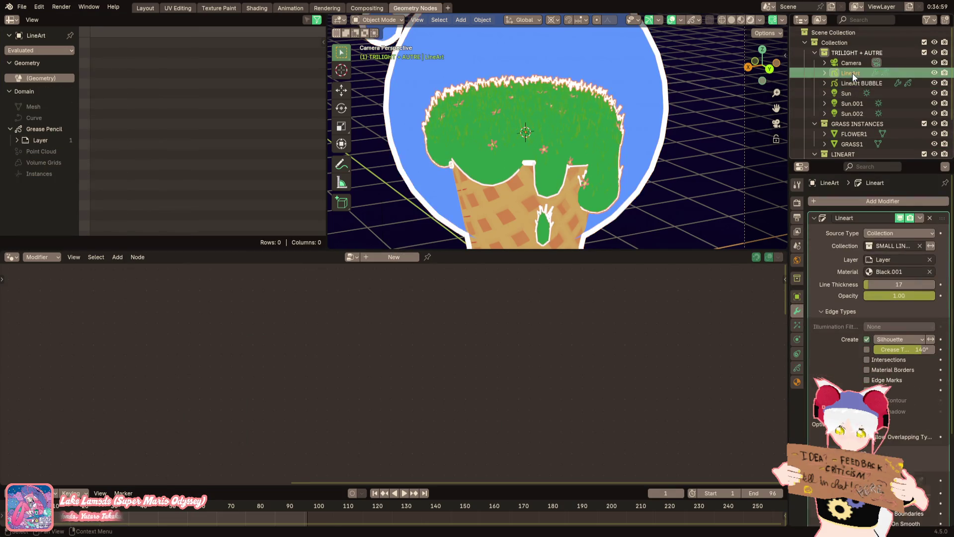
scroll(863, 322, down, 5)
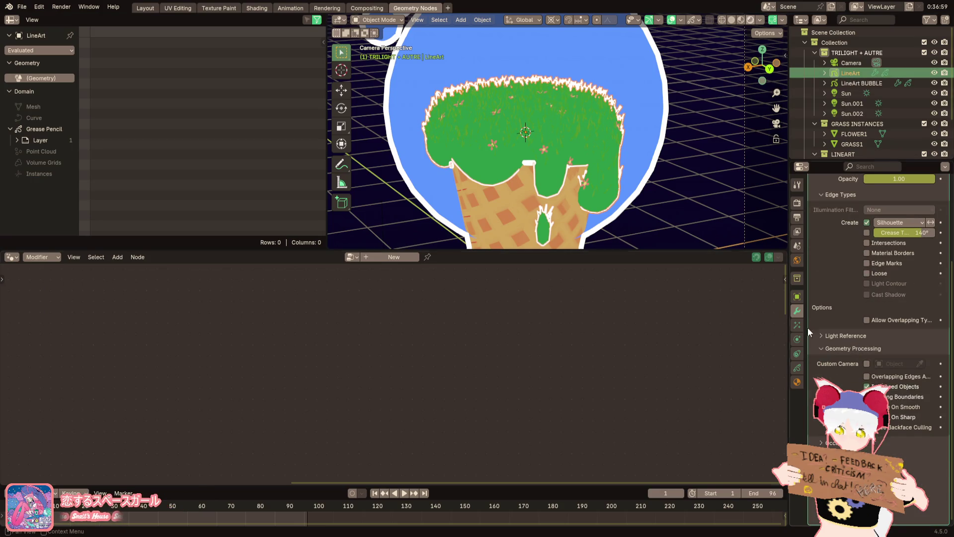
click(712, 217)
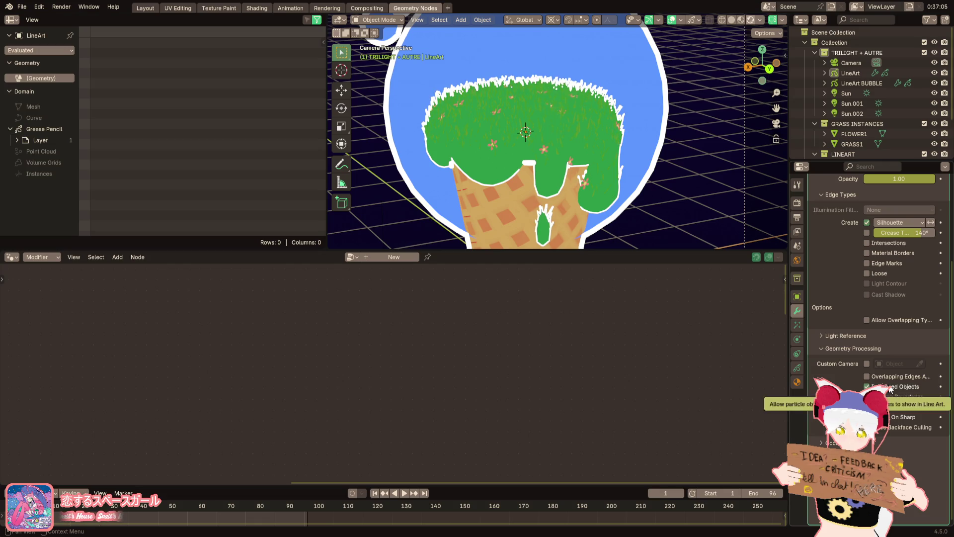
click(888, 243)
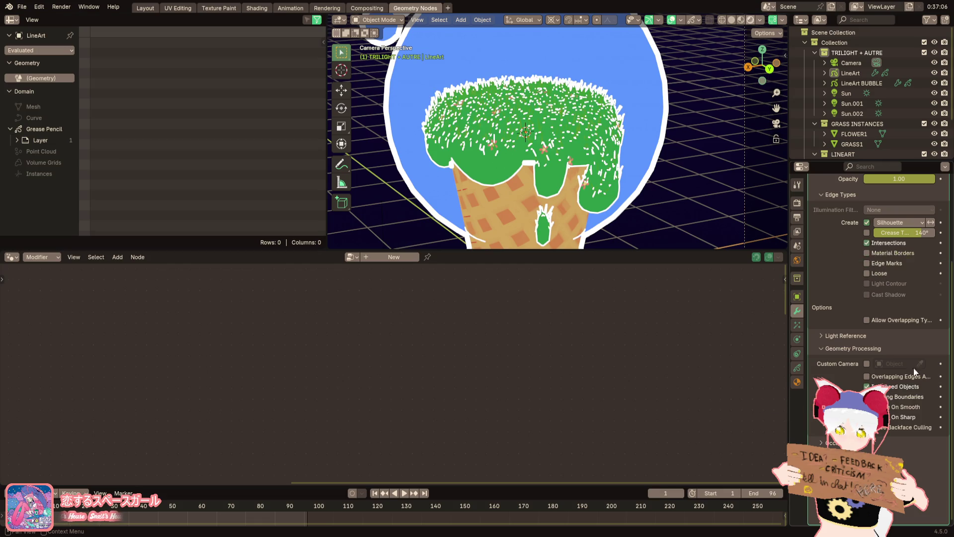
click(912, 388)
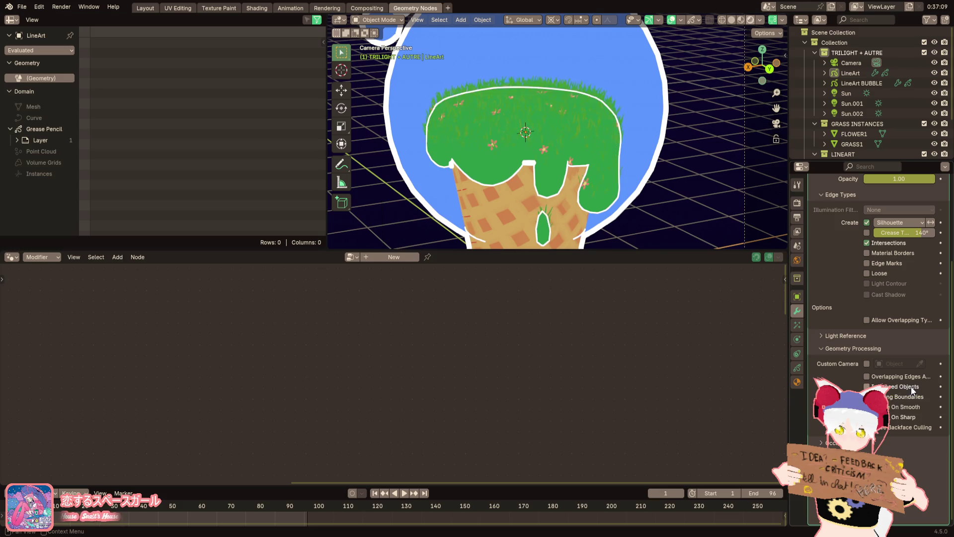
scroll(710, 224, down, 6)
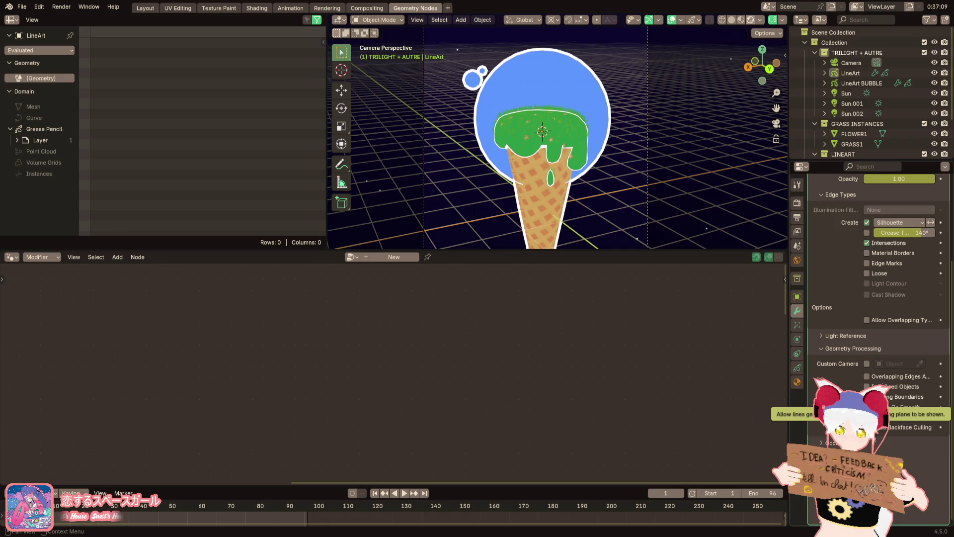
Switch the line creation type to Contour and enable Overlapping Edges As Contour
click(867, 222)
click(867, 223)
click(897, 223)
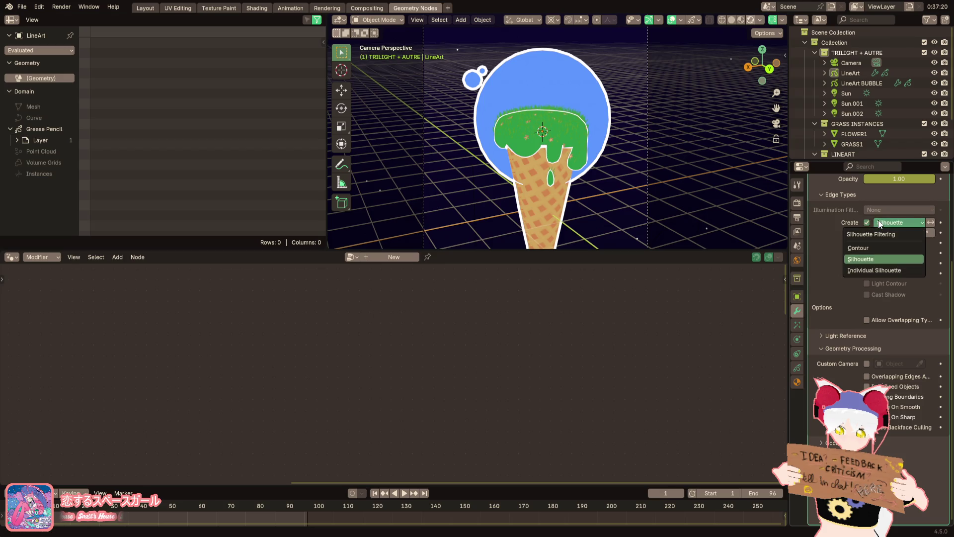
click(881, 272)
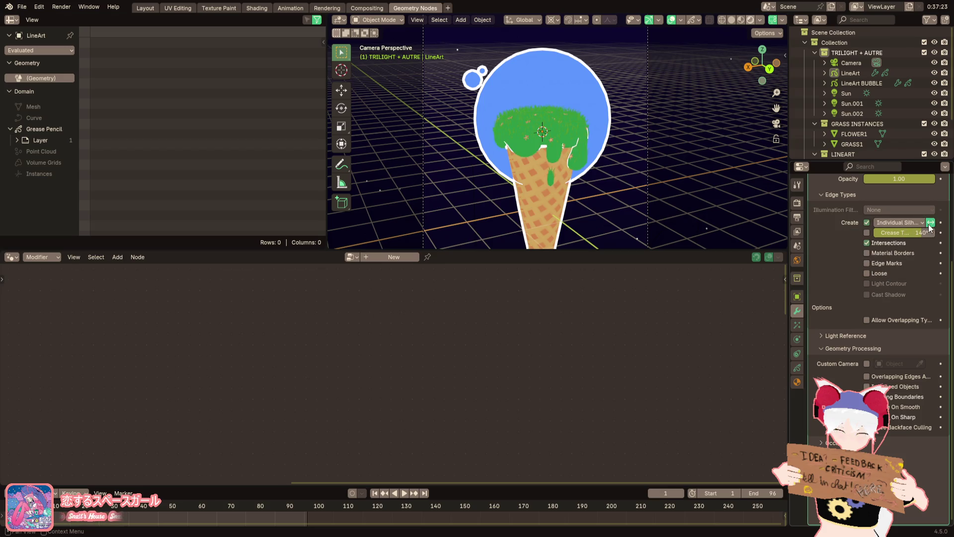
click(902, 222)
click(893, 258)
click(887, 224)
click(880, 244)
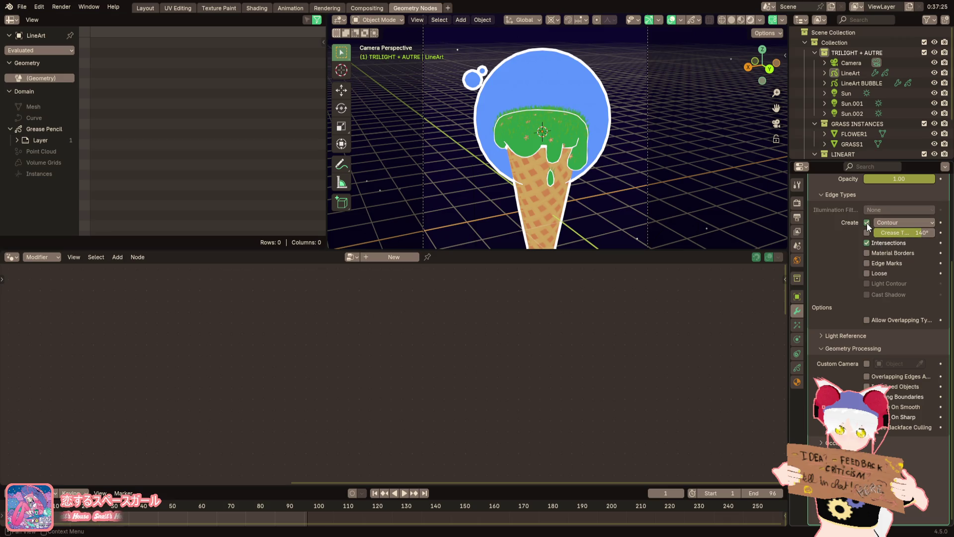
click(867, 223)
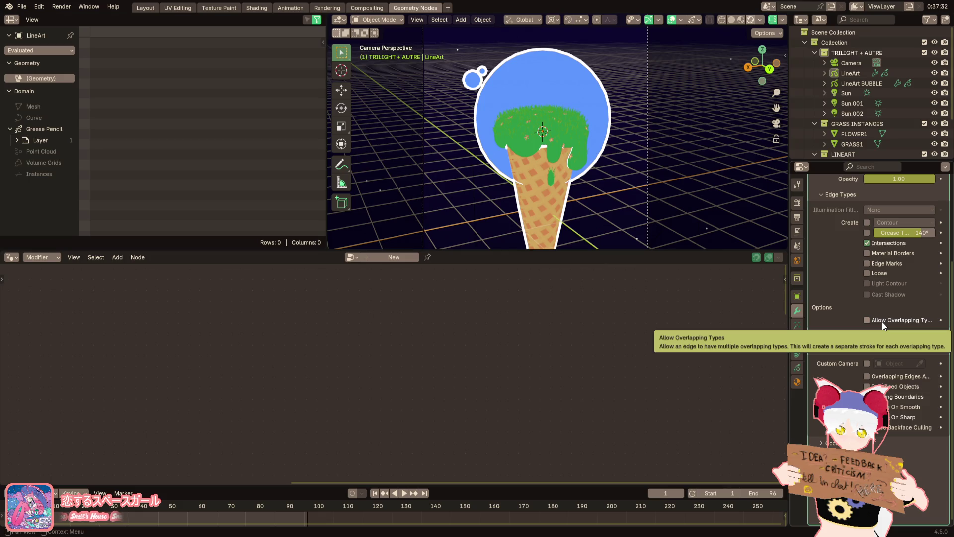
click(865, 375)
click(867, 222)
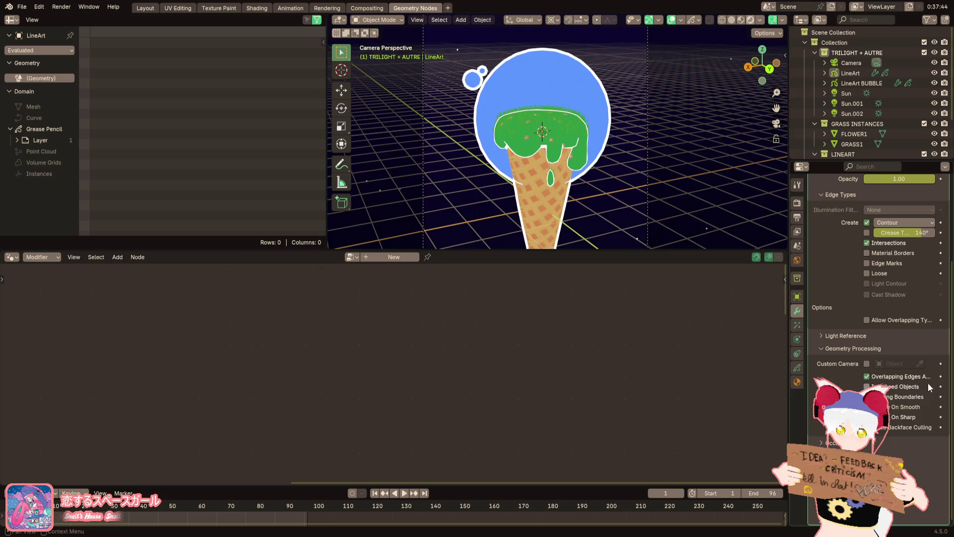
scroll(904, 382, up, 5)
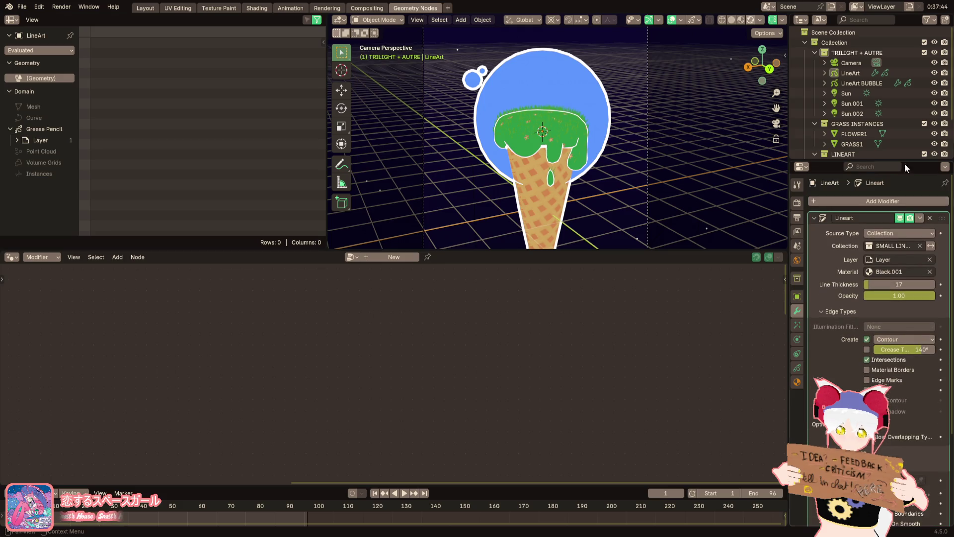
Rename the LineArt object to 'LineArt SMALL' and hide it
double_click(858, 73)
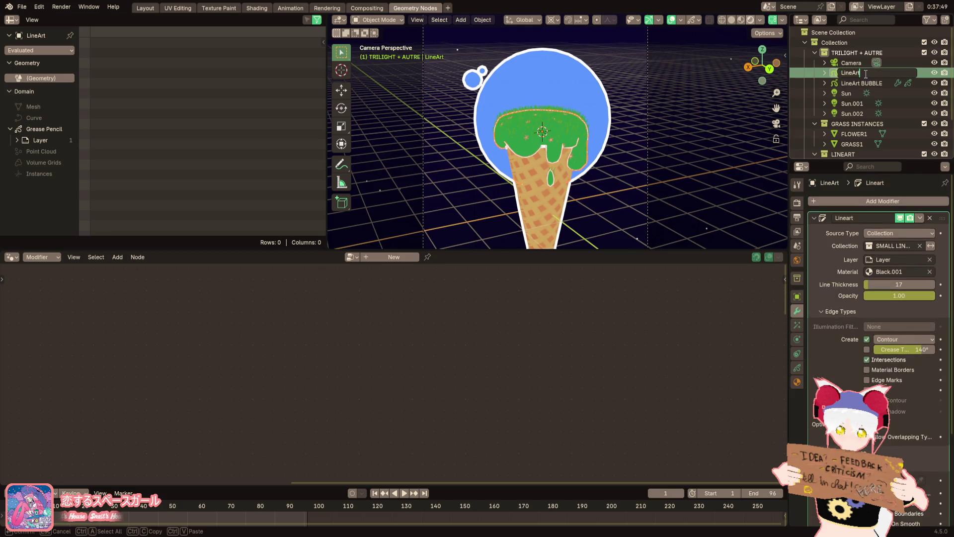
text( SMALL)
key(Return)
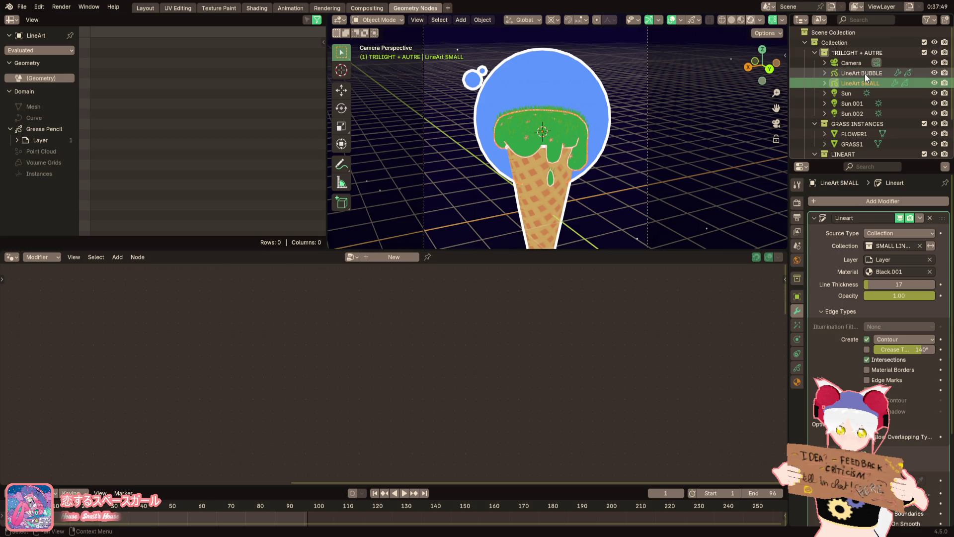
click(912, 219)
Select the BUBBLE object, look around it, and save ice cream island.blend
click(934, 83)
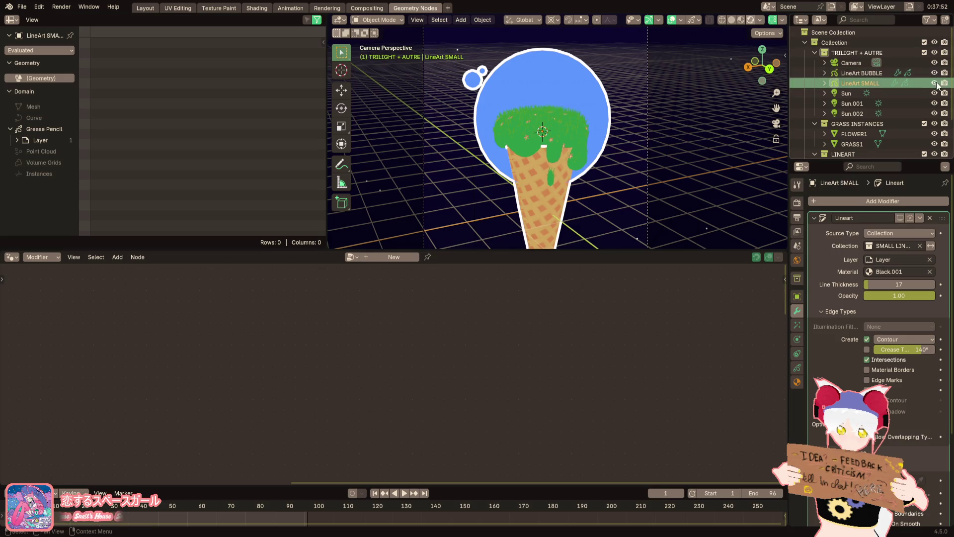
click(647, 201)
click(566, 123)
mouse_move(565, 124)
middle_down()
mouse_move(573, 58)
mouse_move(586, 161)
mouse_move(553, 156)
middle_up()
scroll(566, 177, up, 10)
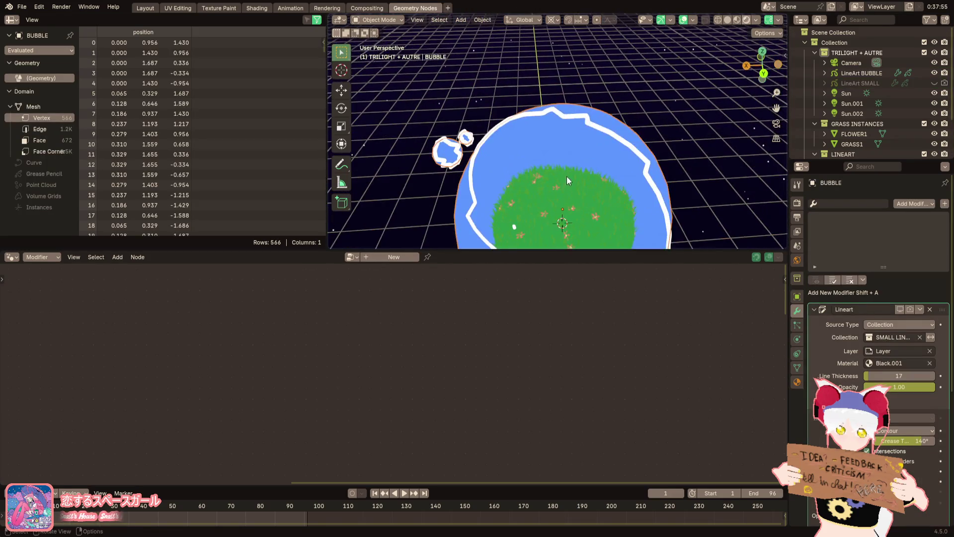
scroll(570, 95, down, 10)
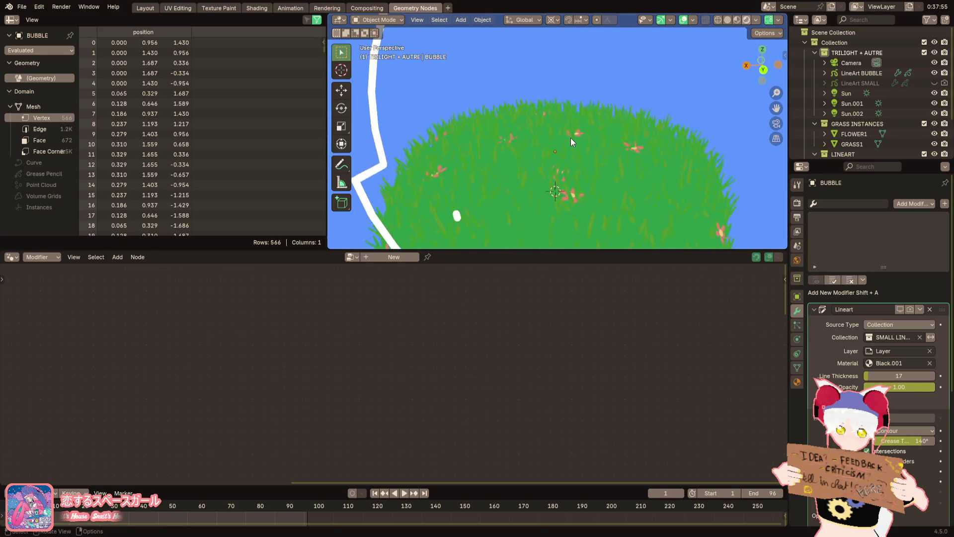
mouse_move(569, 127)
middle_down()
mouse_move(562, 141)
mouse_move(401, 147)
mouse_move(535, 130)
middle_up()
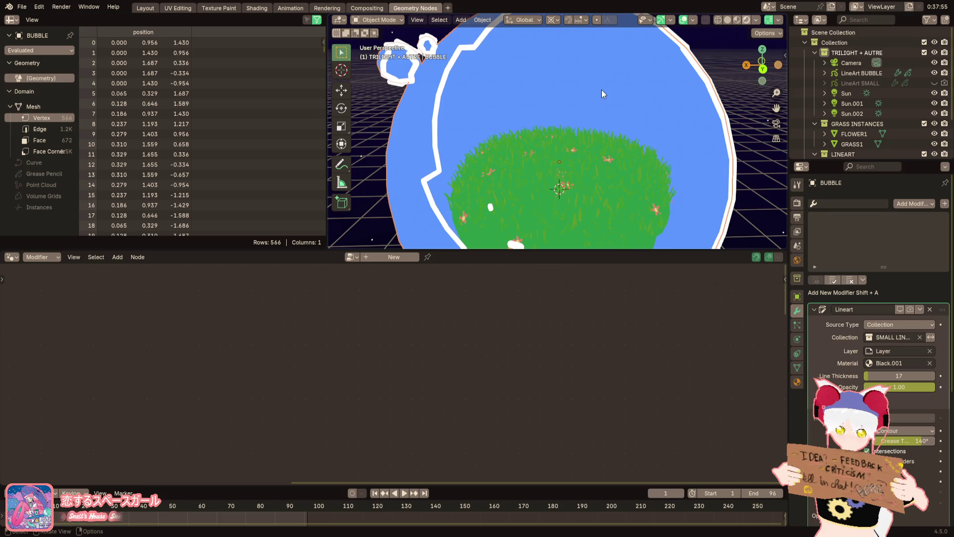
scroll(543, 107, down, 6)
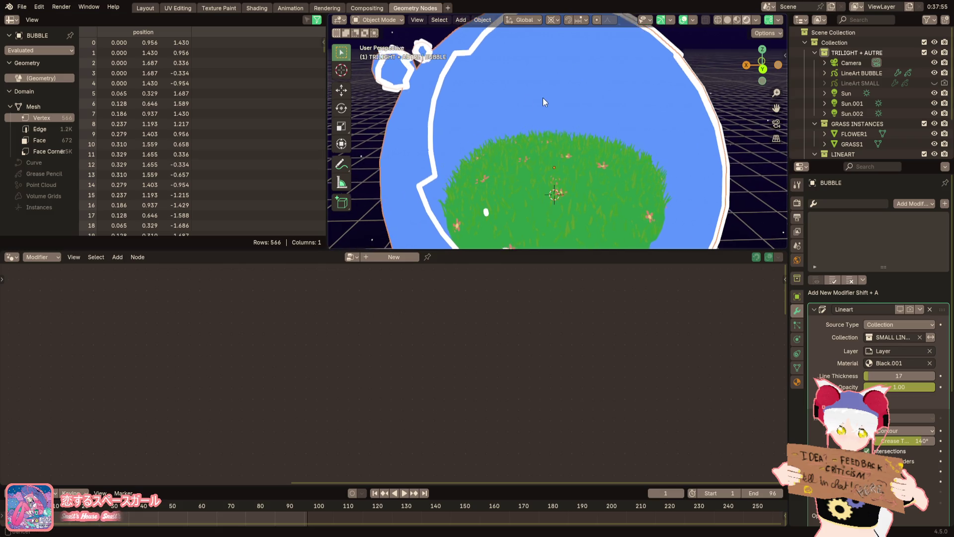
scroll(577, 144, up, 3)
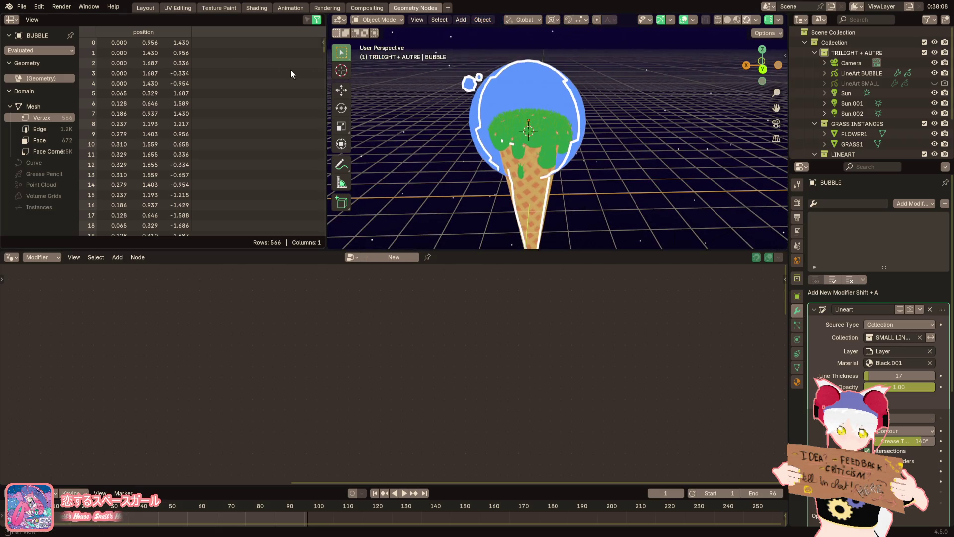
click(22, 7)
click(41, 72)
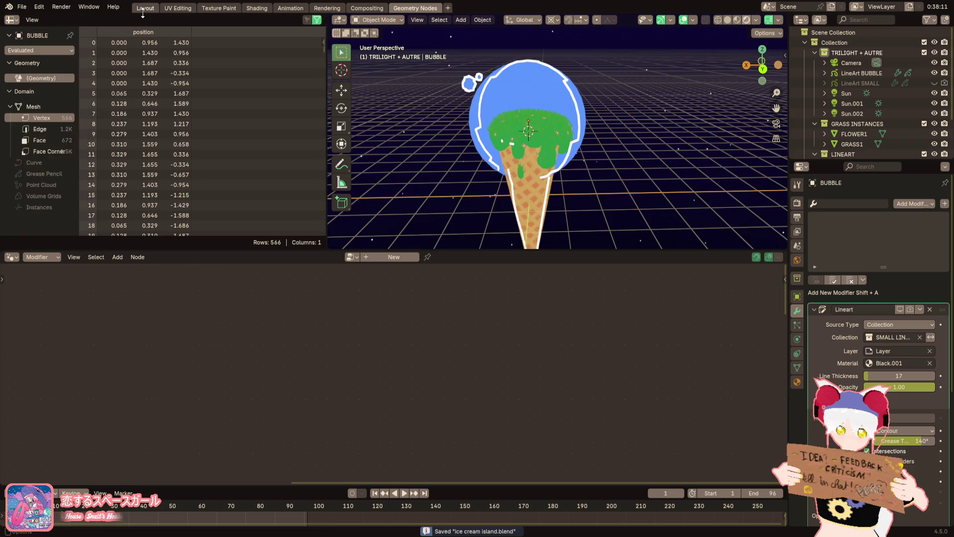
Switch to the Layout workspace and set the viewport to Rendered shading
click(143, 9)
scroll(492, 231, down, 4)
scroll(509, 229, up, 4)
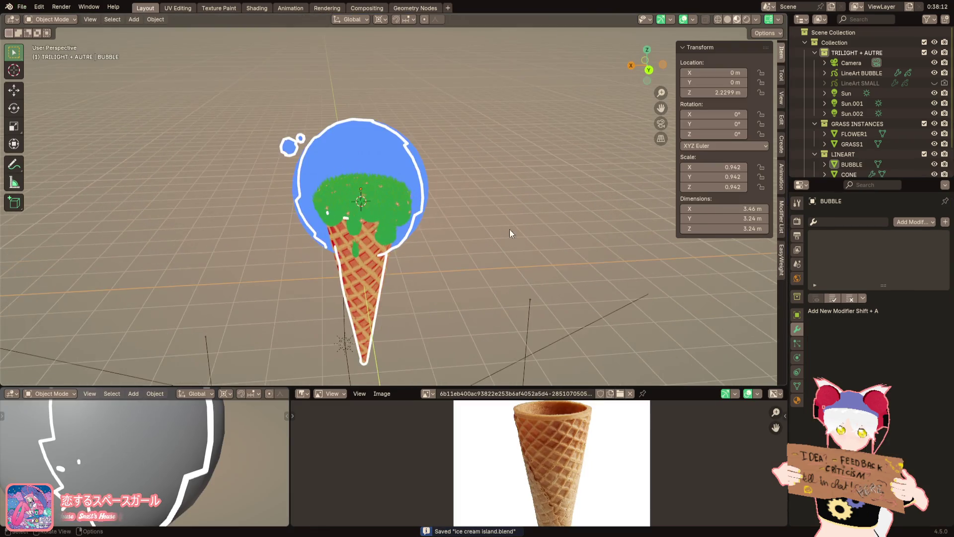
click(747, 19)
Resize the lower-left preview and bottom areas, revealing the lower view's transform sidebar
mouse_move(290, 408)
mouse_down()
mouse_move(549, 408)
mouse_move(338, 407)
mouse_up()
scroll(223, 455, down, 5)
click(335, 416)
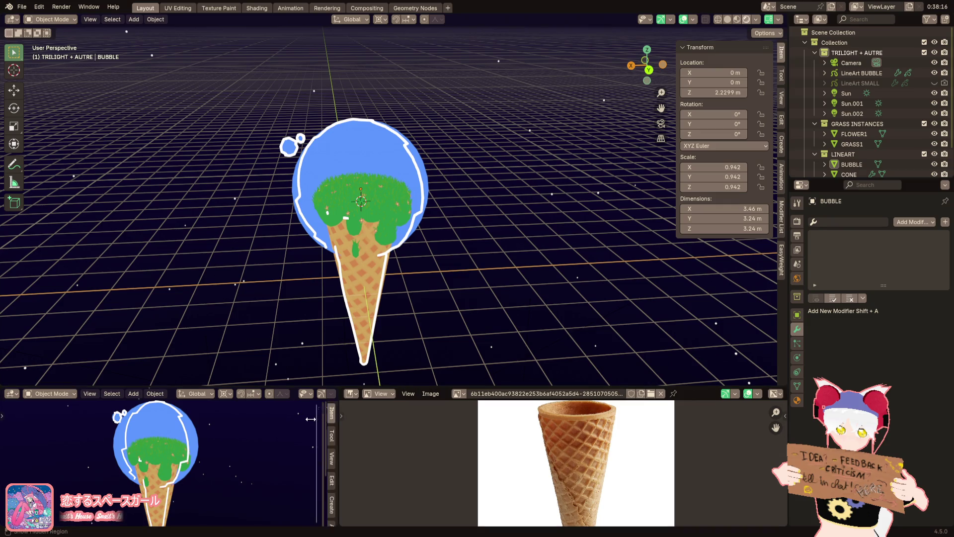
drag(339, 447, 354, 447)
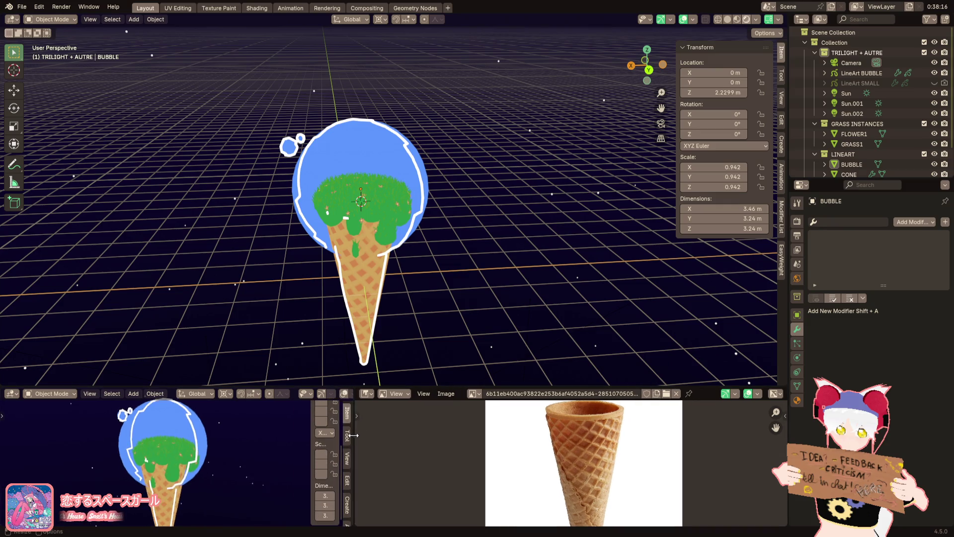
mouse_move(310, 387)
mouse_down()
mouse_move(305, 153)
mouse_move(296, 393)
mouse_up()
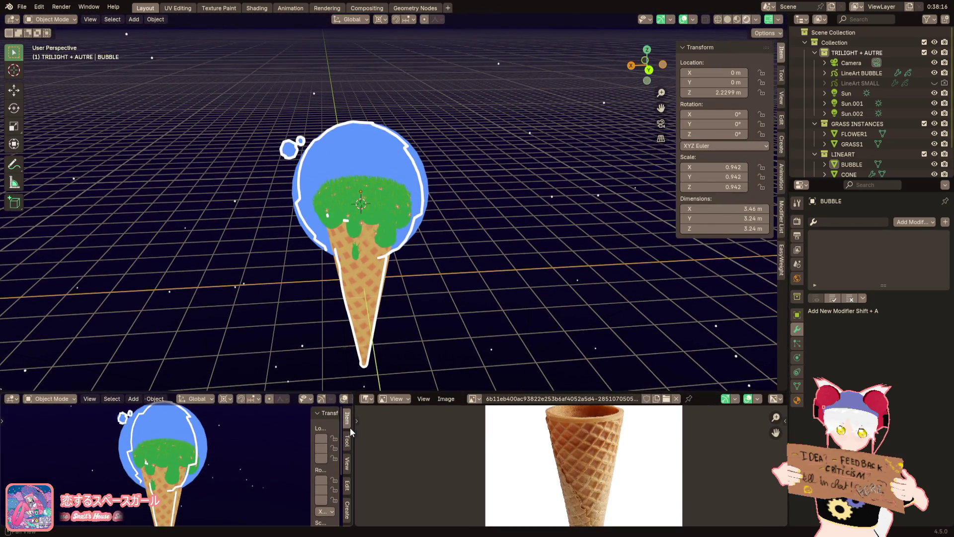
drag(350, 428, 336, 426)
mouse_move(278, 447)
middle_down()
mouse_move(249, 458)
mouse_move(267, 452)
middle_up()
scroll(267, 452, down, 4)
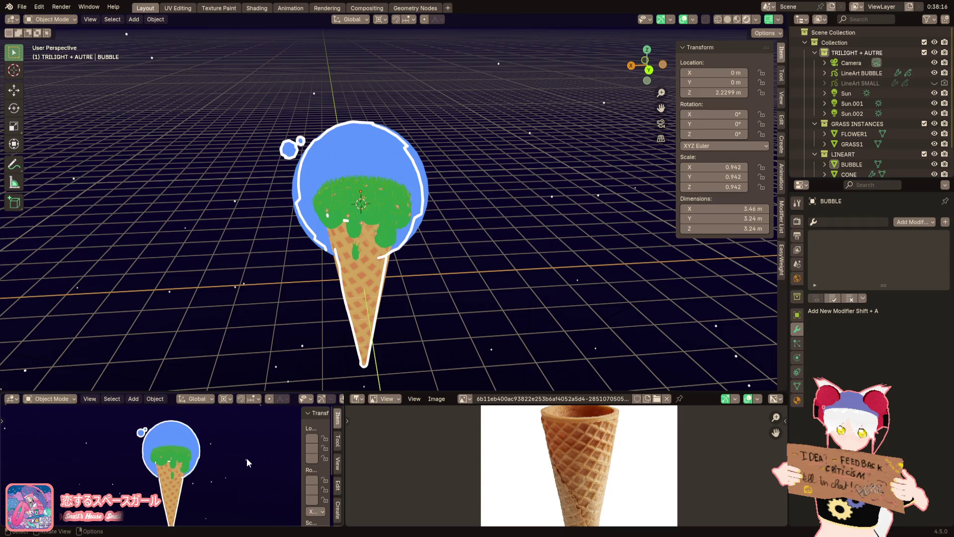
Widen the lower view's sidebar, orbit both views, and set the main view to Solid shading
mouse_move(303, 463)
mouse_down()
mouse_move(260, 461)
mouse_move(347, 458)
mouse_move(159, 458)
mouse_up()
middle_drag(159, 458, 190, 453)
middle_drag(404, 266, 448, 226)
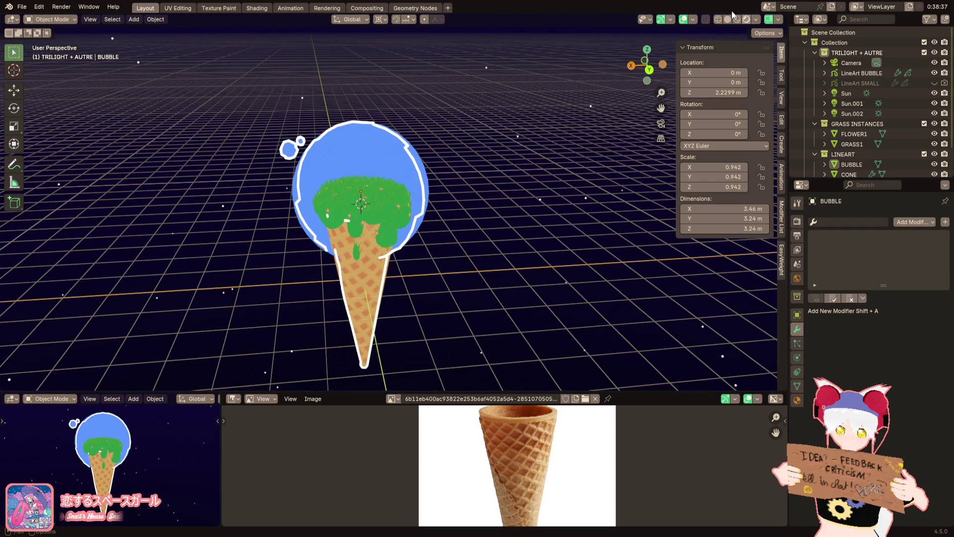
click(728, 19)
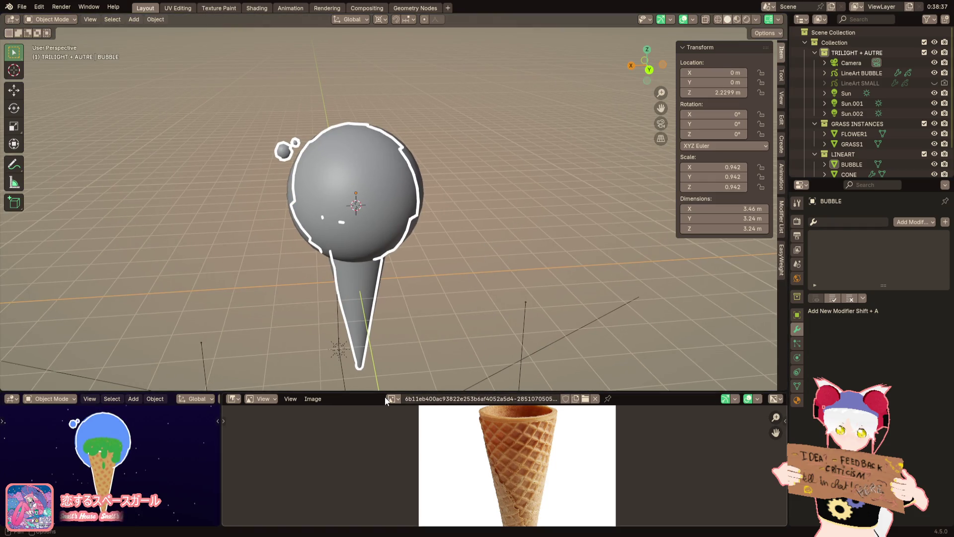
Check the reference image editor's modes and zoom in on the grey bubble
click(259, 399)
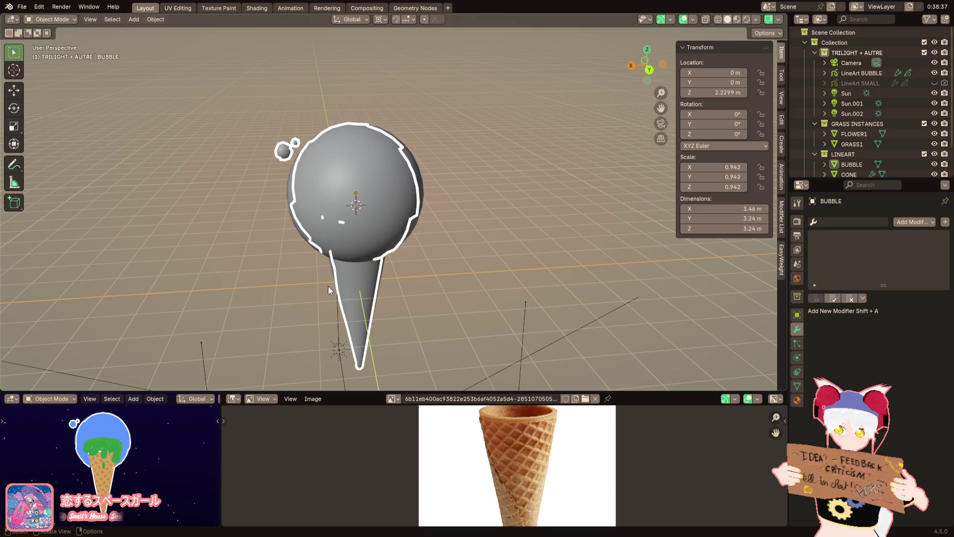
scroll(359, 215, up, 3)
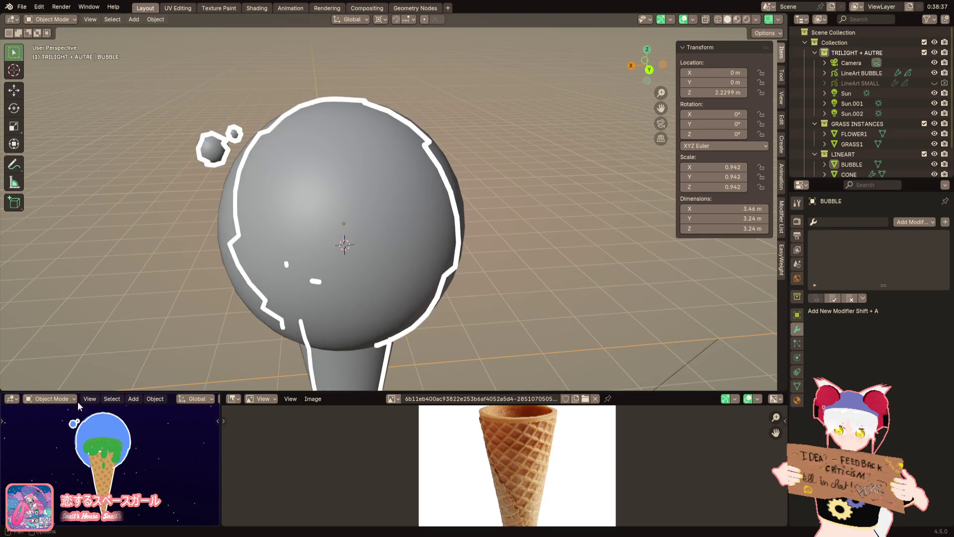
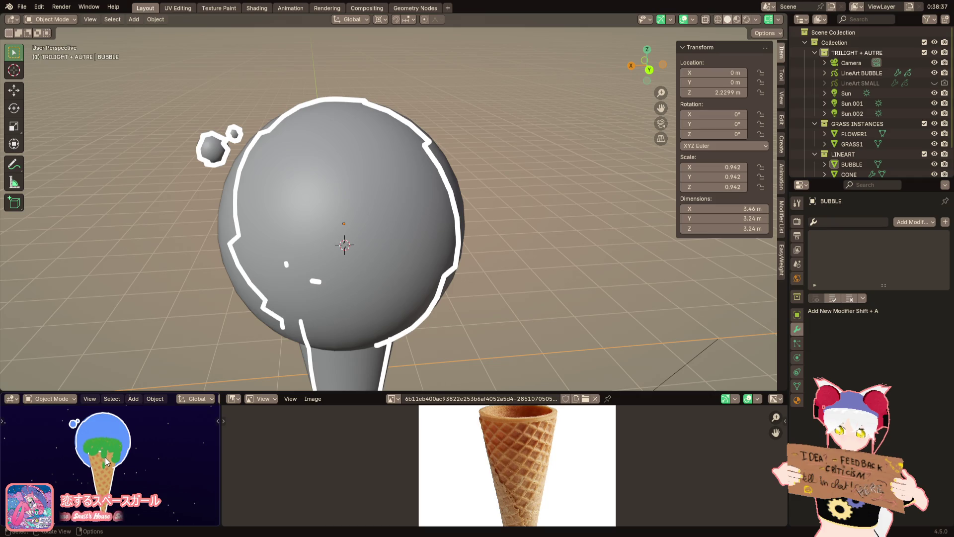
Select BUBBLE and show its Material Properties with the blue Emission surface
middle_drag(502, 235, 184, 121)
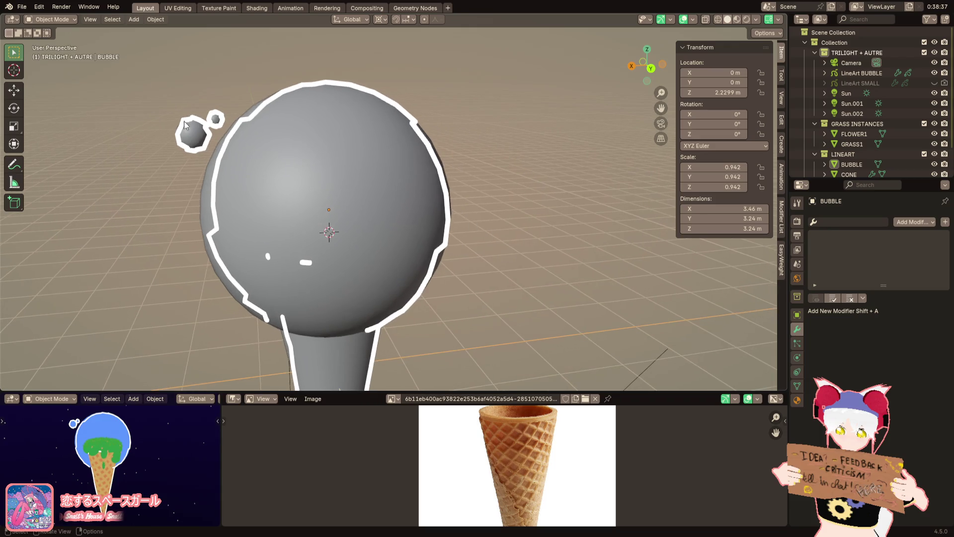
click(133, 19)
mouse_move(142, 34)
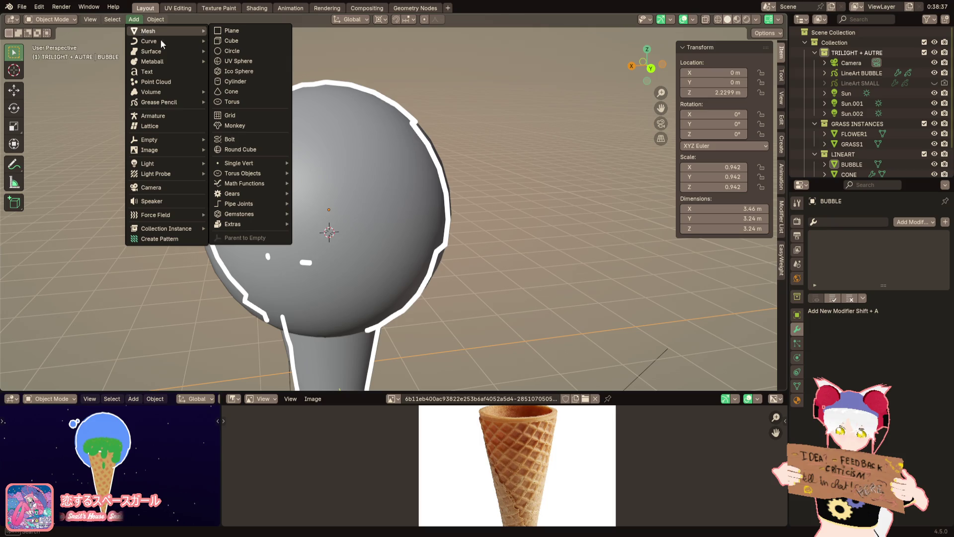
click(273, 164)
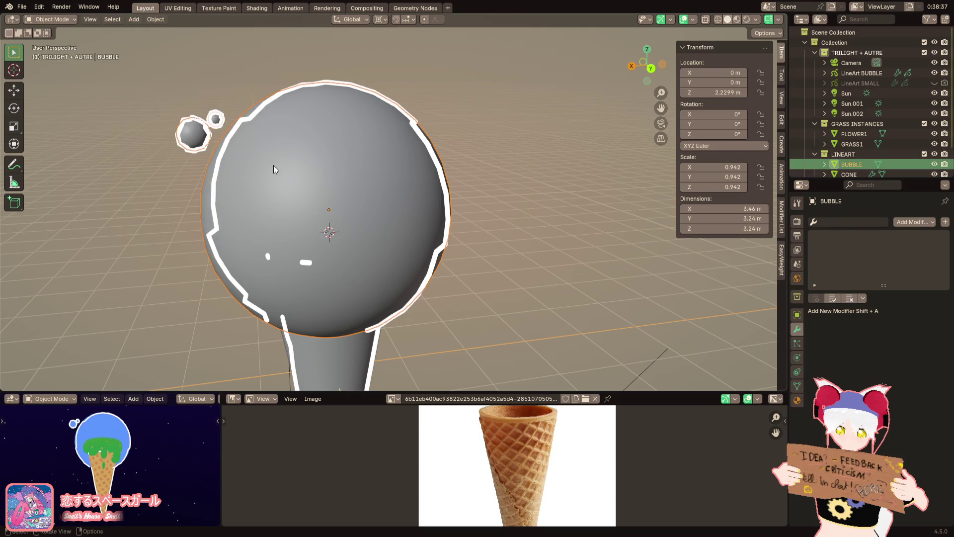
click(798, 400)
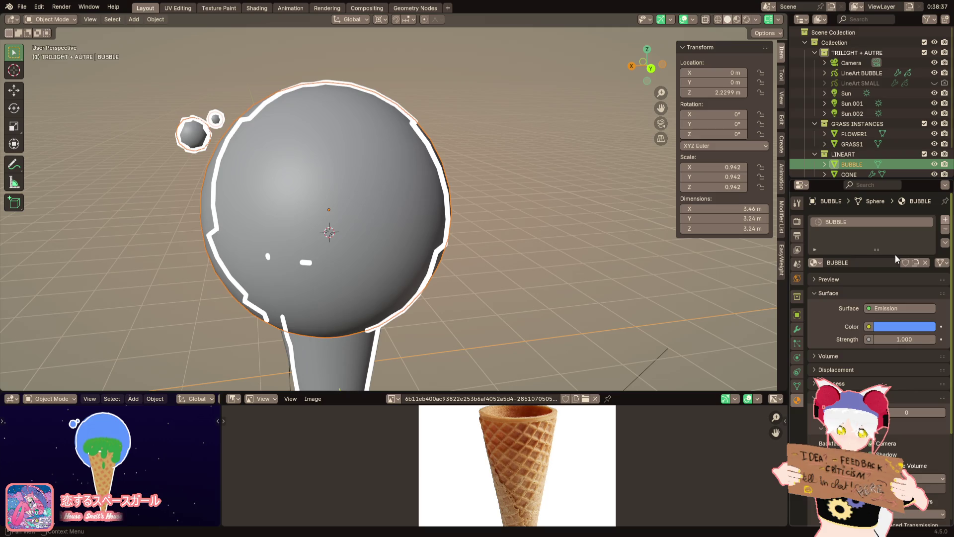
Add a second material, WHITE BUBBLEZ, with white Emission, then enter Edit Mode with nothing selected
click(862, 279)
double_click(832, 232)
text(WHITE BUBBLEZ)
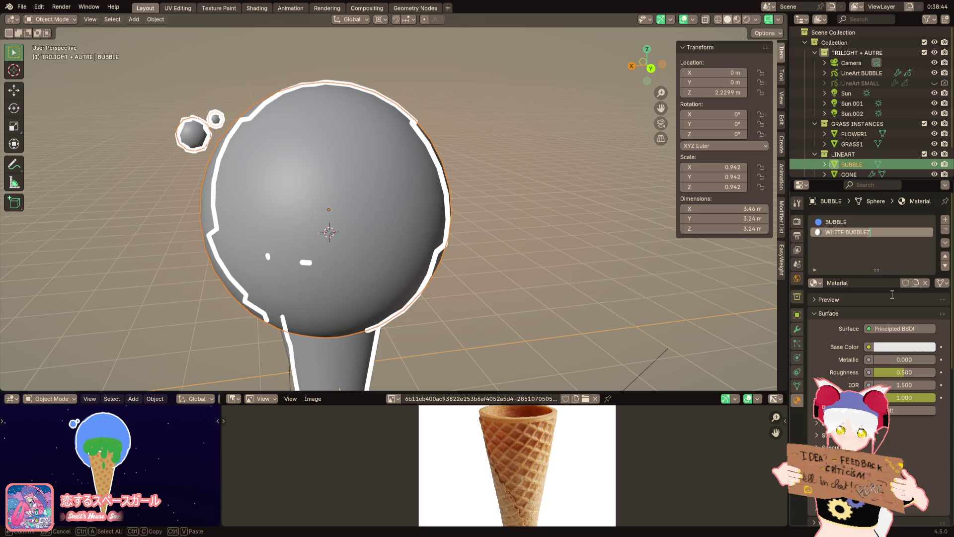
key(Return)
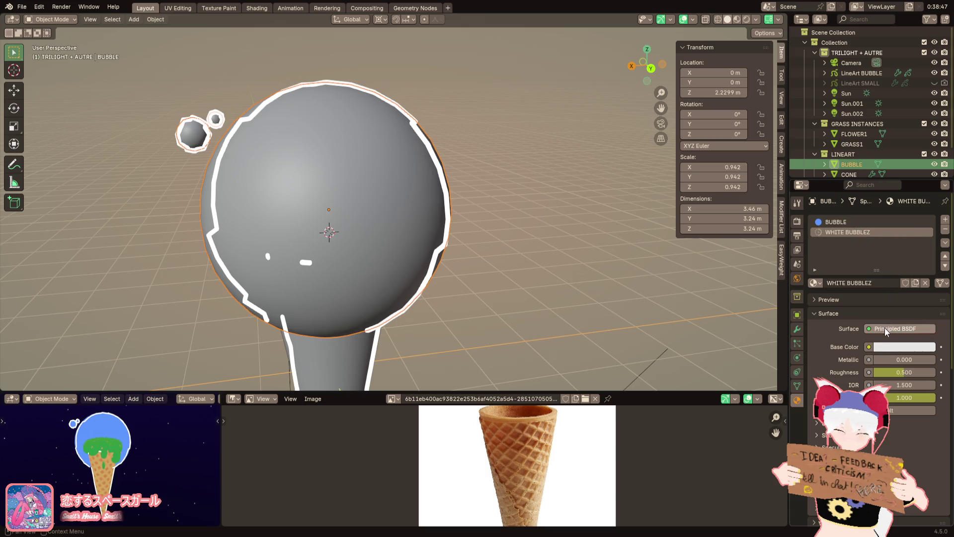
click(884, 328)
click(815, 93)
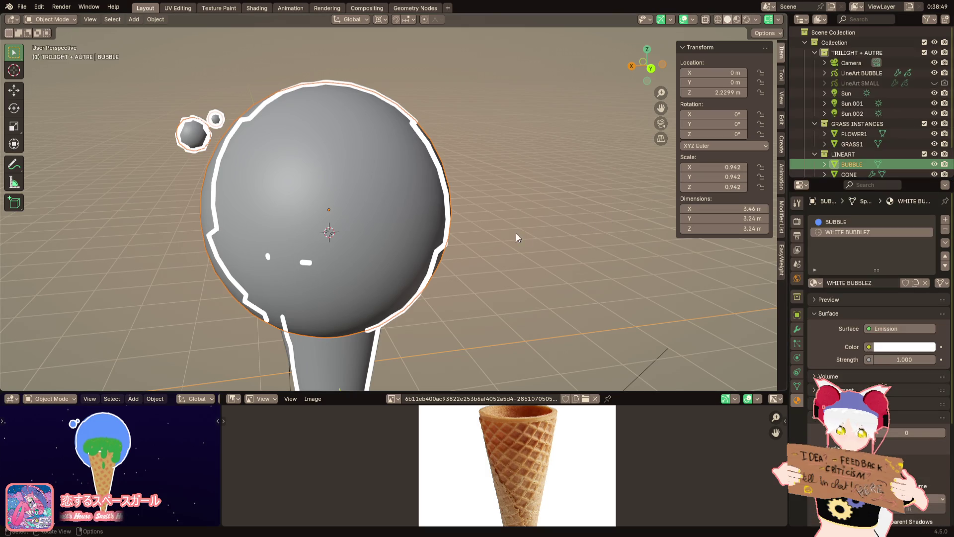
key(Tab)
key(alt+a)
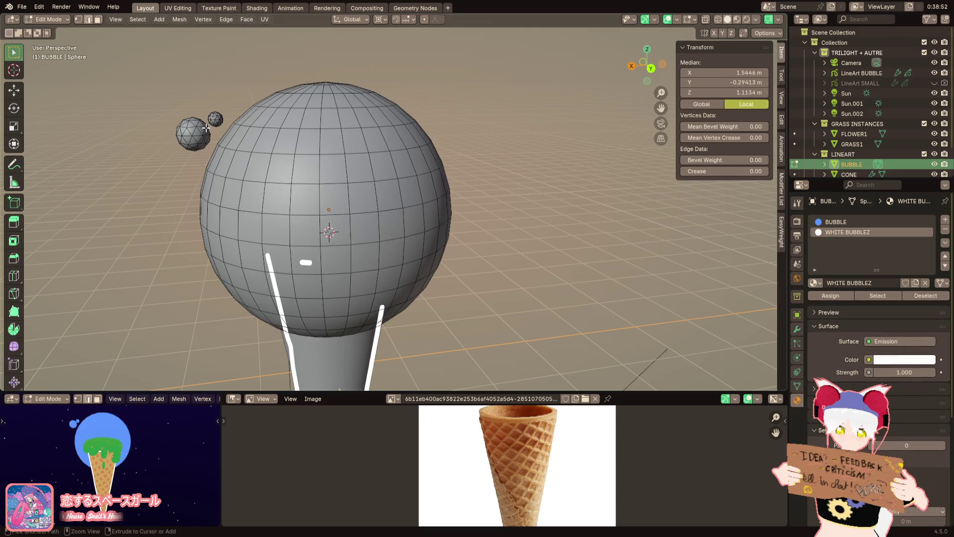
Duplicate the small inner sphere and assign it the WHITE BUBBLEZ material
ctrl+click(209, 129)
key(ctrl+l)
key(g)
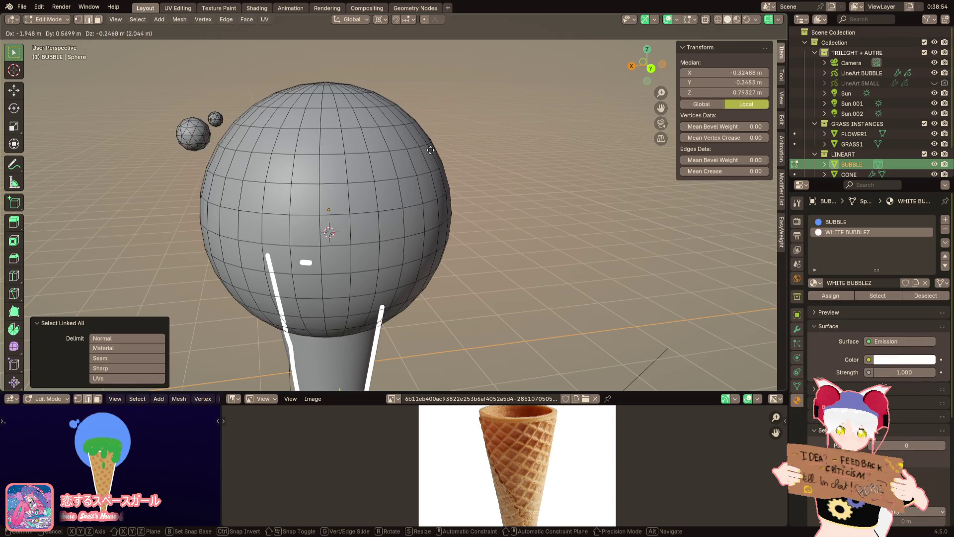
click(432, 156)
click(840, 296)
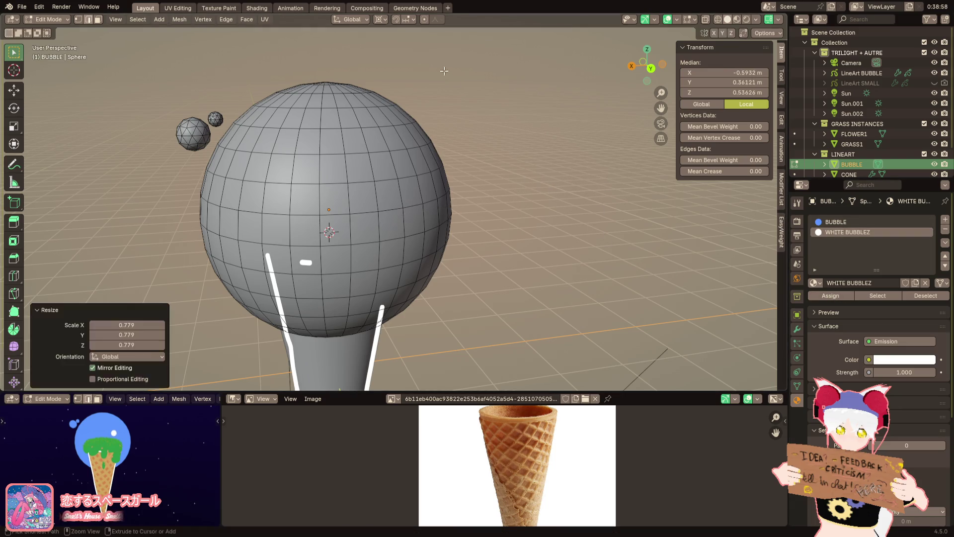
Set the pivot point to Median Point and switch the viewport to Rendered shading
click(381, 20)
click(404, 77)
click(753, 21)
click(750, 20)
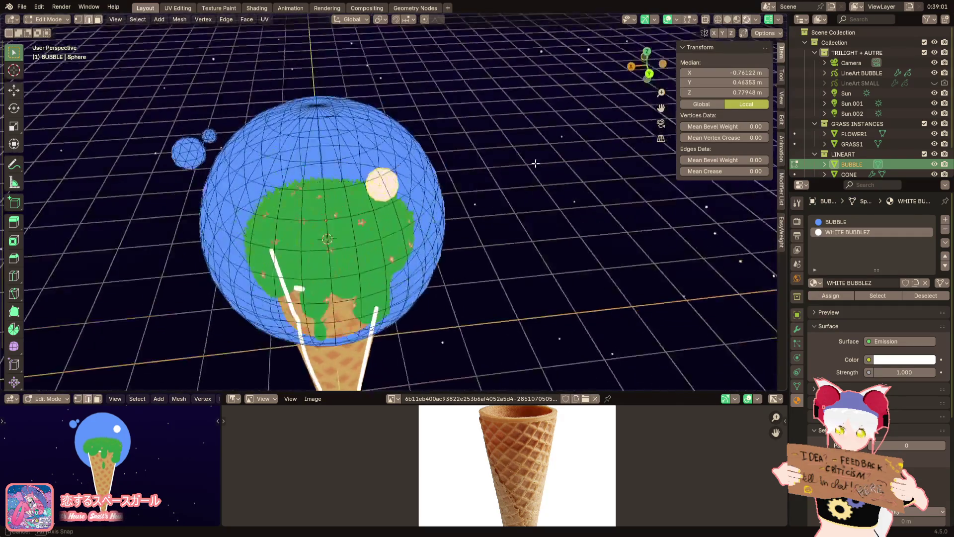
Scale the small sphere and raise it along Z inside the bubble
key(s)
click(543, 140)
key(g)
key(z)
click(507, 126)
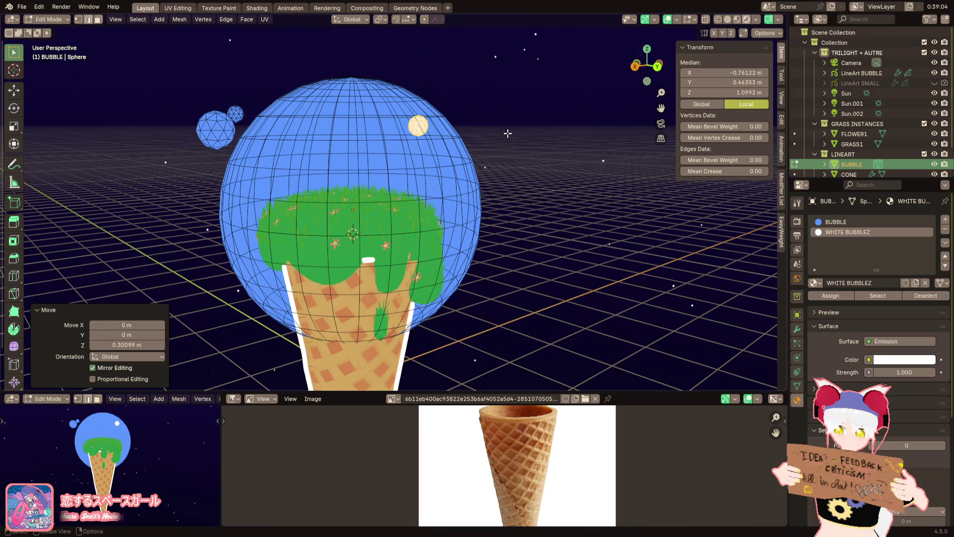
Make an enlarged copy of the small sphere and place it beside the original
key(g)
key(s)
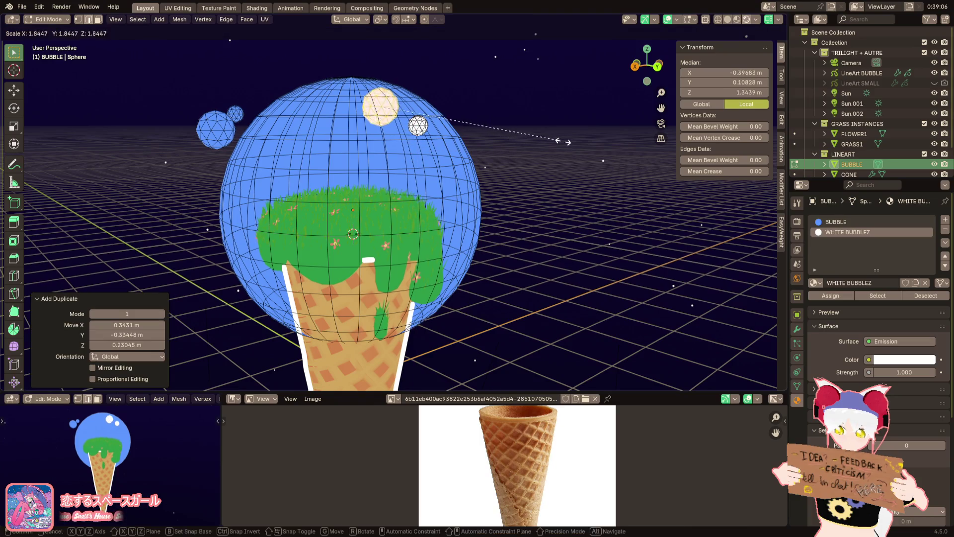
click(577, 151)
key(g)
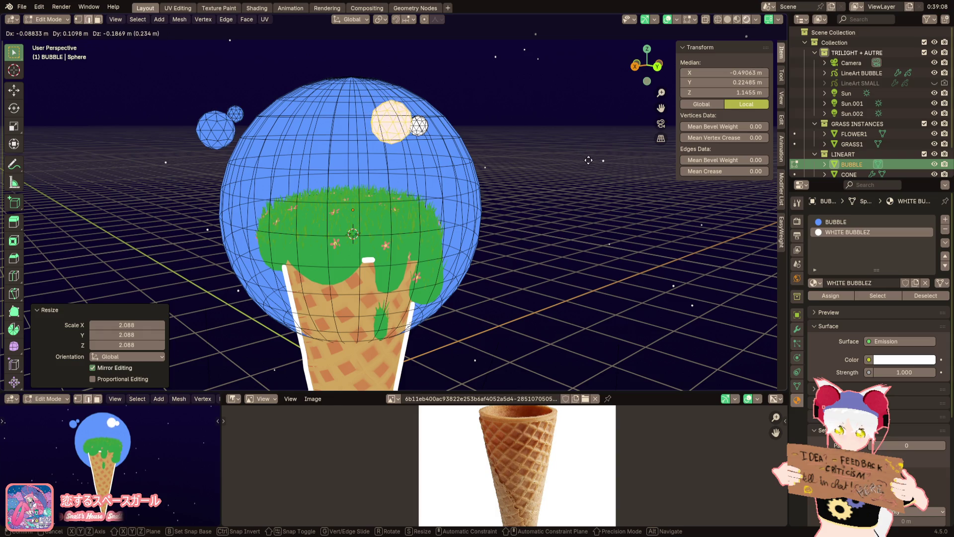
click(588, 160)
click(456, 155)
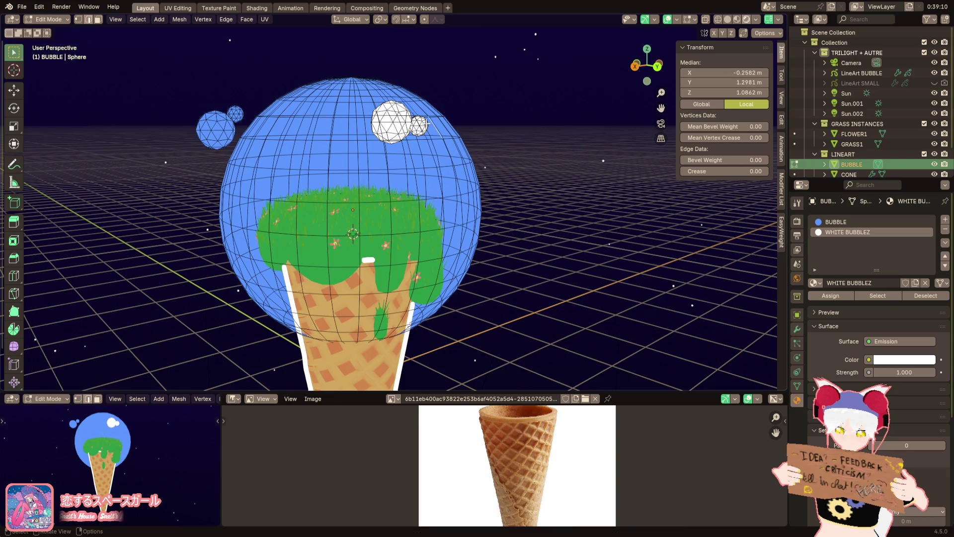
Undo the white duplicate and lower the small sphere about 0.15 m
scroll(409, 149, up, 5)
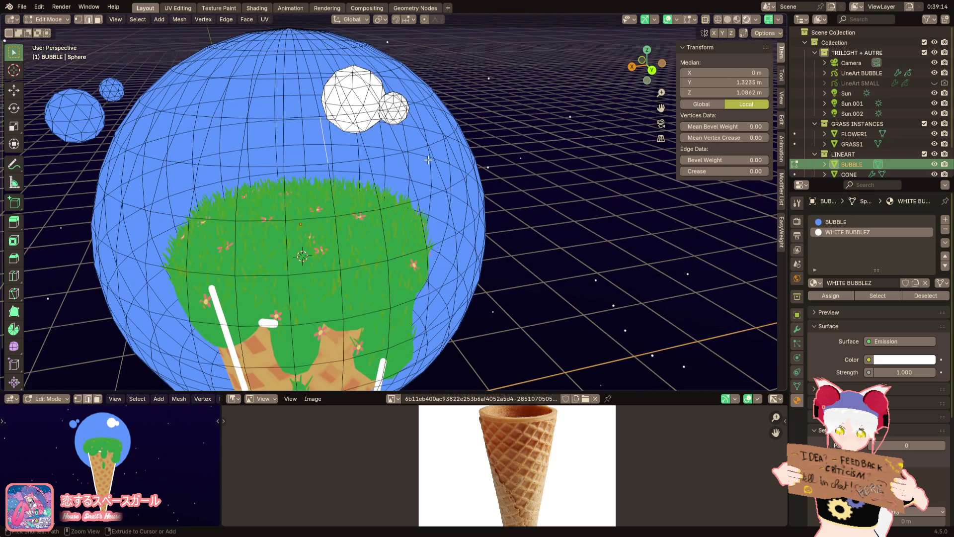
key(ctrl+z)
key(ctrl+z)
key(ctrl+z)
scroll(464, 168, down, 4)
key(g)
click(515, 204)
Reposition the small sphere several times against the bubble
key(g)
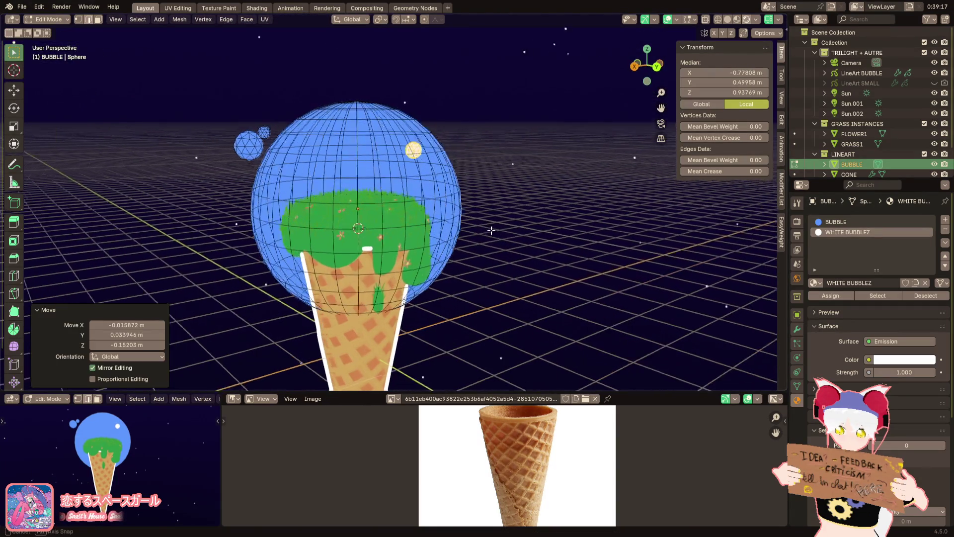
click(333, 228)
mouse_move(333, 228)
middle_down()
mouse_move(448, 208)
mouse_move(497, 174)
mouse_move(476, 217)
middle_up()
key(g)
click(527, 164)
key(g)
click(316, 166)
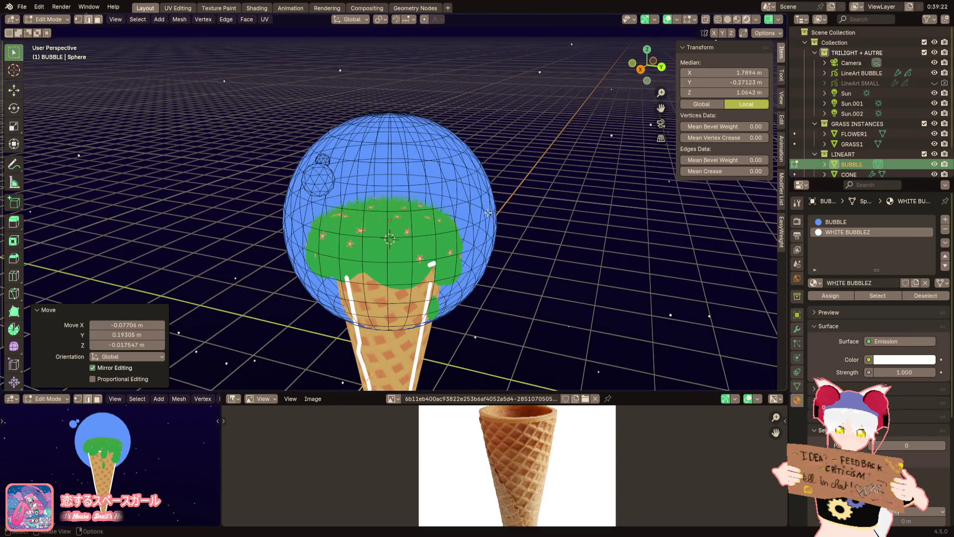
Select the whole small sphere and flip its normals
click(316, 167)
key(ctrl+l)
middle_drag(329, 160, 395, 172)
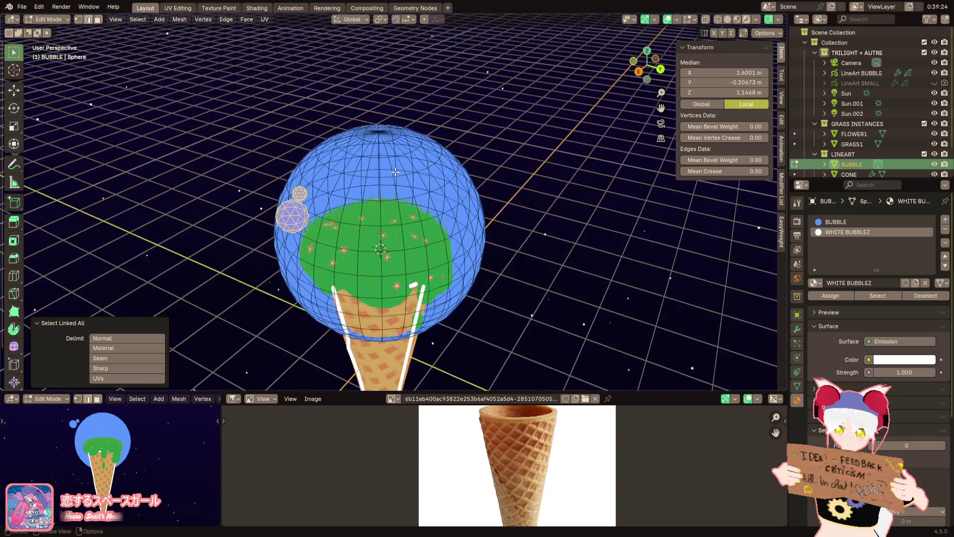
key(alt+n)
click(395, 174)
Reselect the small sphere and move it onto the bubble's left edge
click(319, 222)
key(shift+z)
key(shift+z)
key(ctrl+l)
middle_drag(326, 231, 305, 185)
scroll(305, 185, up, 3)
scroll(305, 185, up, 3)
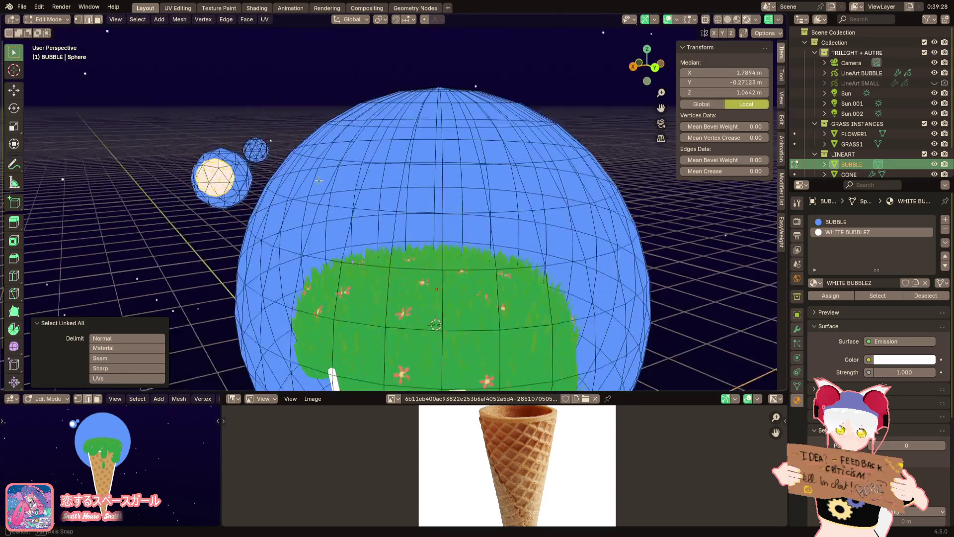
key(g)
click(321, 181)
scroll(321, 181, up, 3)
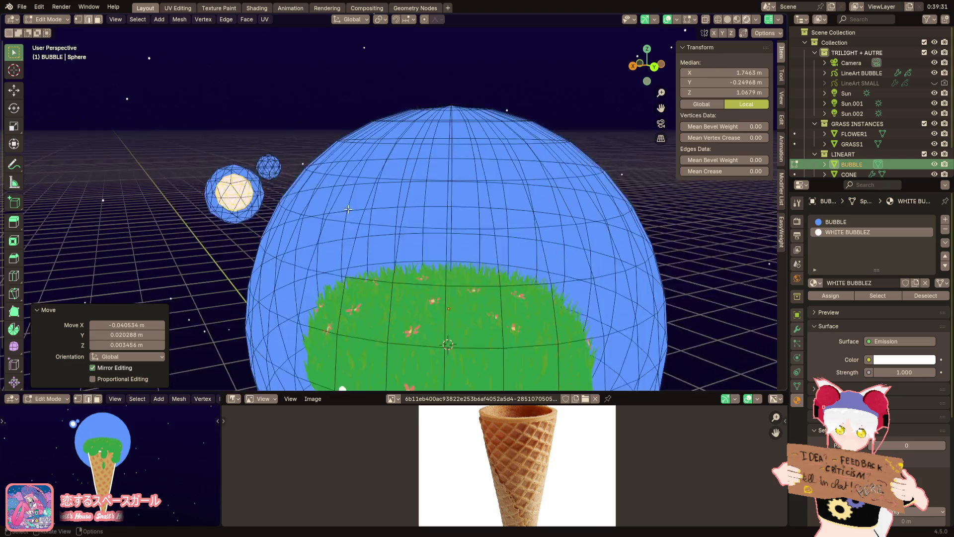
Duplicate the small sphere, scale the copy to 0.372, and set it against the bubble
key(shift+d)
click(477, 171)
key(s)
click(388, 173)
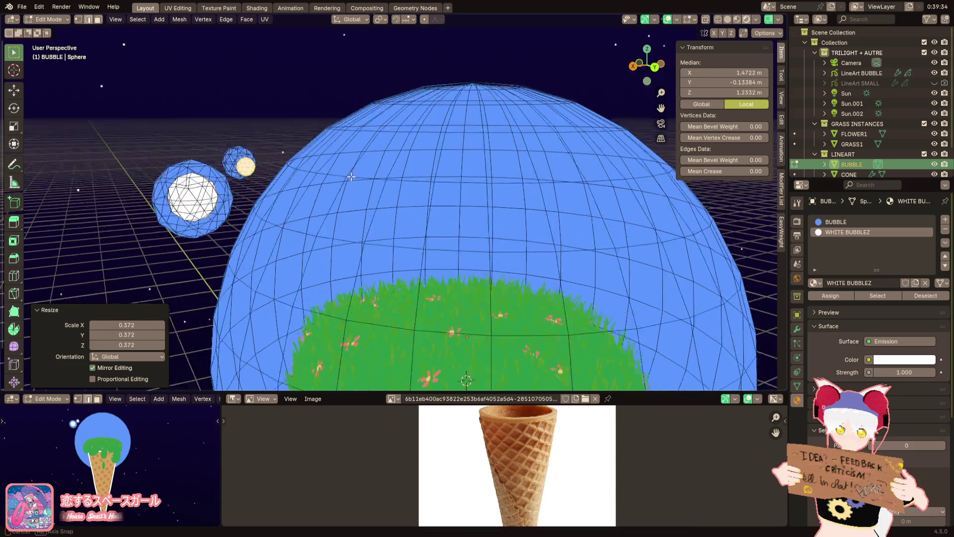
middle_drag(387, 173, 368, 184)
key(g)
click(363, 182)
key(g)
click(364, 181)
Hide the LineArt BUBBLE outline and return to Object Mode
click(935, 74)
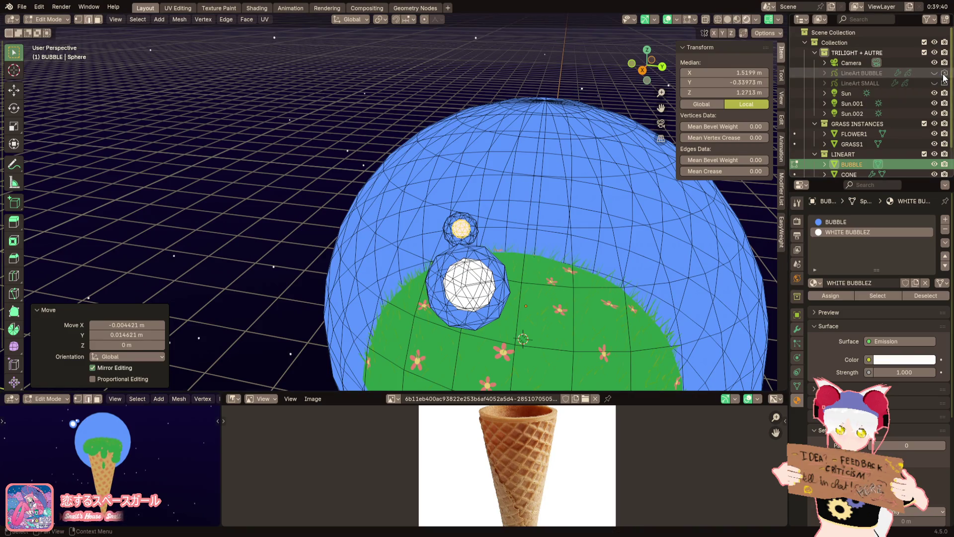
mouse_move(646, 164)
middle_down()
mouse_move(588, 168)
mouse_move(671, 149)
mouse_move(706, 129)
middle_up()
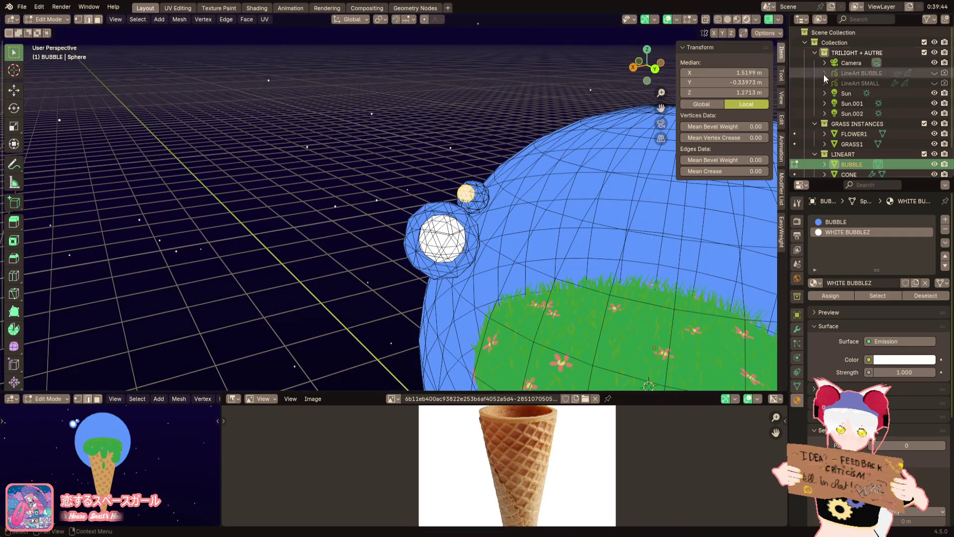
click(845, 74)
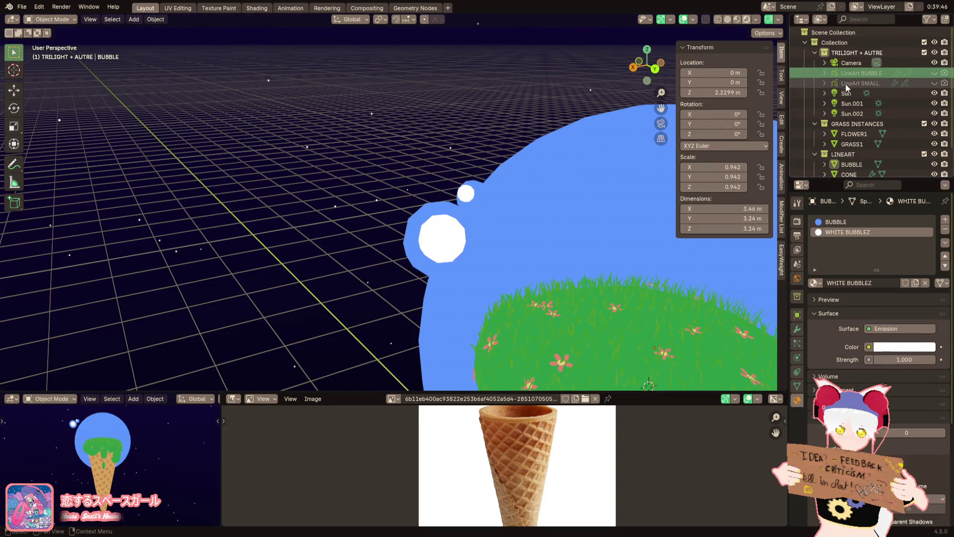
Check LineArt BUBBLE's Lineart modifier, then reselect BUBBLE and move vertices in Edit Mode
click(798, 330)
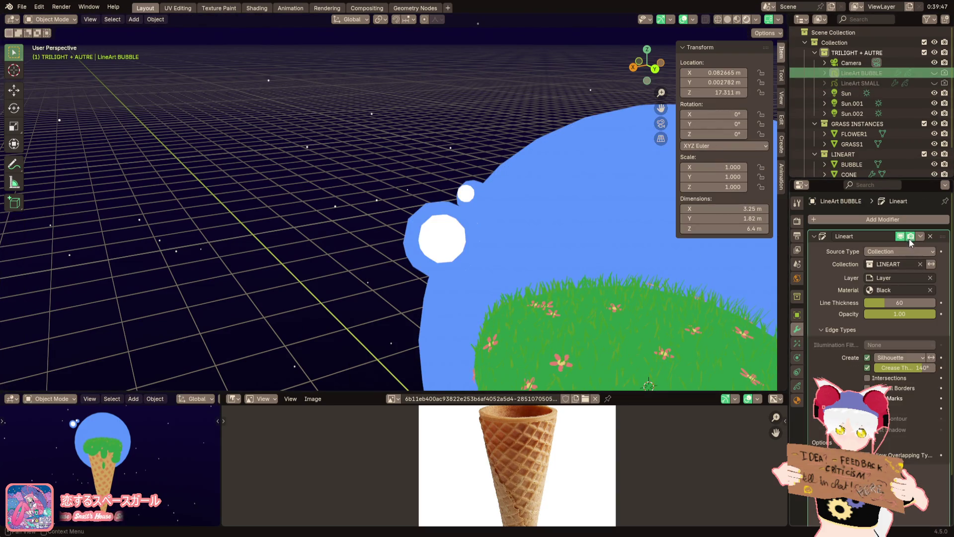
scroll(853, 154, down, 2)
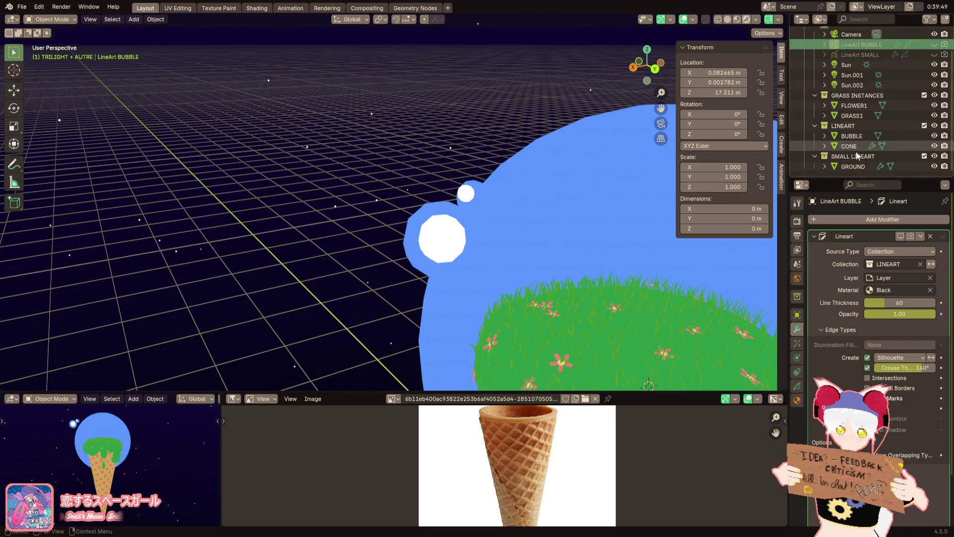
click(852, 135)
key(Tab)
key(g)
click(536, 192)
scroll(539, 199, up, 3)
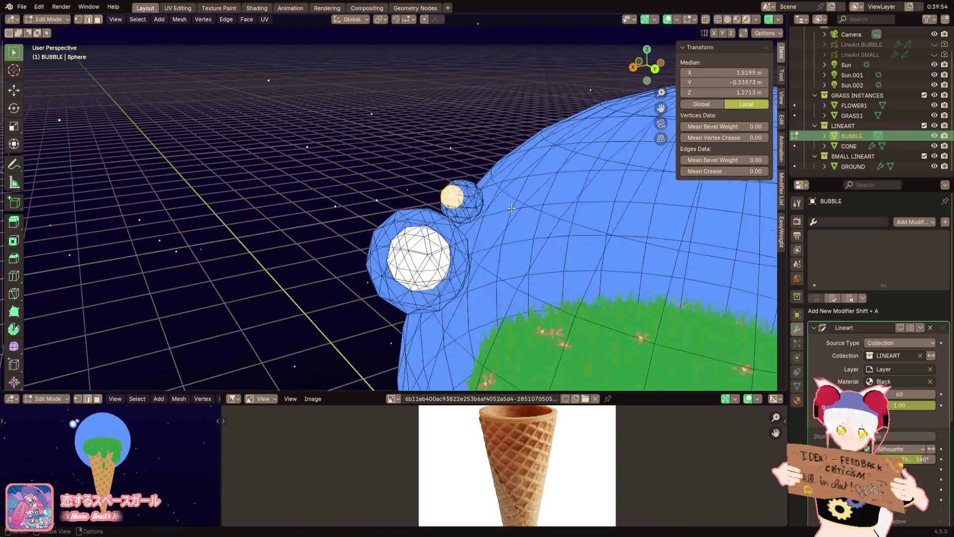
Move the selected small sphere toward the bubble's upper-left edge
key(g)
click(541, 209)
scroll(549, 229, down, 6)
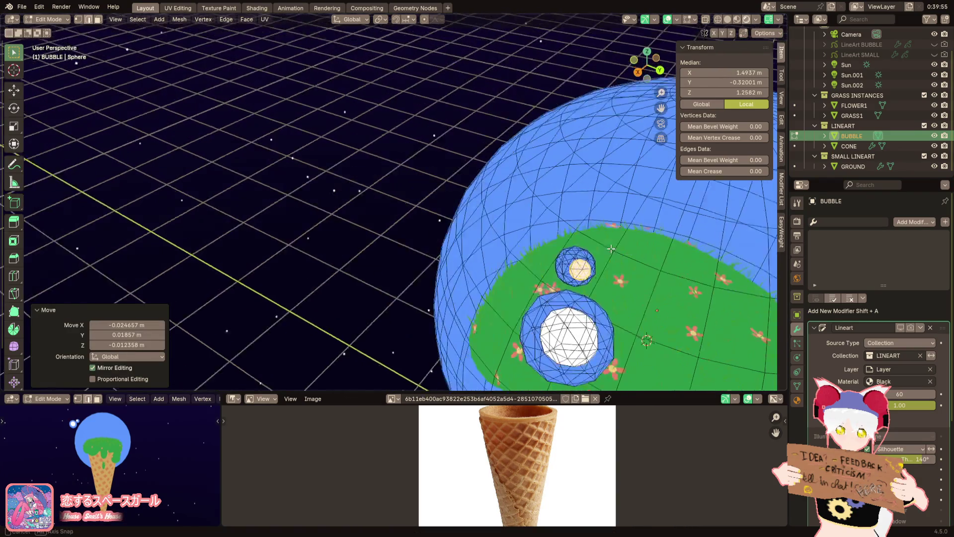
mouse_move(556, 247)
middle_down()
mouse_move(492, 232)
mouse_move(490, 208)
mouse_move(543, 240)
mouse_move(530, 237)
middle_up()
key(g)
click(547, 238)
key(g)
click(492, 232)
Select the other small sphere and reposition it beside the bubble
key(g)
click(494, 214)
key(g)
click(543, 240)
scroll(542, 240, down, 5)
Check the whole bubble from the front in Object Mode, then resume Edit Mode
key(Tab)
mouse_move(129, 472)
middle_down()
mouse_move(192, 487)
mouse_move(40, 470)
mouse_move(182, 465)
mouse_move(139, 473)
middle_up()
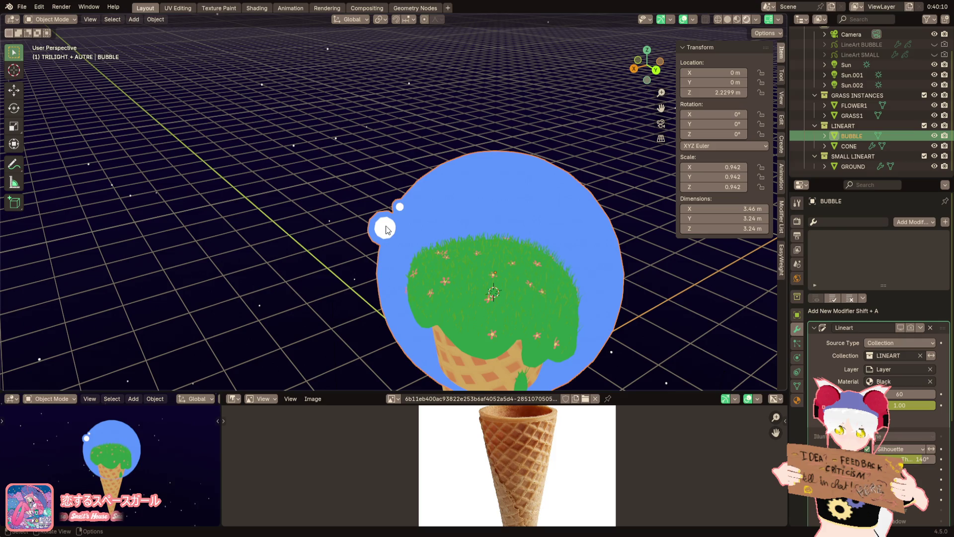
key(Tab)
scroll(385, 229, up, 4)
mouse_move(386, 229)
middle_down()
mouse_move(331, 196)
mouse_move(321, 211)
mouse_move(327, 223)
middle_up()
Duplicate the small yellow sphere, enlarge the copy, and place it beside the original
key(shift+d)
click(450, 245)
key(s)
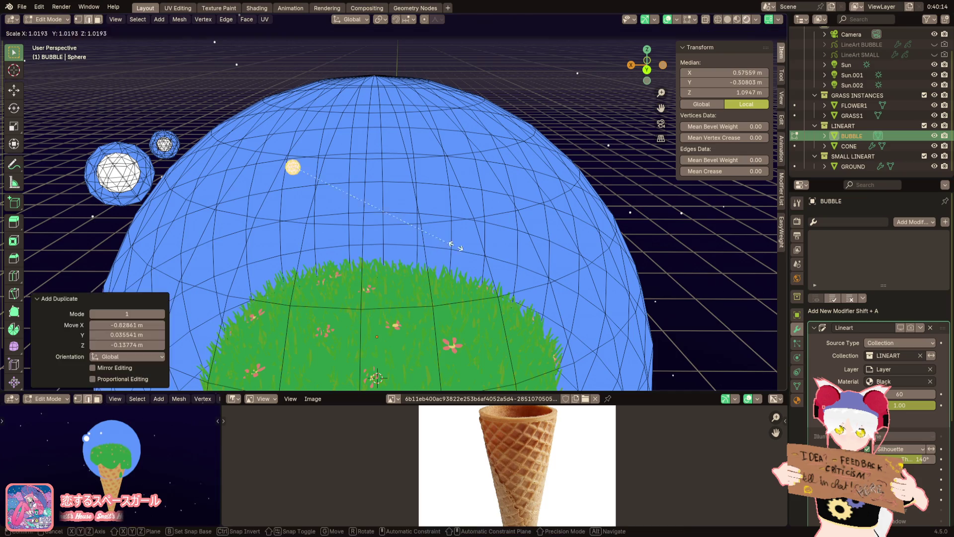
click(363, 272)
key(g)
click(619, 330)
middle_drag(620, 329, 546, 307)
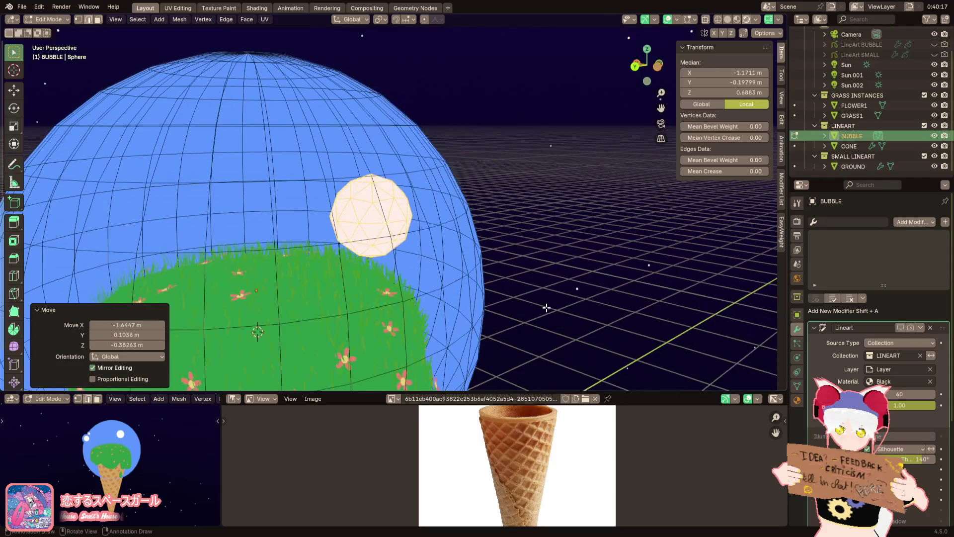
mouse_move(80, 449)
middle_down()
mouse_move(58, 453)
mouse_move(30, 426)
mouse_move(6, 428)
mouse_move(211, 434)
mouse_move(134, 446)
middle_up()
shift+middle_drag(425, 288, 472, 308)
Try another smaller copy above the spheres, then undo to remove the extra sphere
key(shift+d)
click(558, 194)
key(g)
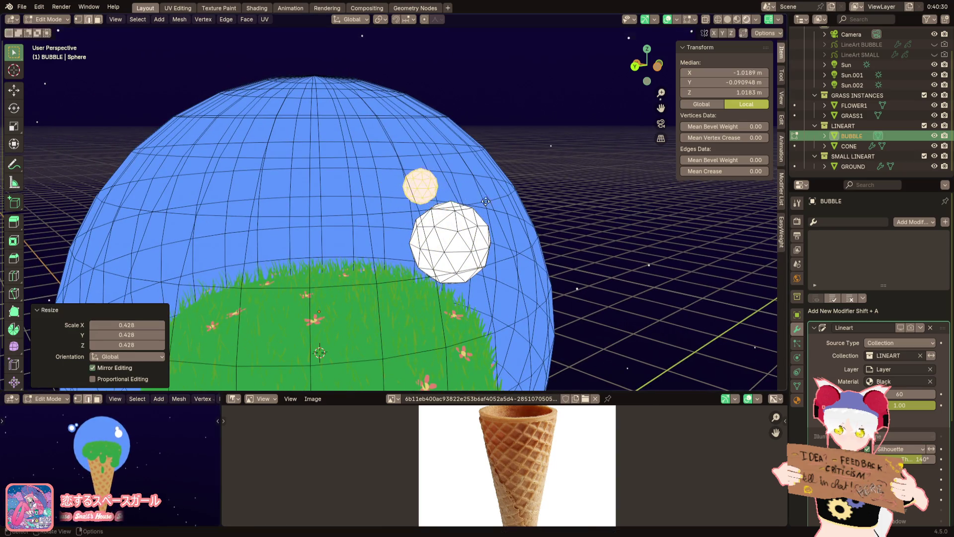
click(292, 335)
key(ctrl+z)
key(ctrl+z)
key(ctrl+z)
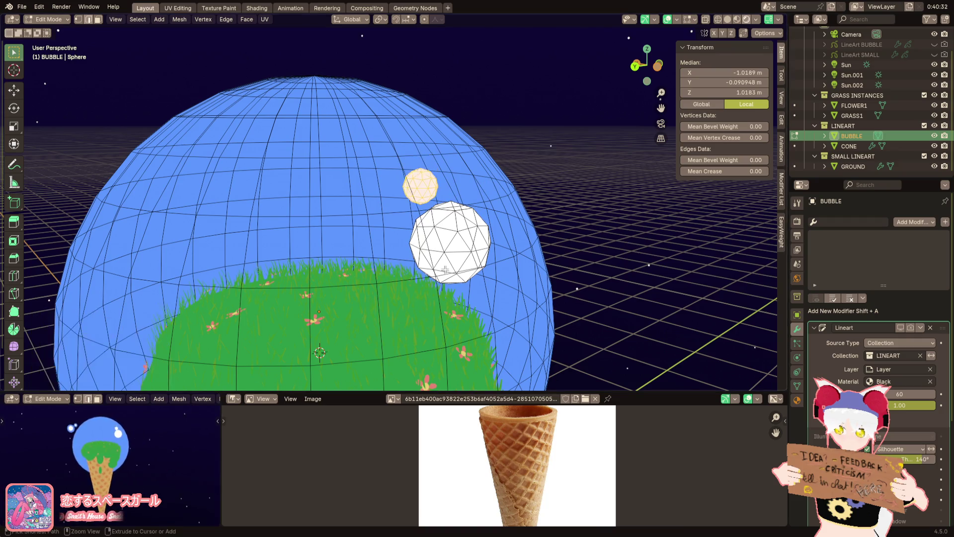
key(ctrl+z)
key(ctrl+z)
Orbit the view to face the bubble head-on
middle_drag(444, 272, 408, 260)
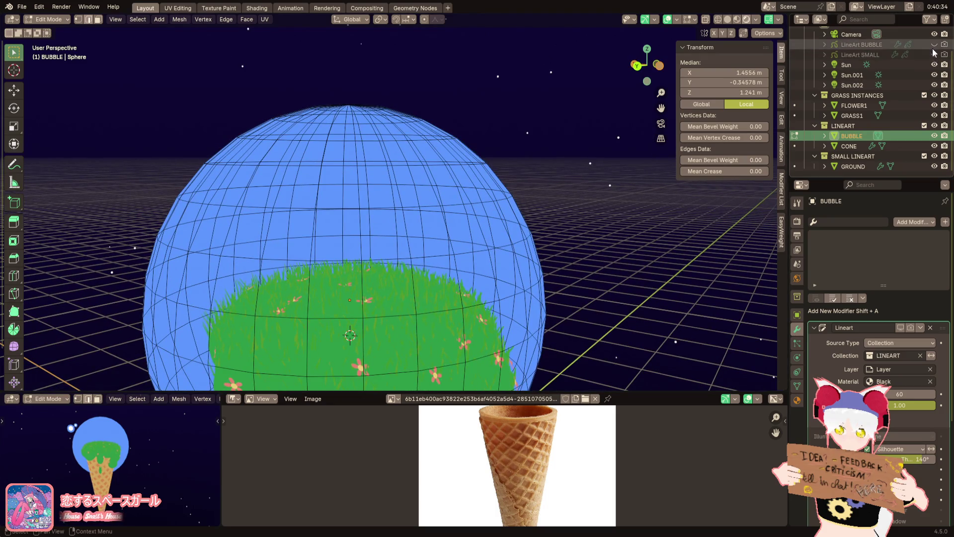
mouse_move(398, 268)
middle_down()
mouse_move(392, 274)
mouse_move(370, 225)
middle_up()
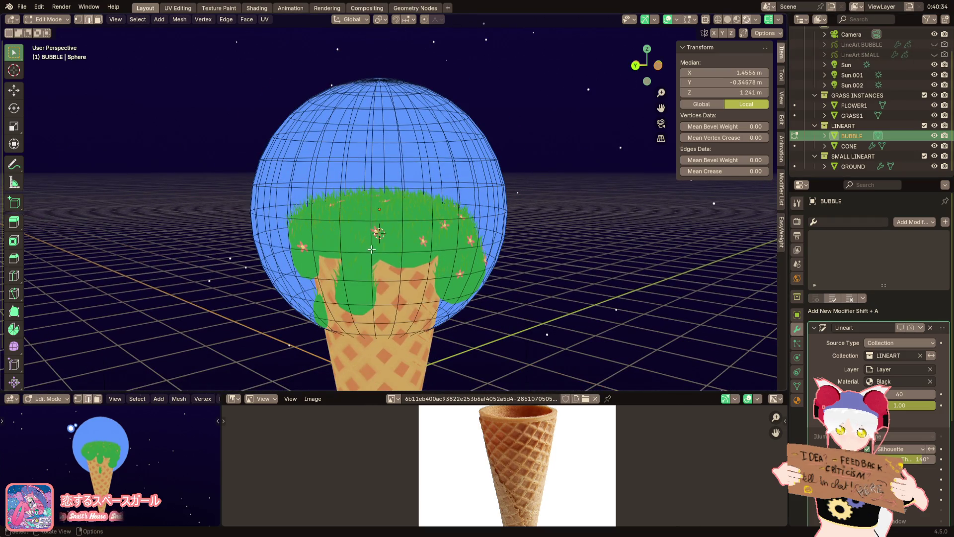
scroll(364, 259, up, 3)
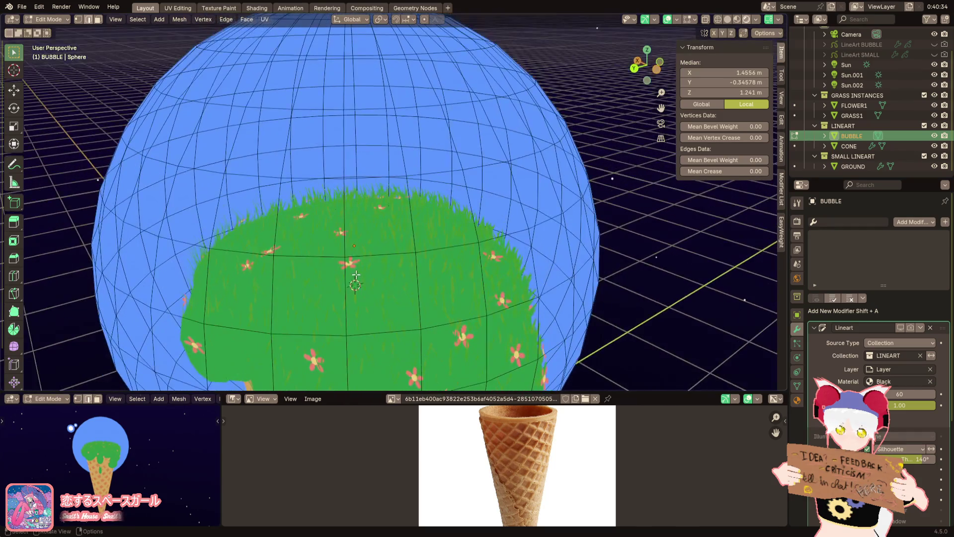
click(22, 7)
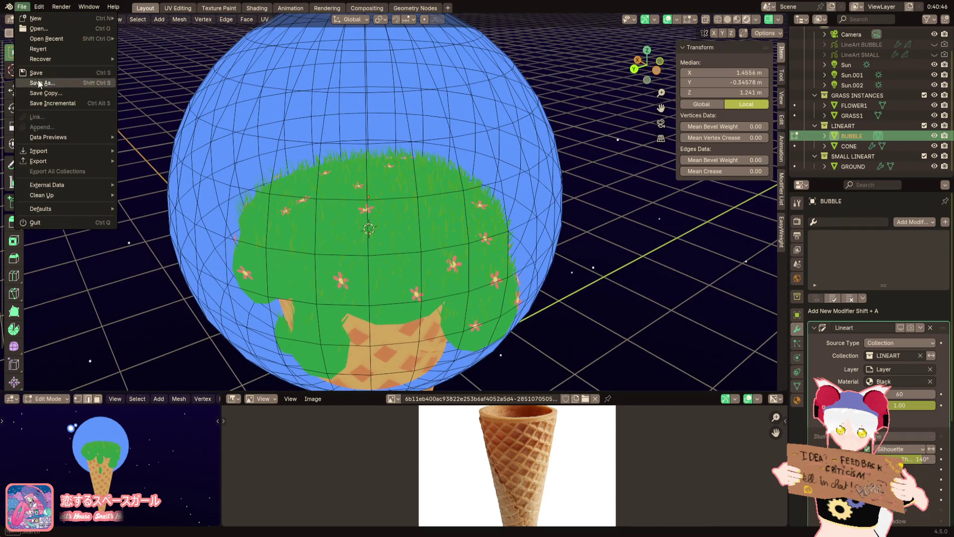
Save the scene as ice cream island.blend and return to Object Mode
click(37, 71)
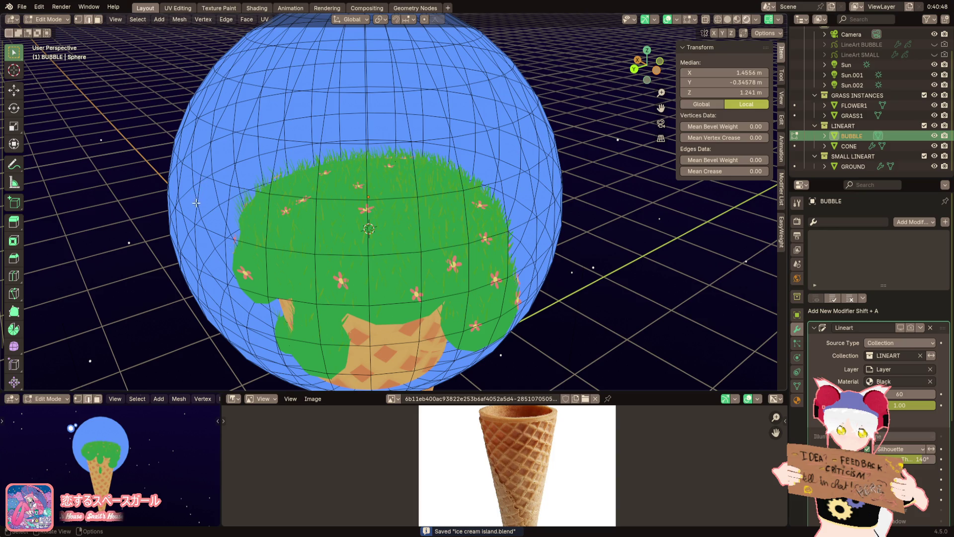
key(Tab)
scroll(184, 247, up, 2)
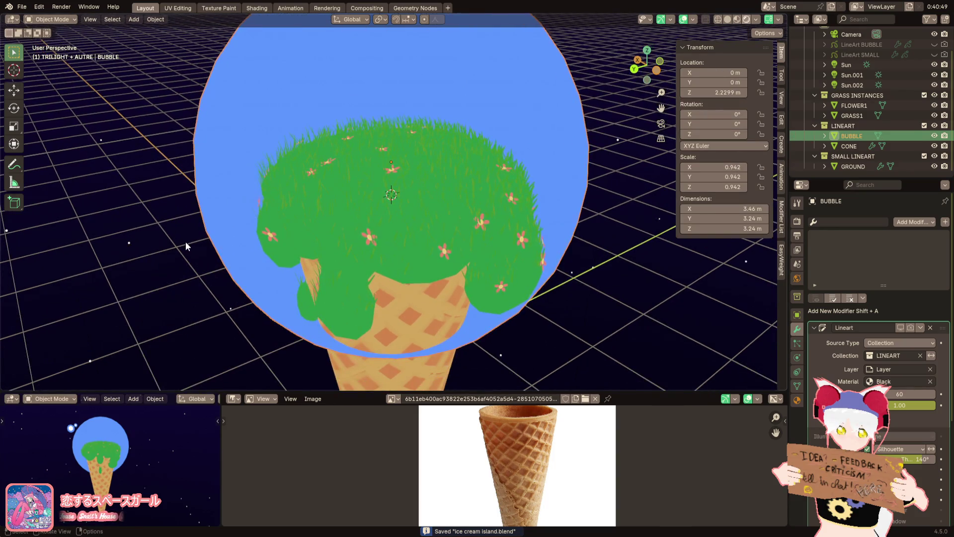
shift+middle_drag(232, 270, 240, 224)
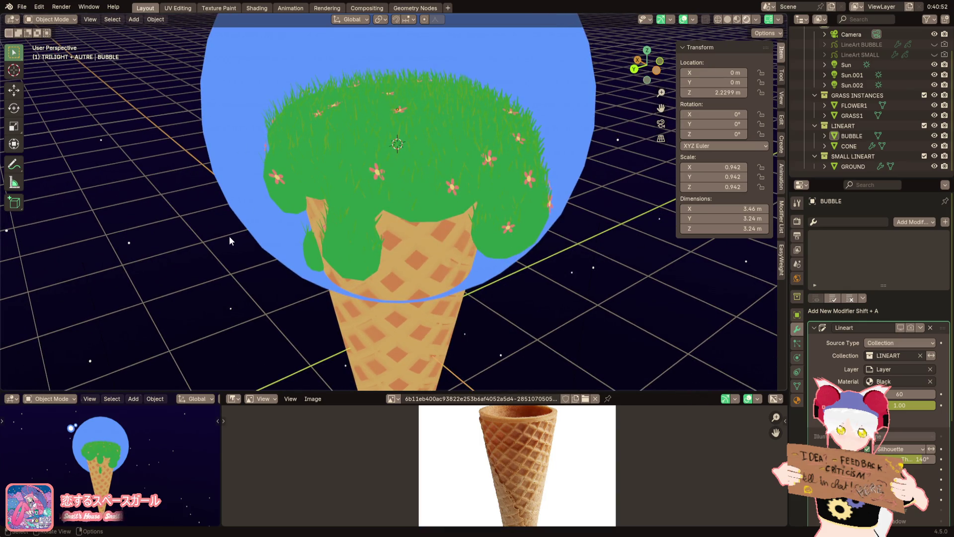
middle_drag(227, 239, 277, 174)
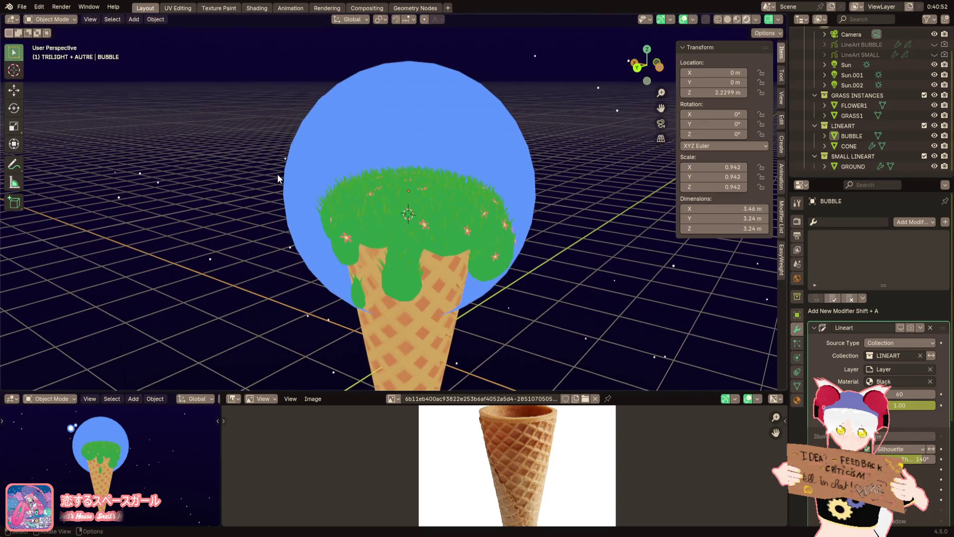
scroll(103, 445, up, 4)
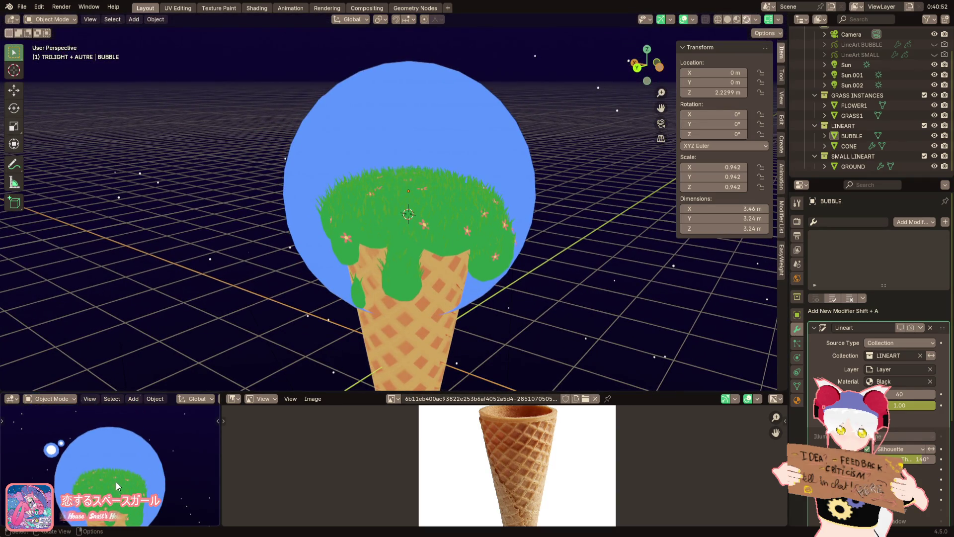
scroll(103, 471, down, 2)
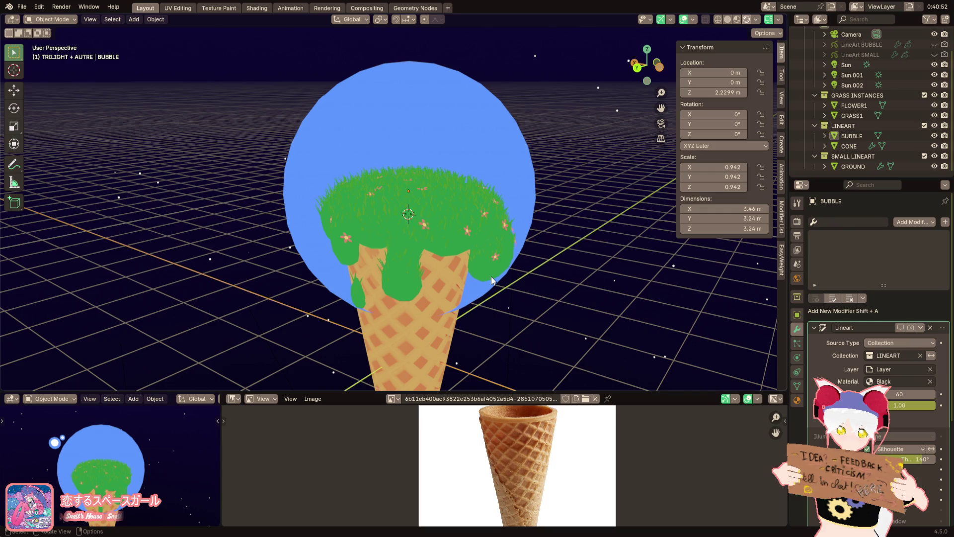
Orbit and pan around the ice-cream island to inspect the bubble and grassy top
mouse_move(490, 276)
middle_down()
mouse_move(484, 207)
mouse_move(468, 216)
middle_up()
scroll(468, 216, up, 2)
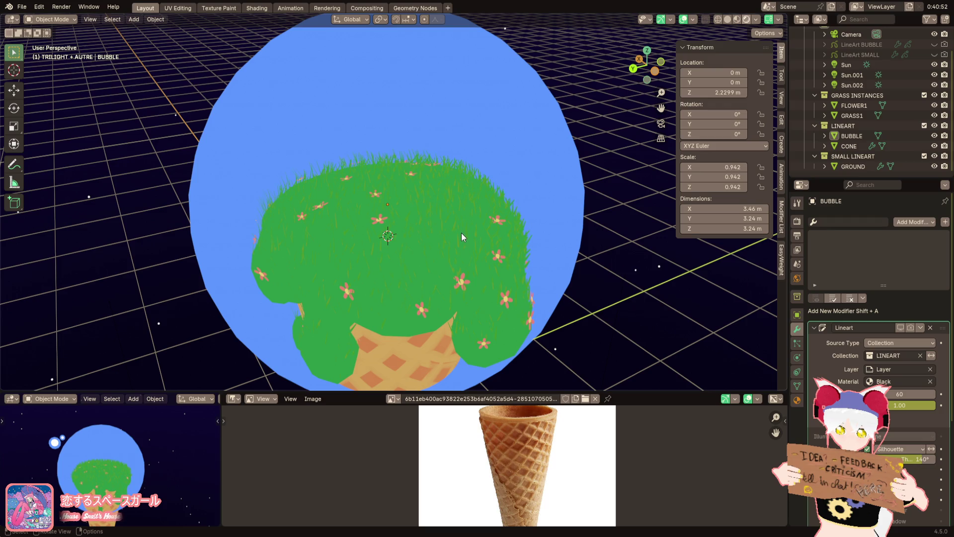
scroll(454, 236, up, 2)
shift+middle_drag(453, 236, 380, 240)
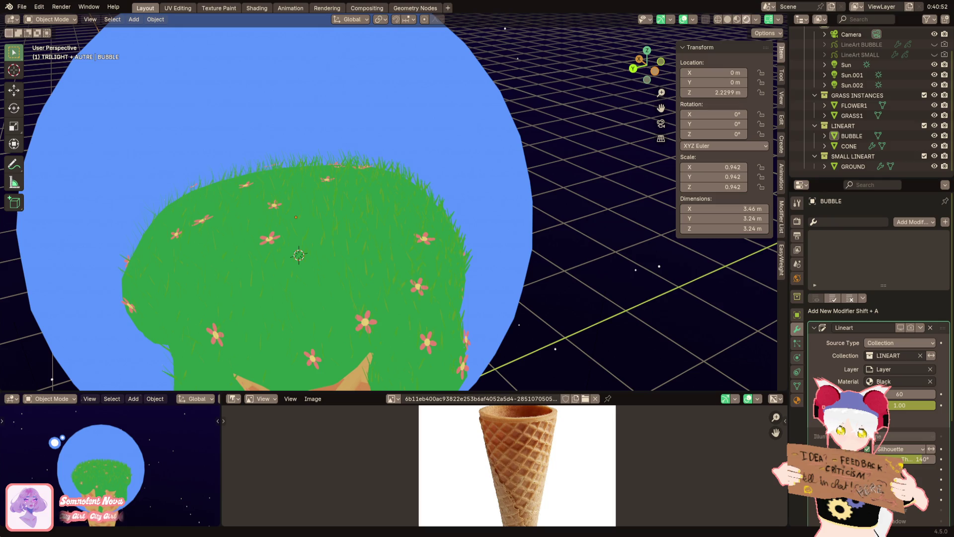
scroll(321, 181, down, 6)
middle_drag(298, 180, 405, 181)
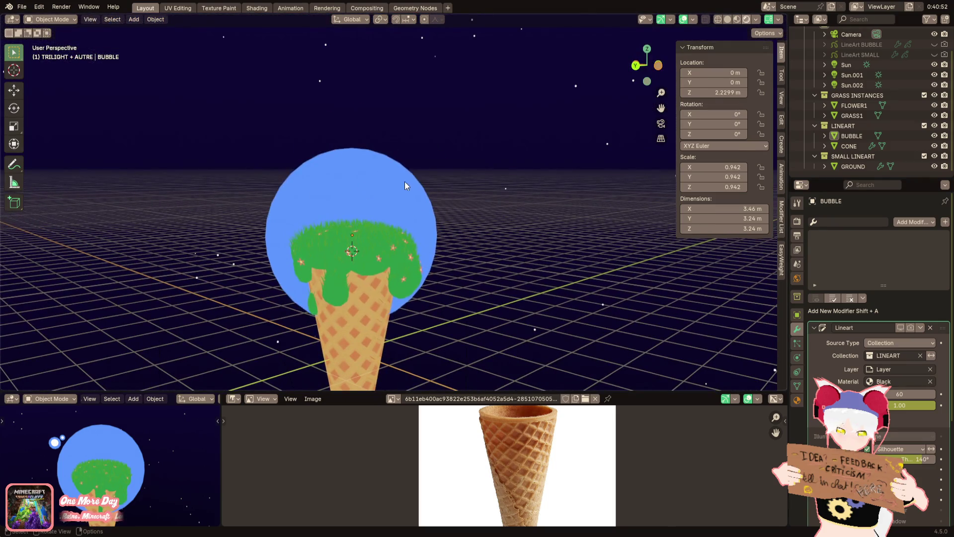
Select the FLOWER1 object in Object Mode
key(Tab)
scroll(870, 91, up, 2)
click(860, 134)
key(Tab)
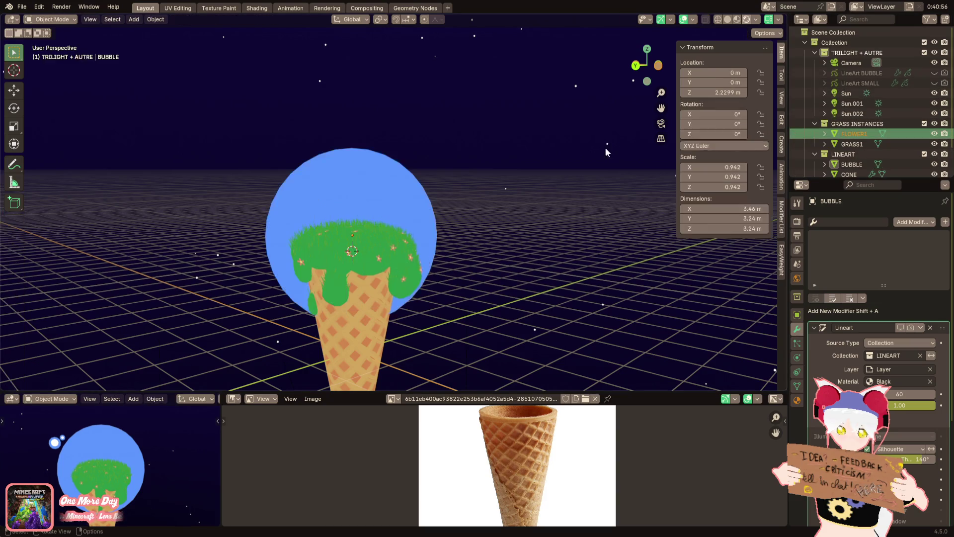
mouse_move(423, 109)
shift+middle_down()
mouse_move(438, 283)
mouse_move(421, 61)
mouse_move(422, 179)
mouse_move(445, 281)
mouse_move(434, 261)
mouse_move(437, 348)
shift+middle_up()
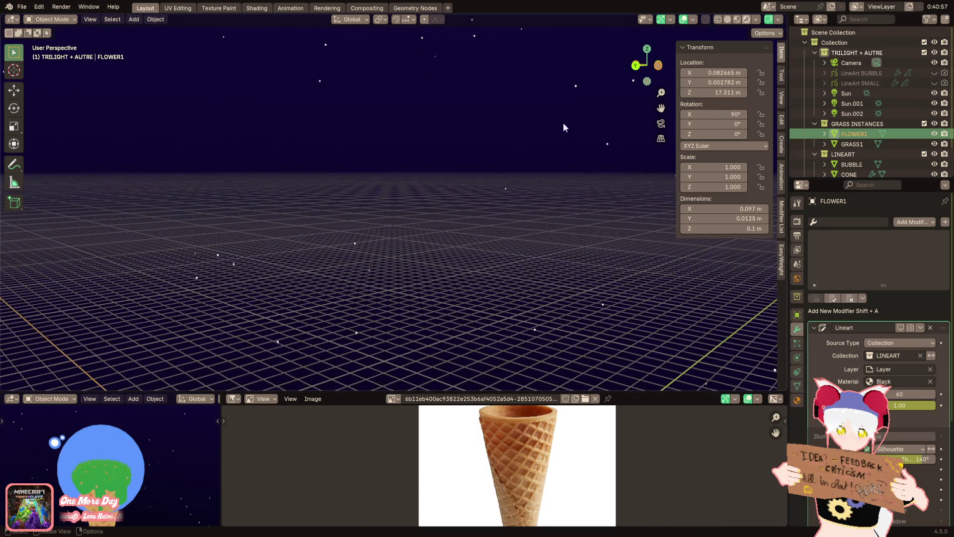
Duplicate FLOWER1 and place the copy beside the original along the X axis
click(727, 19)
key(g)
click(442, 148)
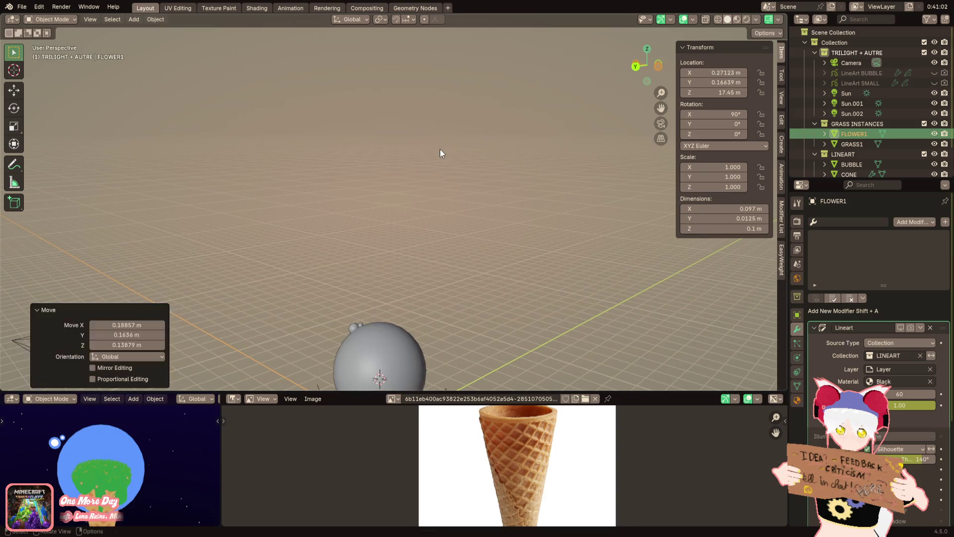
key(ctrl+z)
key(KP_Decimal)
mouse_move(430, 277)
middle_down()
mouse_move(439, 287)
mouse_move(463, 177)
mouse_move(464, 229)
mouse_move(438, 174)
mouse_move(445, 191)
middle_up()
key(shift+d)
key(x)
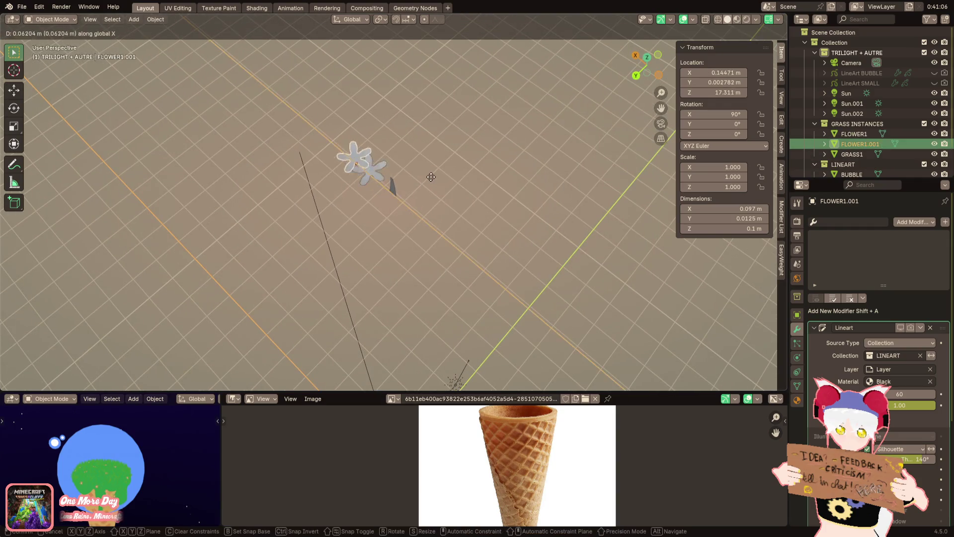
click(406, 161)
shift+middle_drag(406, 161, 446, 207)
key(Up)
scroll(447, 231, up, 2)
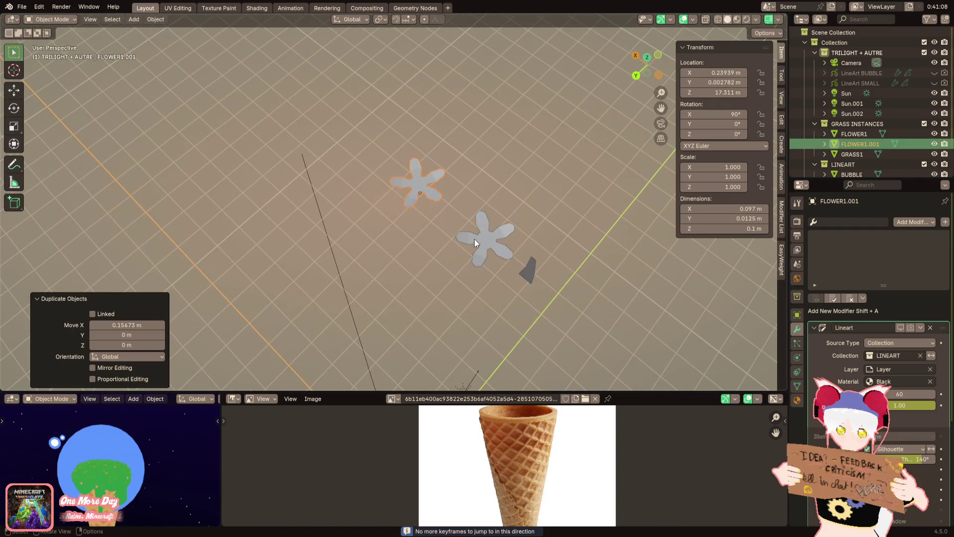
Apply smooth shading to both the original and the copied flower
click(446, 225)
right_click(448, 224)
click(447, 224)
click(408, 212)
middle_drag(407, 212, 412, 221)
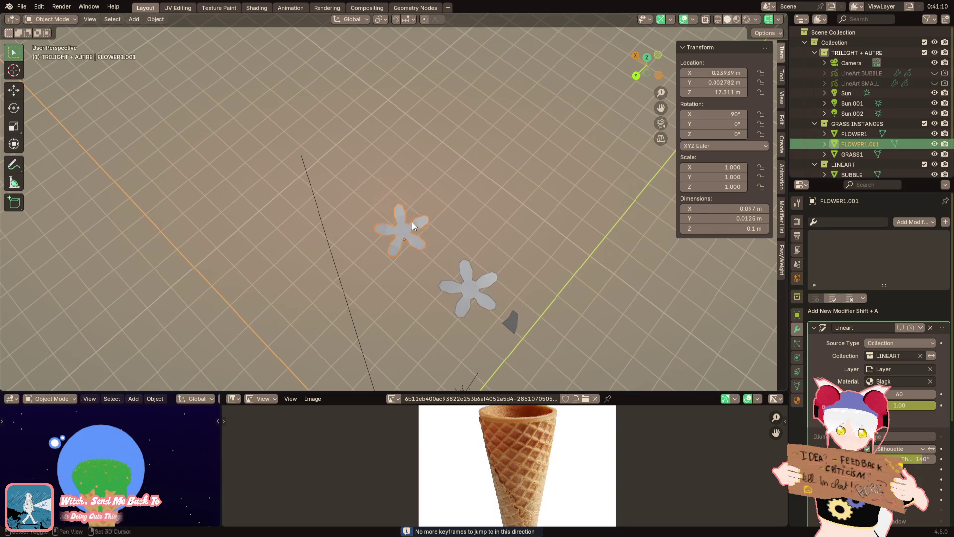
right_click(414, 219)
click(414, 219)
scroll(418, 221, up, 2)
Keep the petal material as FLOWERPETAL1 and rename the yellow material FLOWERPISTIL1
click(797, 400)
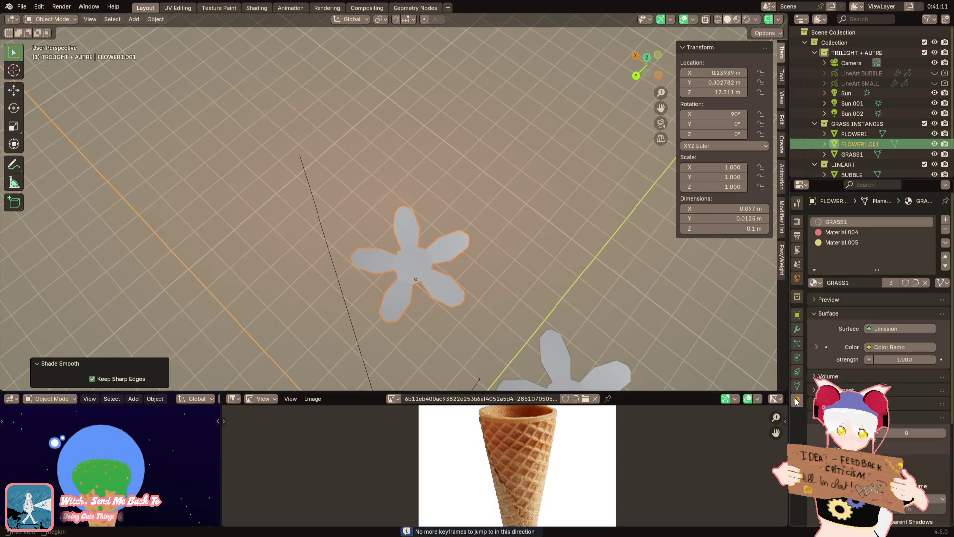
scroll(573, 233, up, 5)
scroll(586, 238, down, 5)
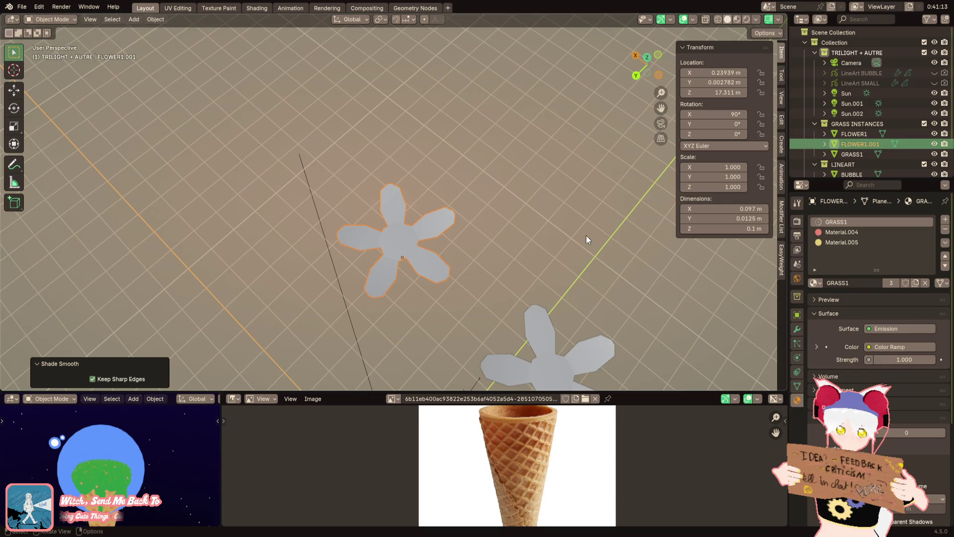
click(860, 233)
text(FLOWERPETAL1)
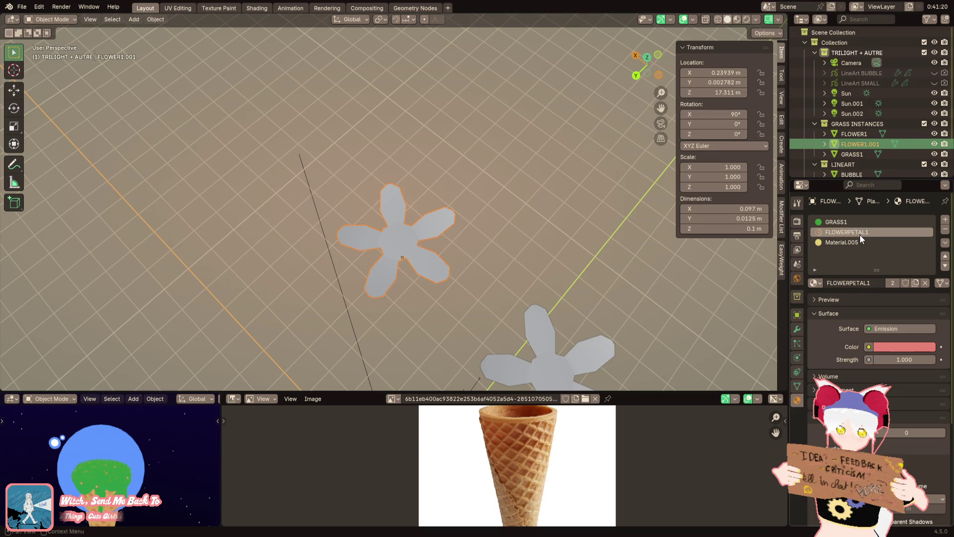
click(853, 246)
double_click(853, 247)
text(FLOWERPISTIL1)
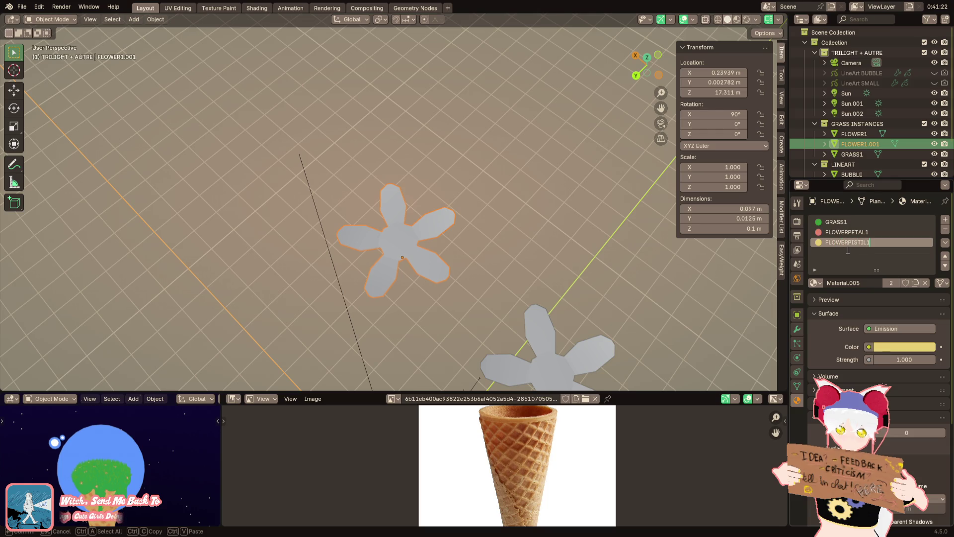
key(Return)
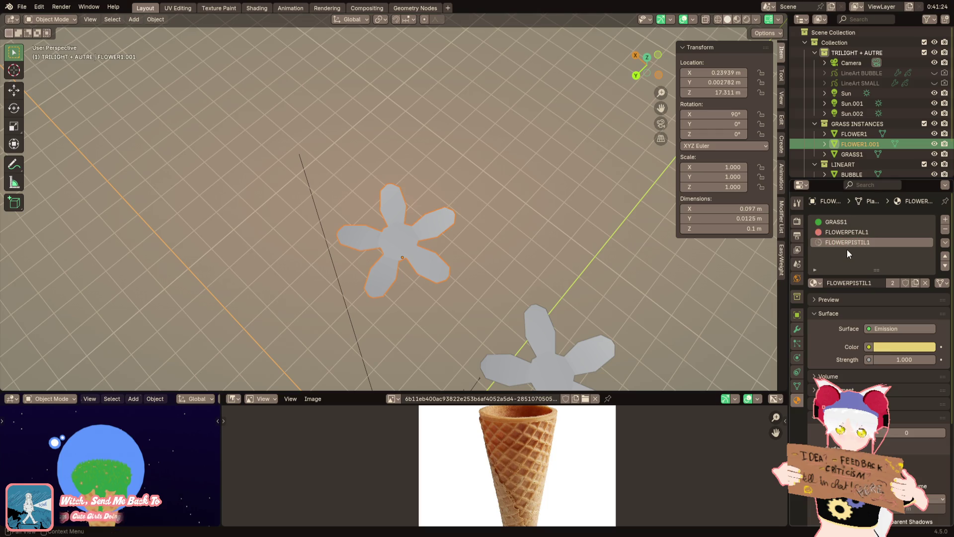
Make the copy's petal material single-user as FLOWERPETAL2 with a white colour
click(842, 230)
click(891, 283)
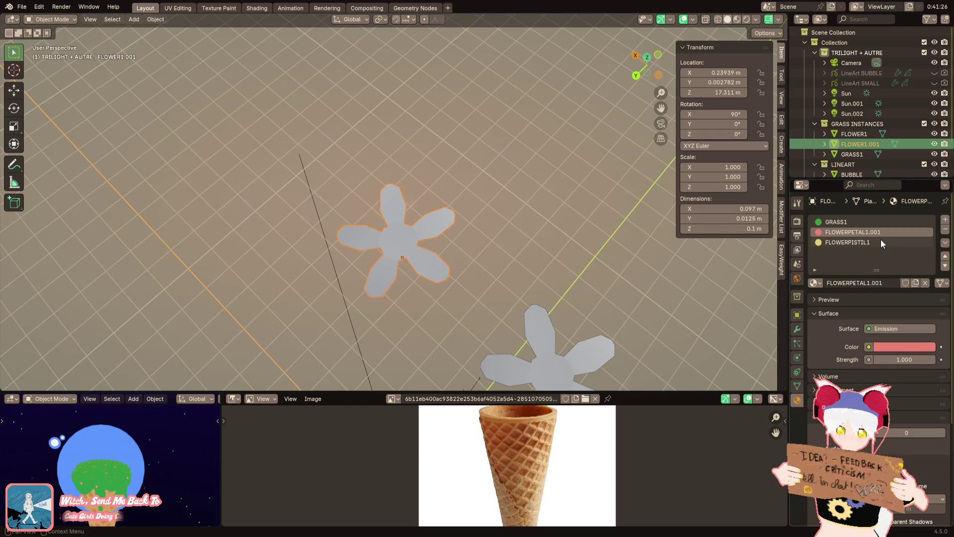
key(Return)
click(881, 345)
click(879, 223)
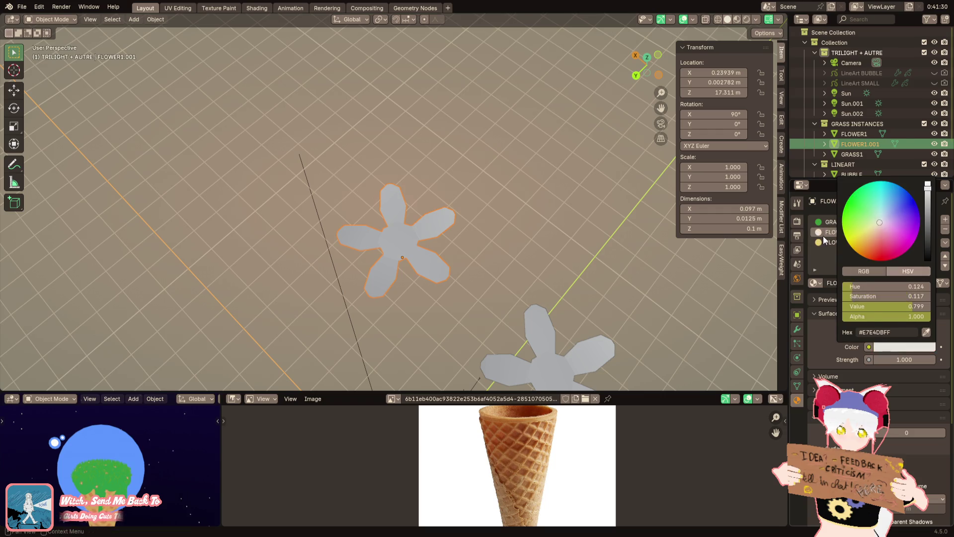
key(Tab)
key(Tab)
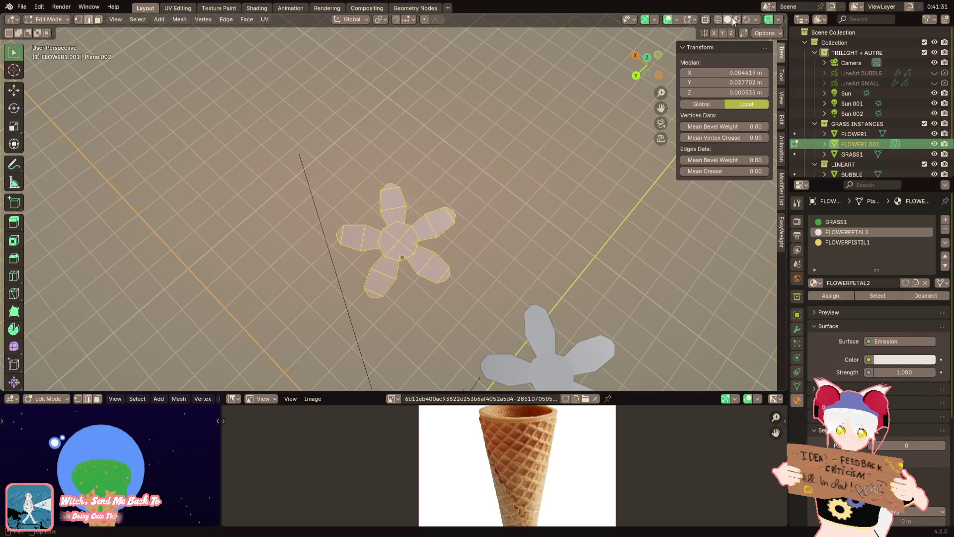
Duplicate the white flower's connected petals and rotate the copy about Z by roughly -39.69°
click(747, 19)
scroll(500, 247, down, 4)
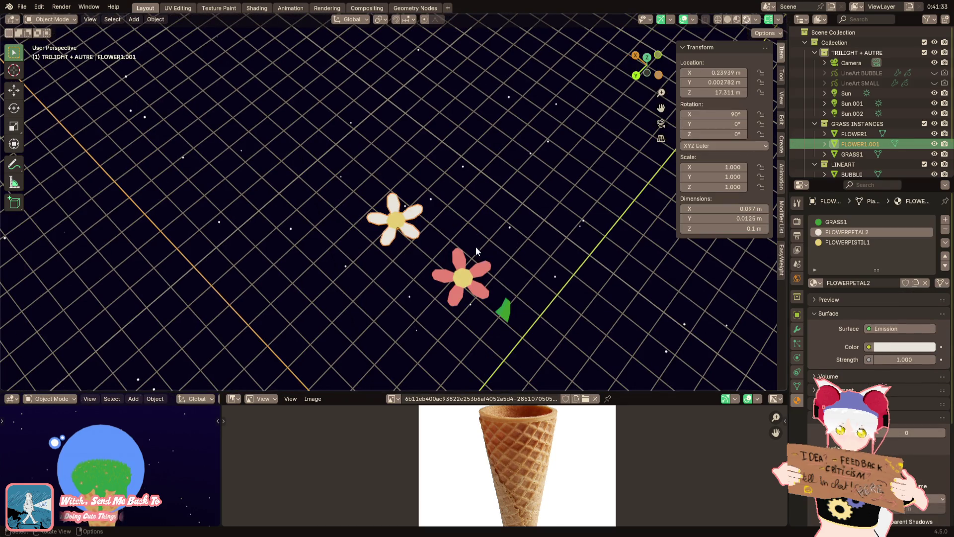
scroll(444, 219, up, 4)
key(Tab)
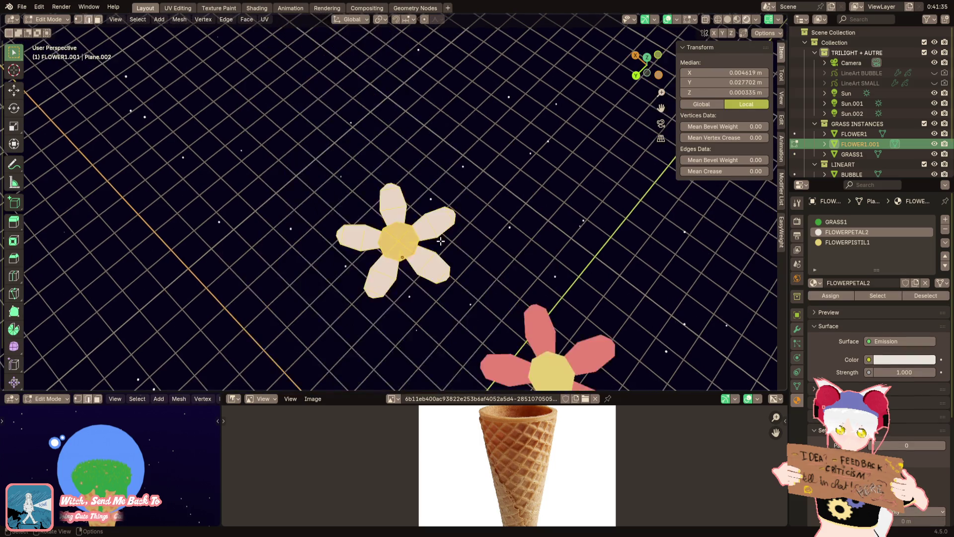
click(398, 203)
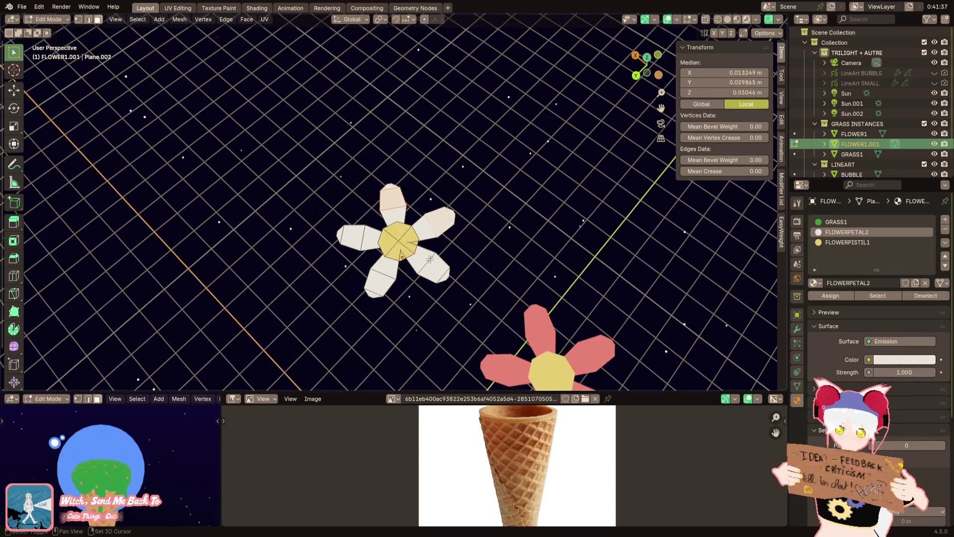
key(ctrl+l)
key(shift+d)
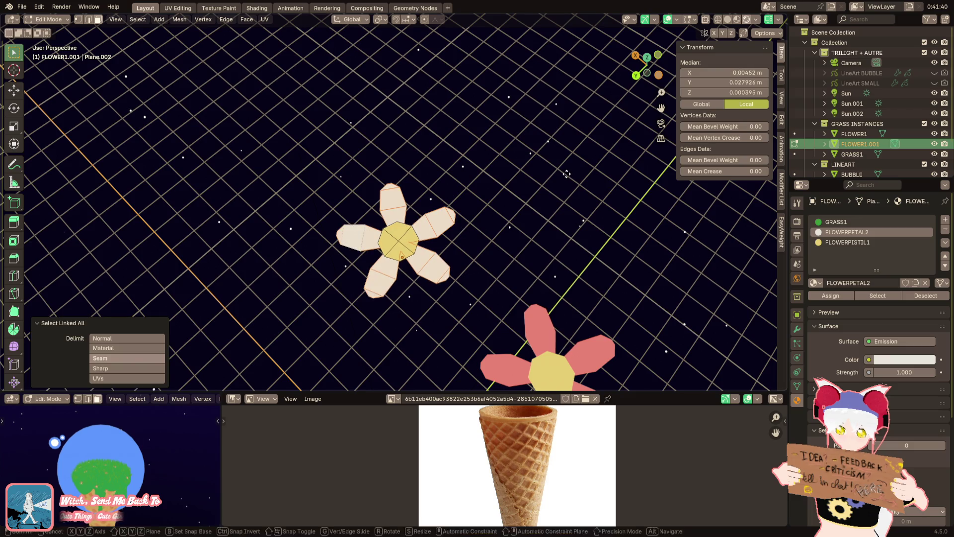
key(Escape)
key(r)
key(z)
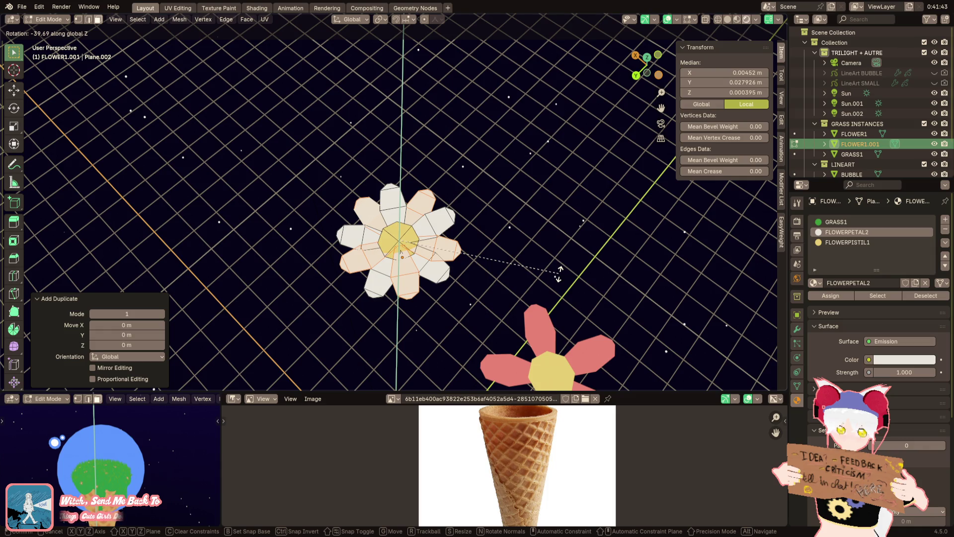
click(559, 273)
Lower the new petal layer slightly along Z and return to Object Mode
scroll(548, 278, down, 5)
scroll(542, 272, up, 5)
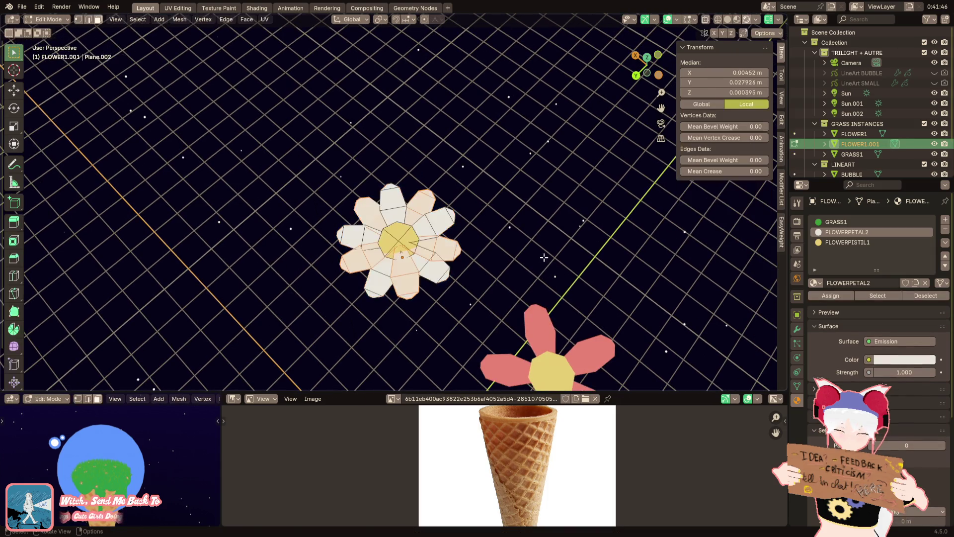
key(g)
key(z)
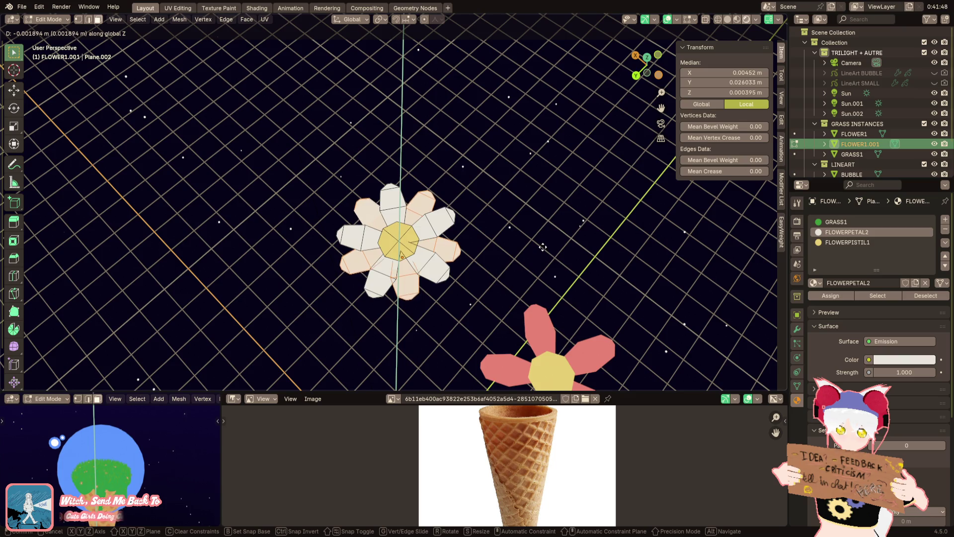
click(543, 247)
key(Tab)
mouse_move(536, 245)
middle_down()
mouse_move(516, 224)
mouse_move(533, 194)
mouse_move(511, 238)
mouse_move(371, 52)
mouse_move(352, 145)
mouse_move(383, 172)
mouse_move(272, 260)
mouse_move(621, 170)
middle_up()
scroll(621, 170, up, 4)
In the grass node tree, insert a Capture Attribute node fed by a Normal node
click(415, 8)
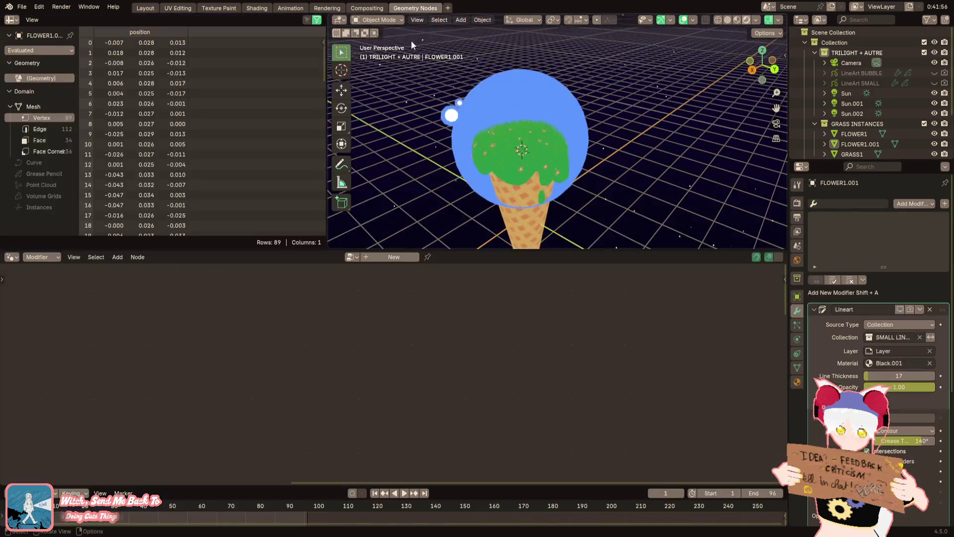
click(513, 145)
ctrl+scroll(432, 373, down, 3)
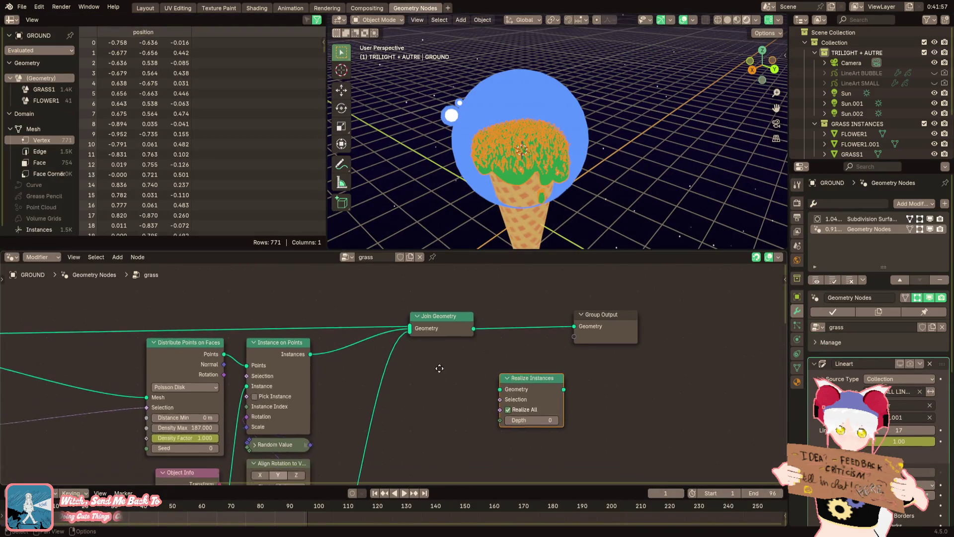
scroll(356, 458, down, 3)
mouse_move(356, 458)
middle_down()
mouse_move(415, 341)
mouse_move(452, 345)
middle_up()
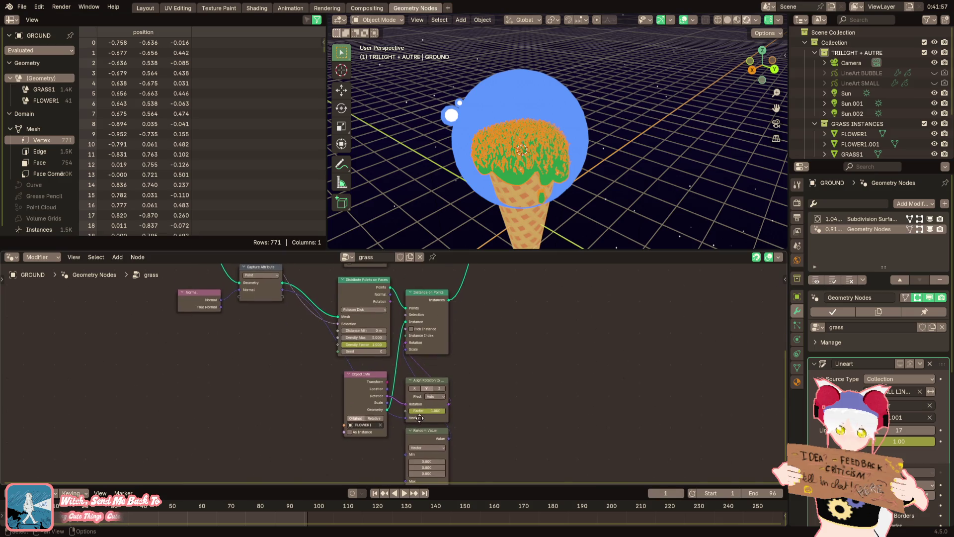
shift+scroll(432, 350, down, 1)
scroll(399, 362, up, 1)
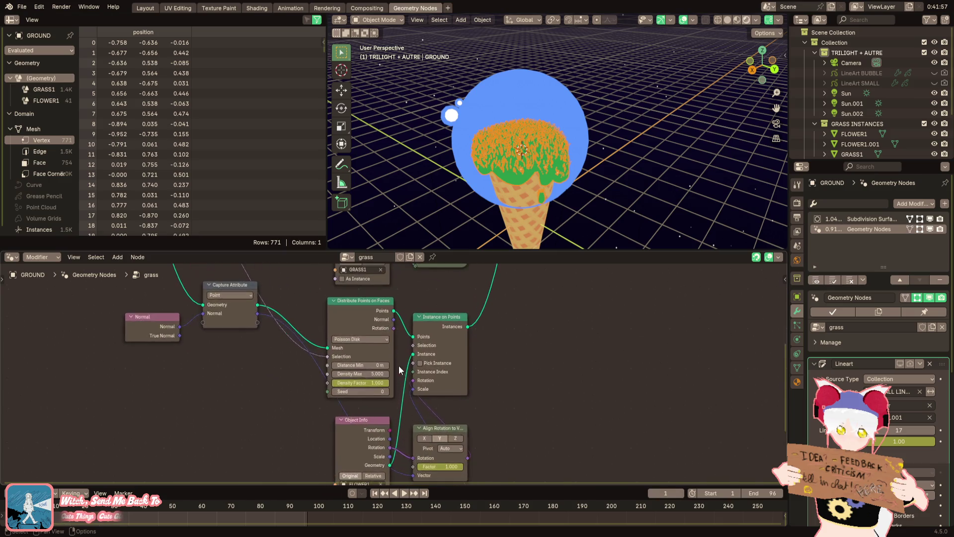
drag(368, 314, 368, 322)
key(KP_Decimal)
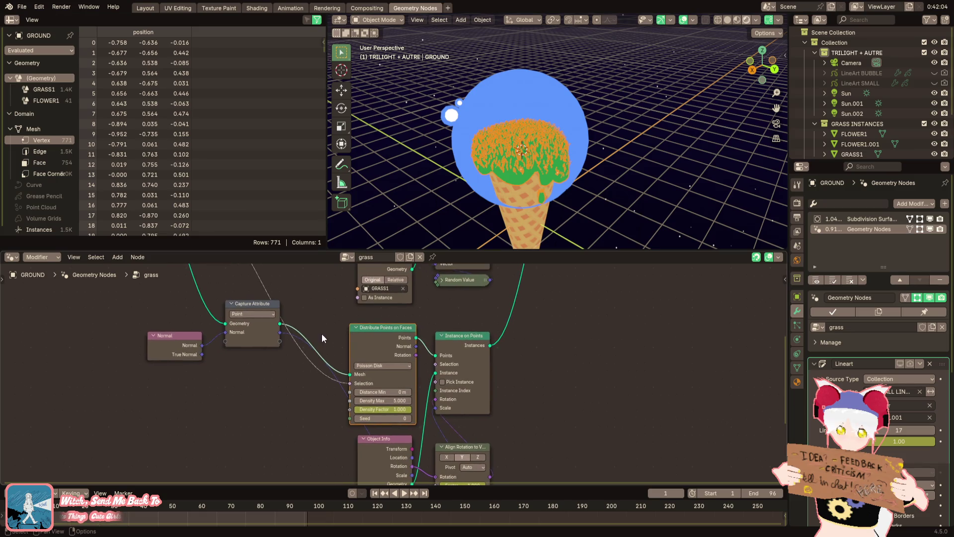
mouse_move(252, 304)
mouse_down()
mouse_move(286, 385)
mouse_move(298, 376)
mouse_up()
drag(188, 347, 249, 401)
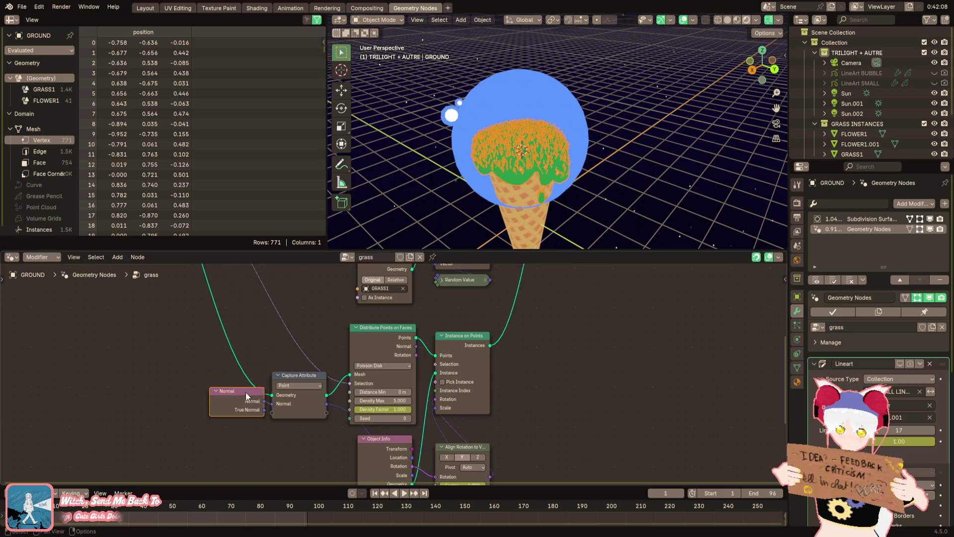
scroll(424, 379, down, 2)
scroll(425, 380, down, 1)
scroll(425, 379, down, 1)
Group the grass flower-instancing nodes and label the group node FLOWER1
drag(491, 324, 256, 476)
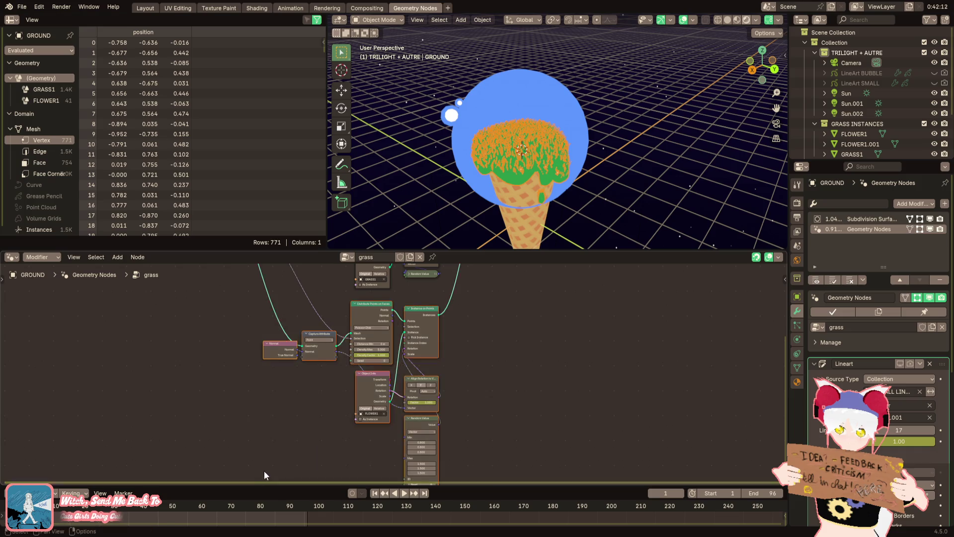
right_click(523, 402)
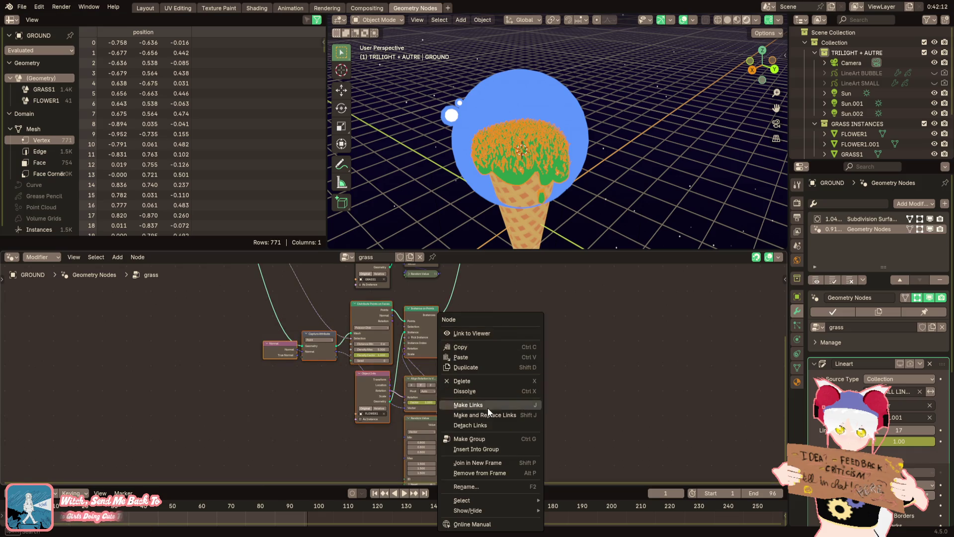
click(478, 439)
scroll(398, 393, up, 4)
scroll(497, 414, down, 2)
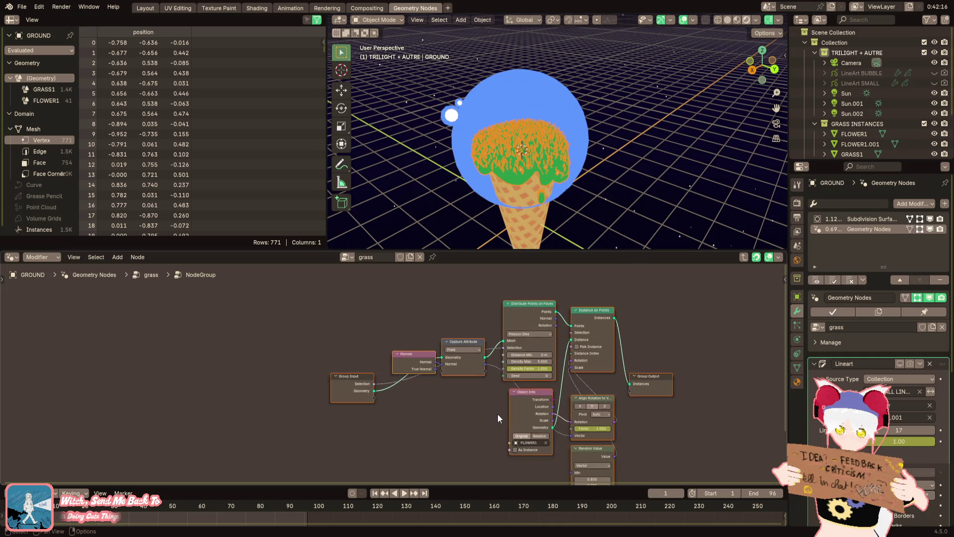
middle_drag(402, 374, 286, 368)
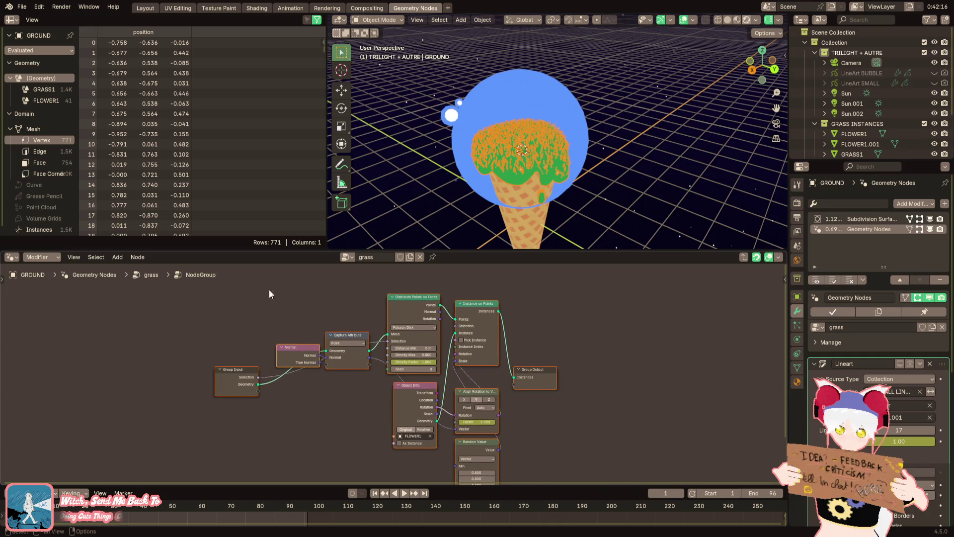
click(741, 258)
scroll(385, 398, up, 2)
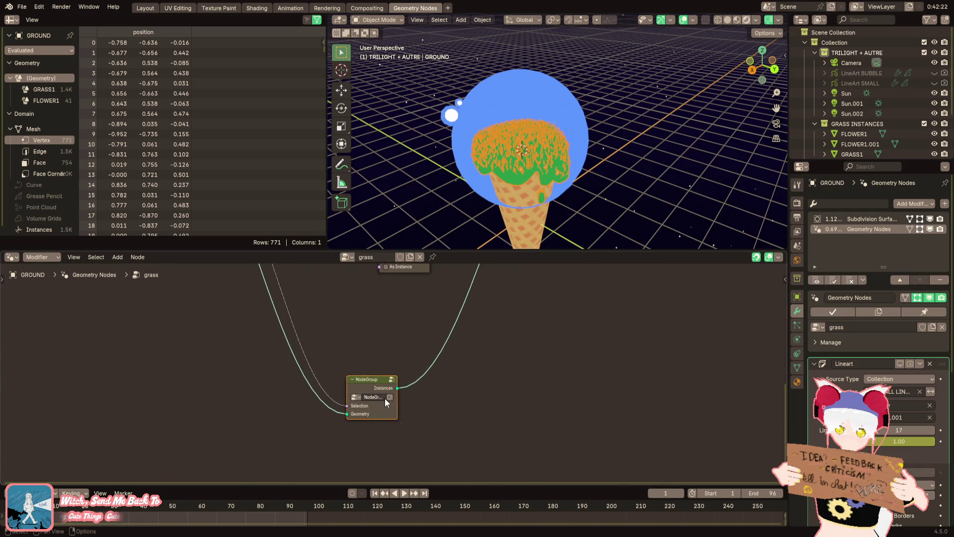
right_click(361, 381)
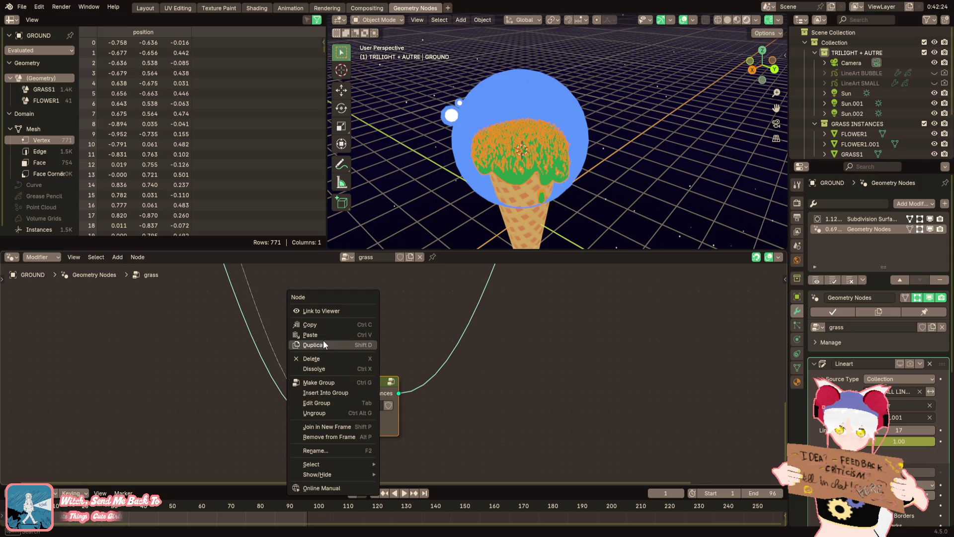
click(328, 450)
text(FLOWER1)
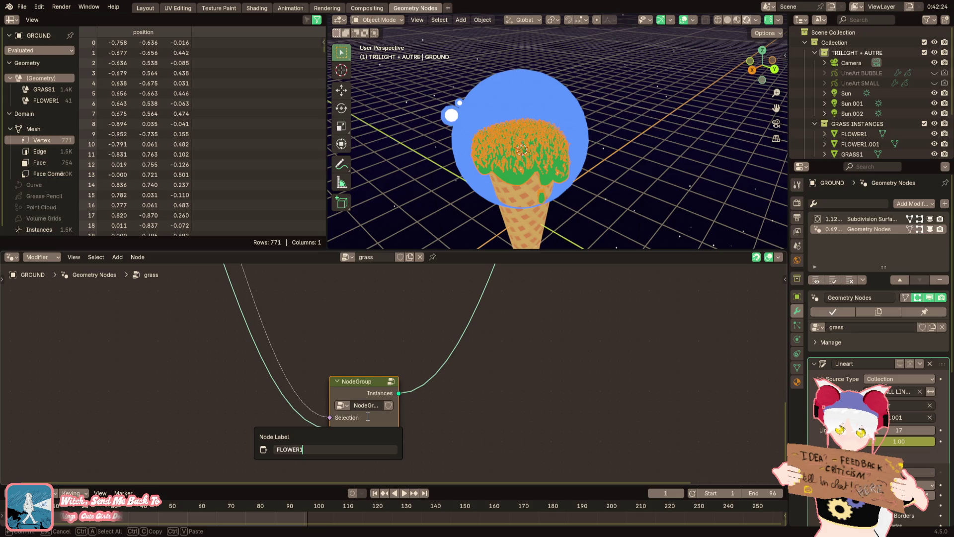
key(Return)
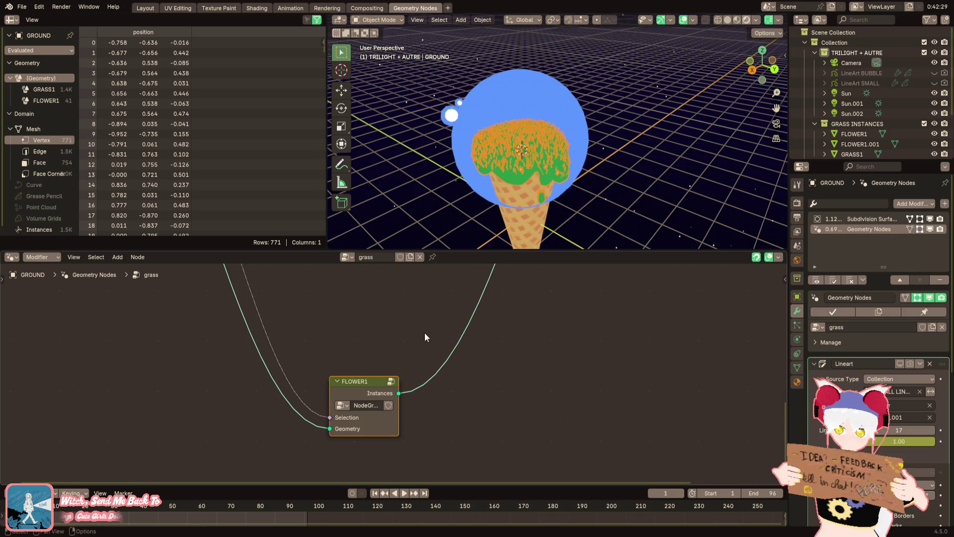
scroll(425, 338, down, 2)
mouse_move(363, 426)
middle_down()
mouse_move(376, 442)
mouse_move(387, 397)
middle_up()
mouse_move(388, 397)
mouse_down()
mouse_move(377, 388)
mouse_move(446, 411)
mouse_up()
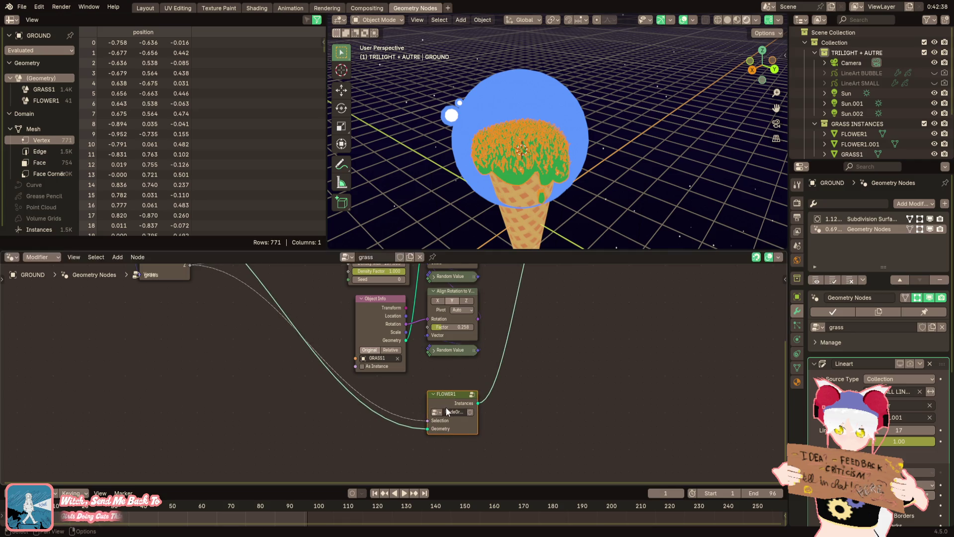
Inside FLOWER1, expose Instance and Rotation as group inputs and delete Object Info
click(472, 394)
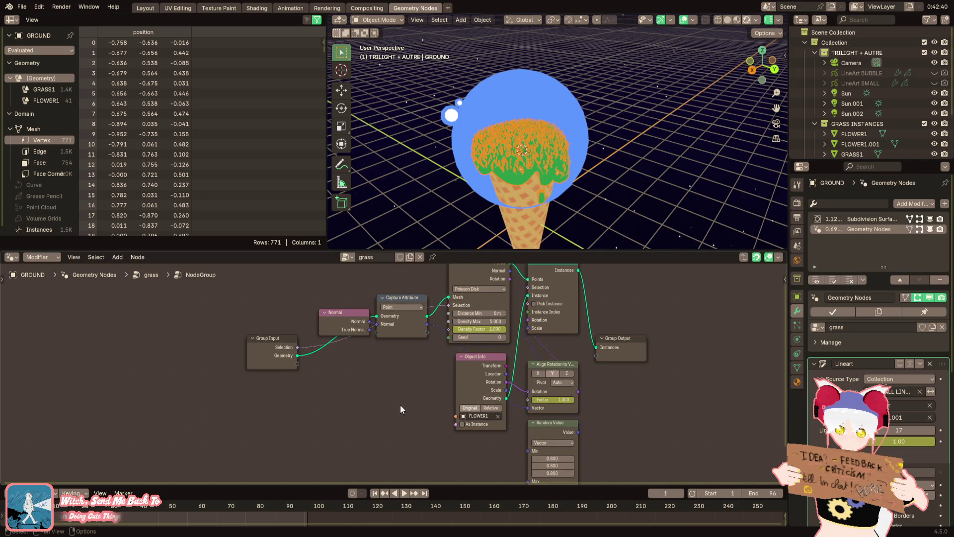
mouse_move(472, 358)
mouse_down()
mouse_move(412, 391)
mouse_move(360, 390)
mouse_up()
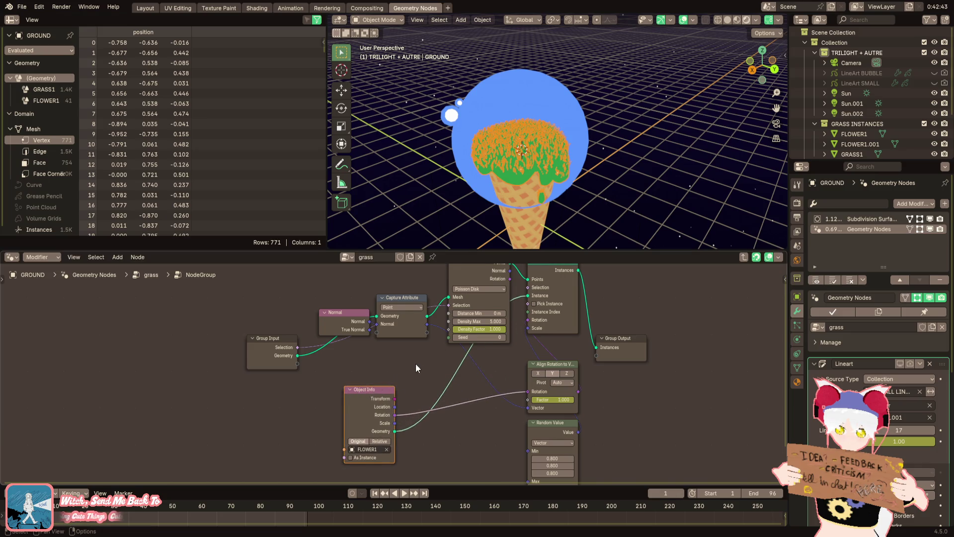
middle_drag(416, 368, 416, 388)
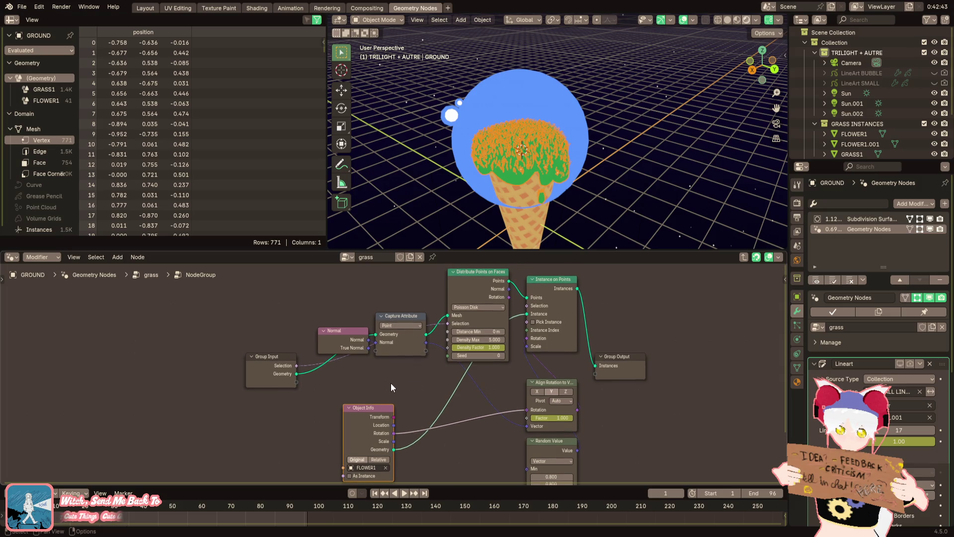
mouse_move(380, 416)
mouse_down()
mouse_move(491, 416)
mouse_move(383, 417)
mouse_up()
key(x)
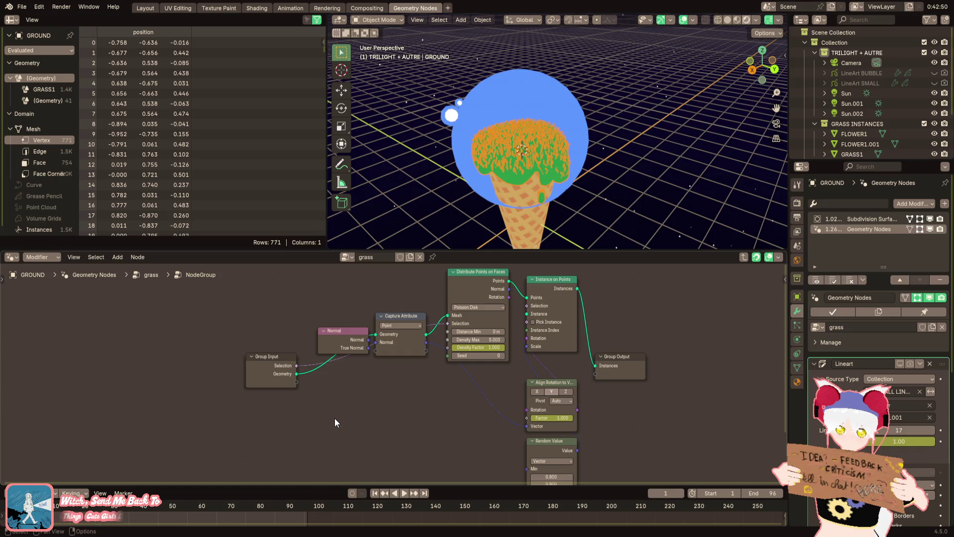
key(ctrl+z)
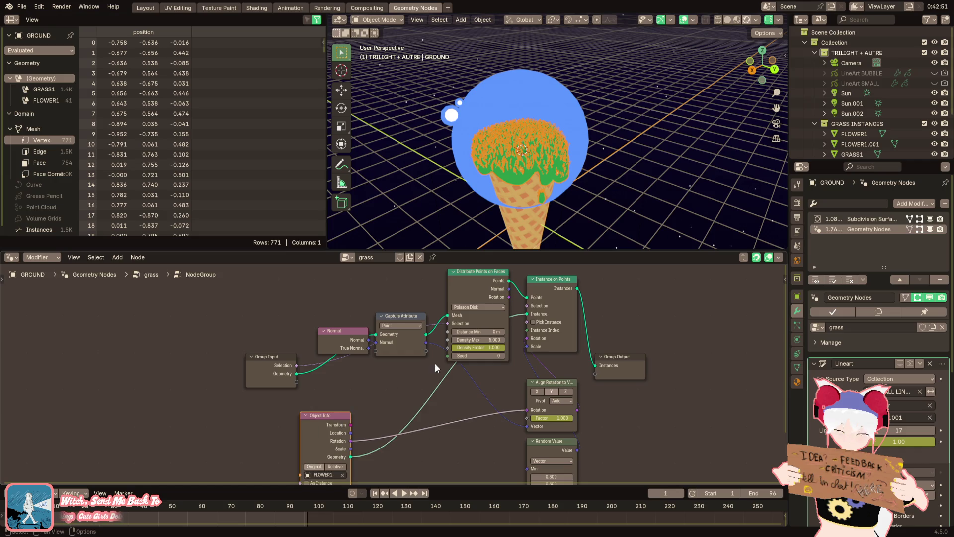
mouse_move(297, 382)
mouse_down()
mouse_move(462, 324)
mouse_move(529, 323)
mouse_up()
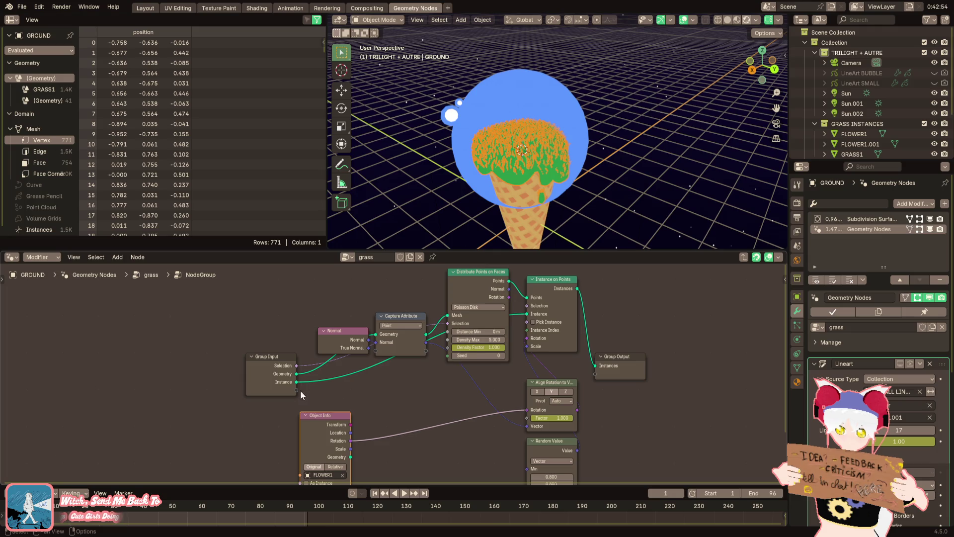
mouse_move(296, 391)
mouse_down()
mouse_move(526, 405)
mouse_move(517, 416)
mouse_up()
click(324, 421)
key(Delete)
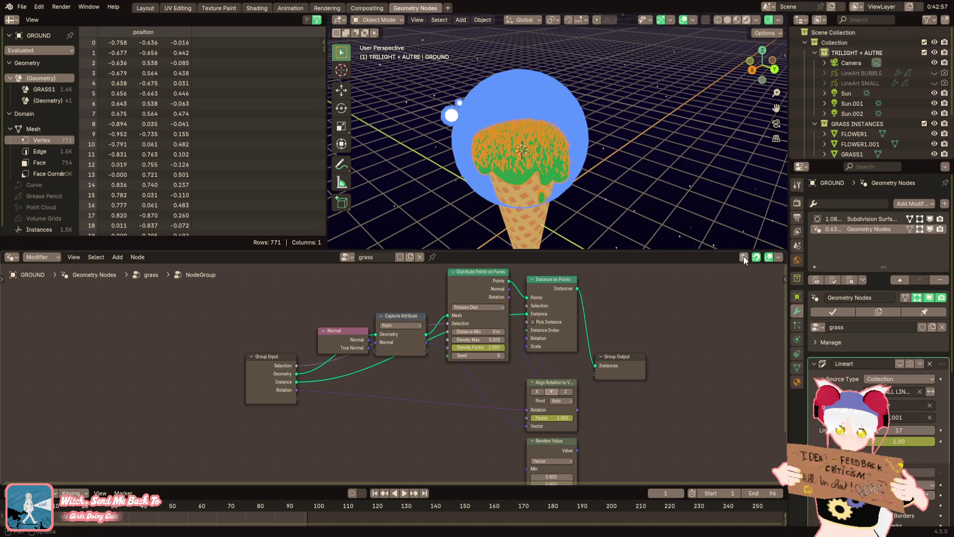
key(Tab)
key(ctrl+v)
key(ctrl+v)
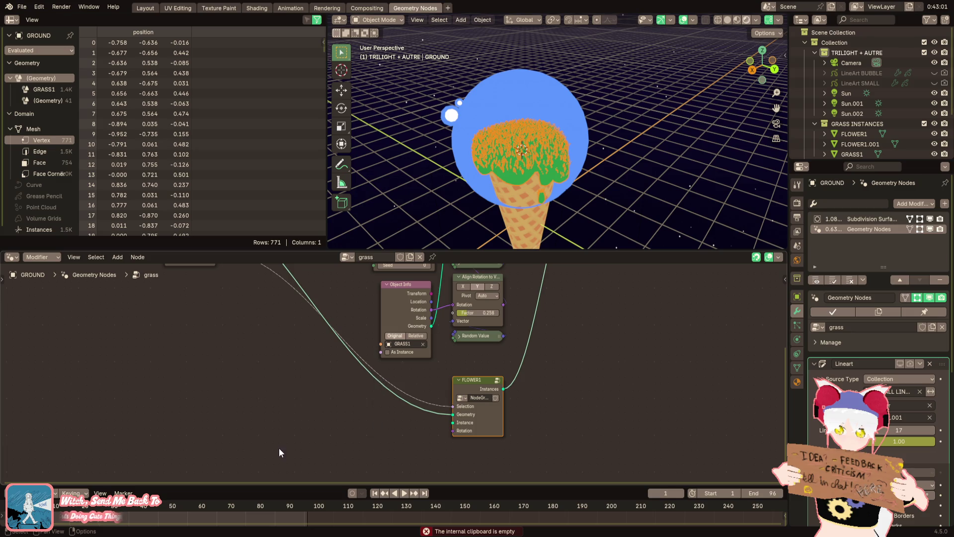
Add an Object Info node set to FLOWER1, feeding the group's Instance and Rotation
key(F3)
text(object)
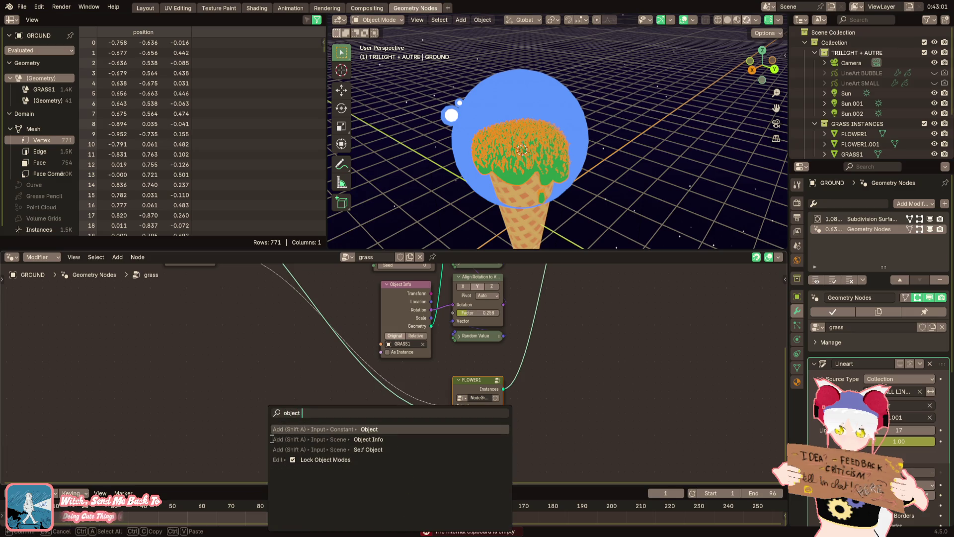
click(272, 439)
click(401, 419)
click(400, 468)
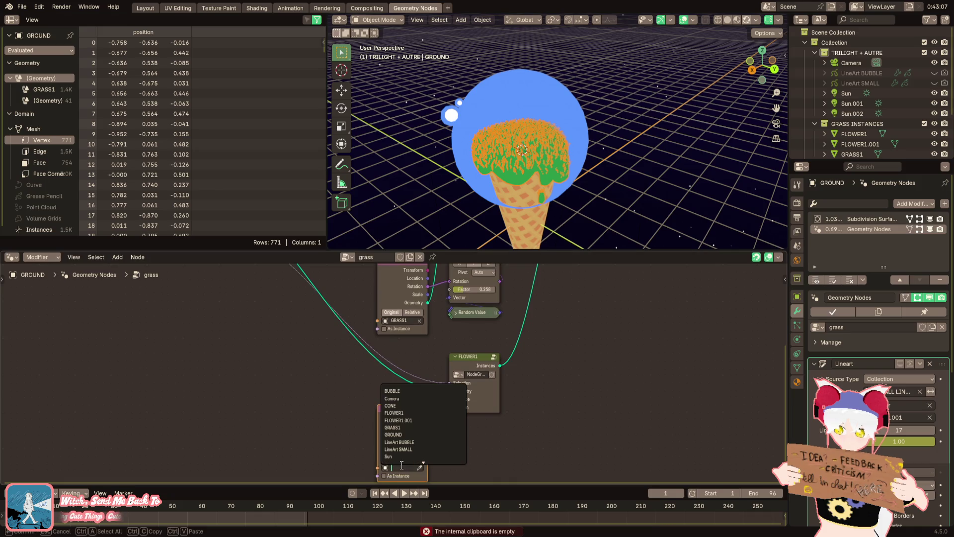
click(400, 413)
scroll(426, 431, up, 1)
drag(430, 438, 448, 417)
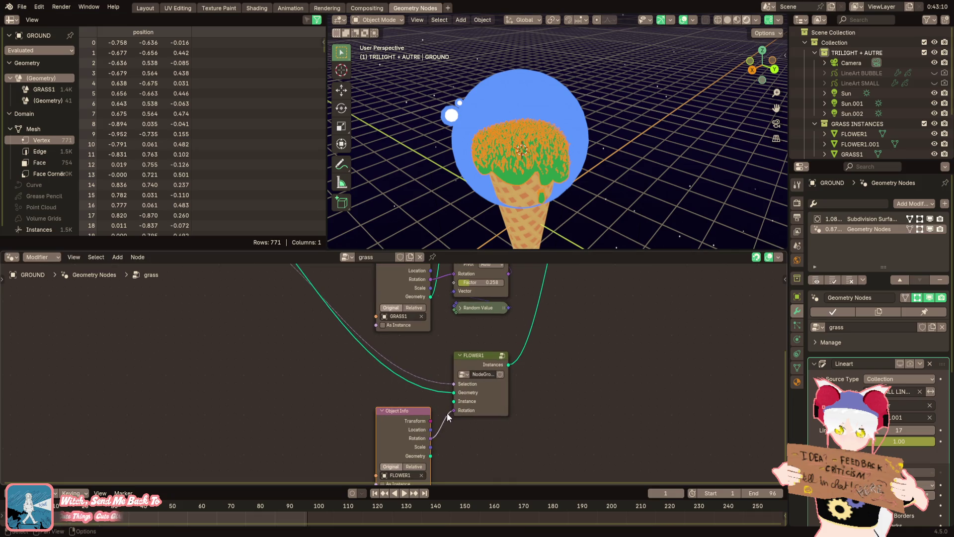
drag(431, 455, 453, 401)
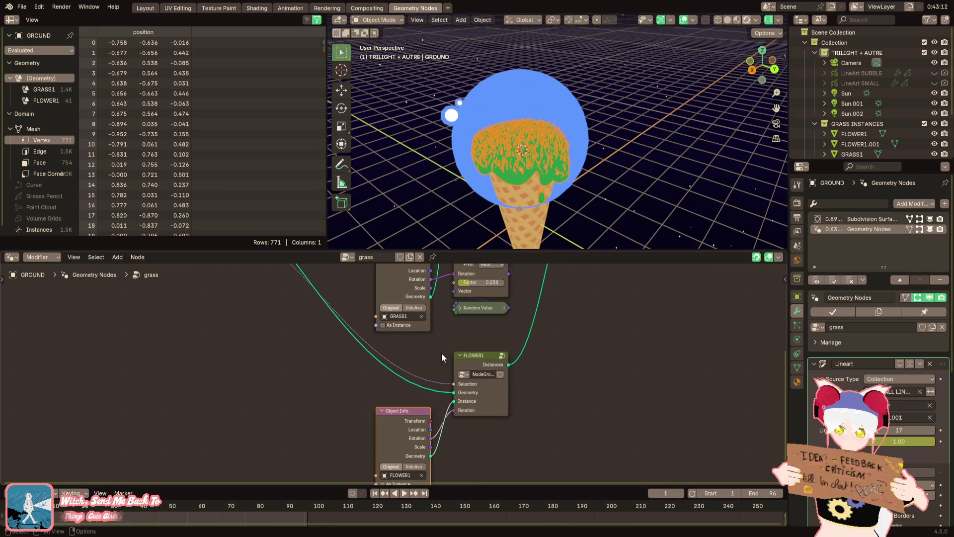
scroll(592, 199, up, 2)
mouse_move(592, 199)
middle_down()
mouse_move(660, 155)
mouse_move(619, 166)
middle_up()
middle_drag(404, 431, 417, 398)
drag(417, 398, 424, 390)
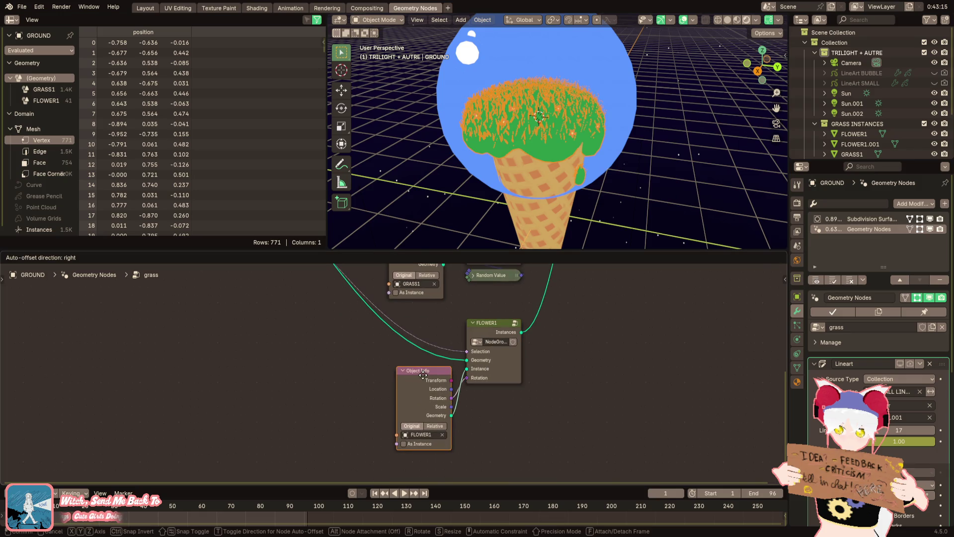
Duplicate the FLOWER1 group node below the original and label the copy FLOWER2
right_click(491, 326)
click(494, 303)
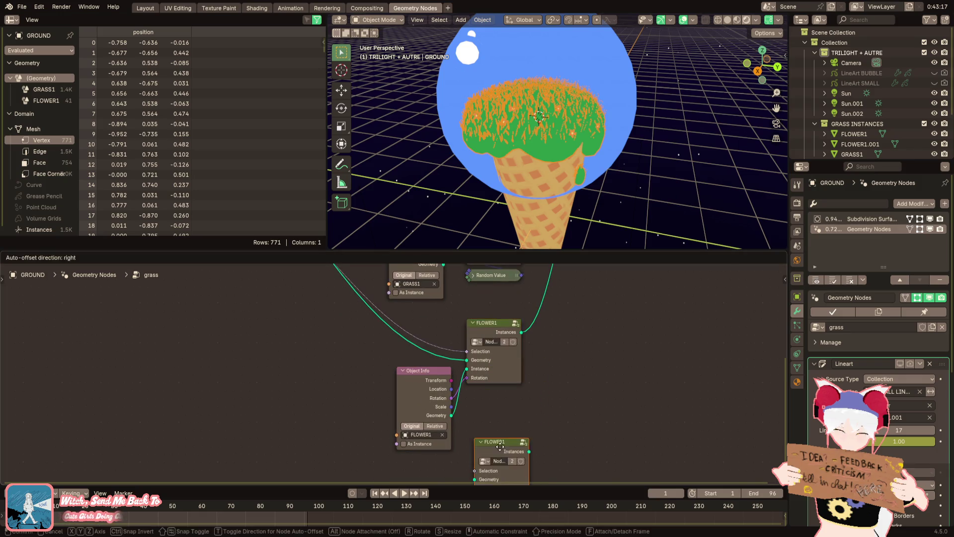
click(493, 457)
right_click(494, 456)
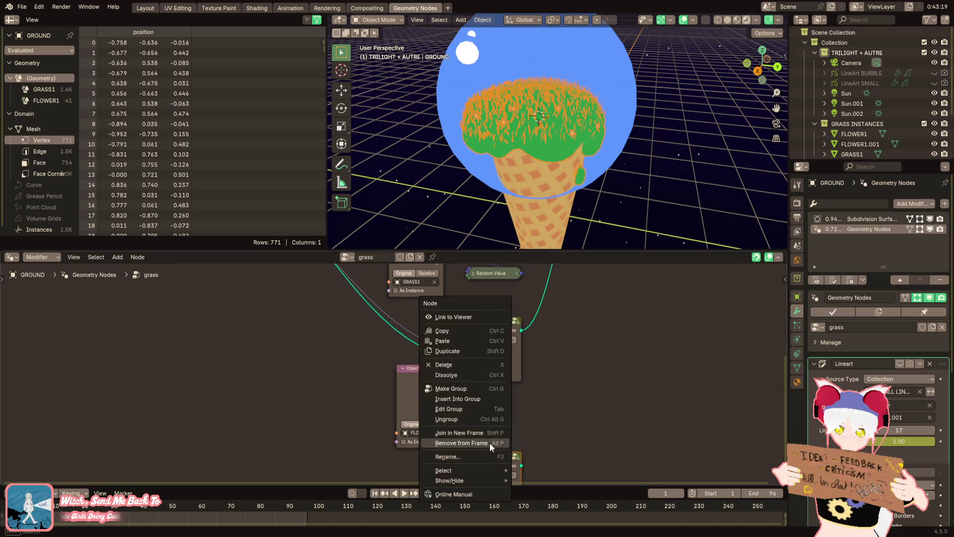
click(480, 457)
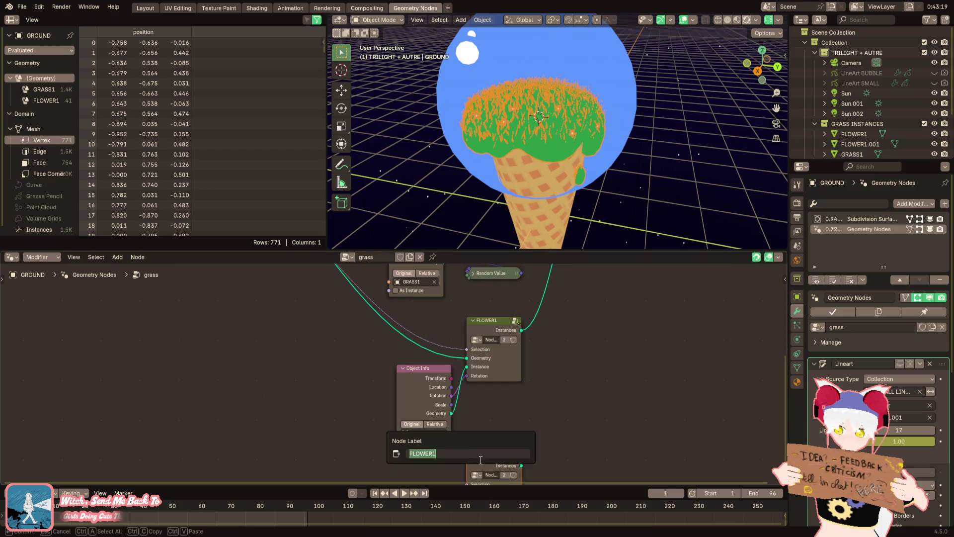
text(2)
key(Return)
Wire a duplicated Object Info set to FLOWER1.001, plus ground geometry, into FLOWER2
middle_drag(541, 382, 571, 338)
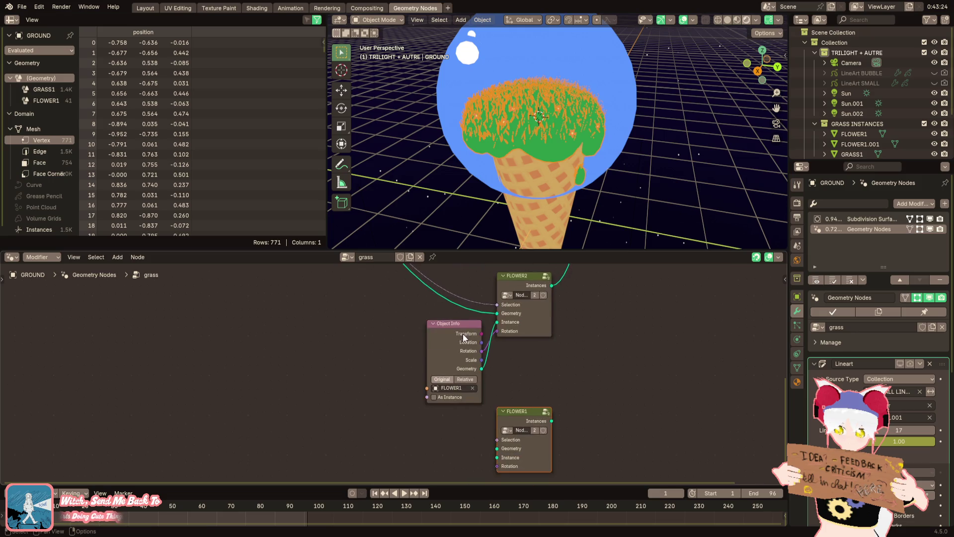
key(shift+d)
click(451, 368)
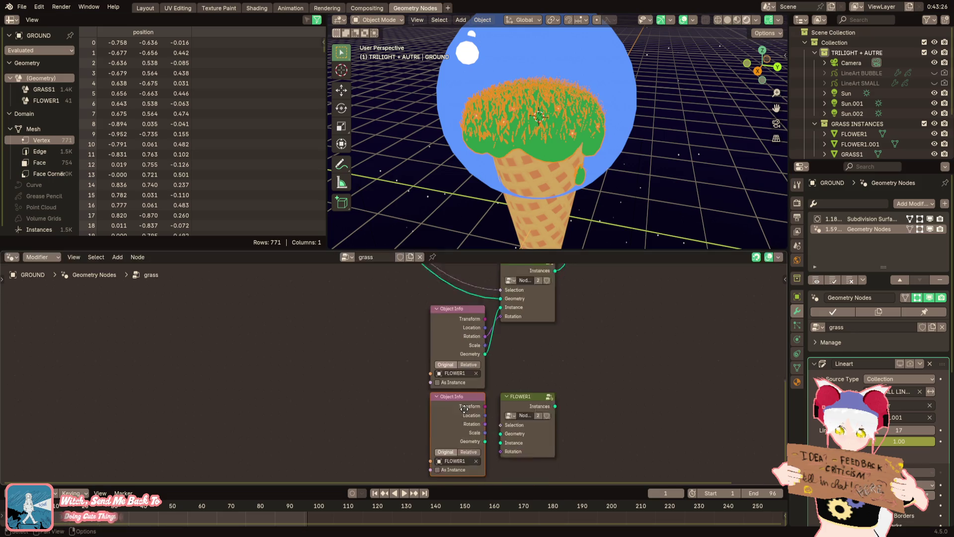
middle_drag(452, 367, 459, 347)
click(460, 435)
click(465, 483)
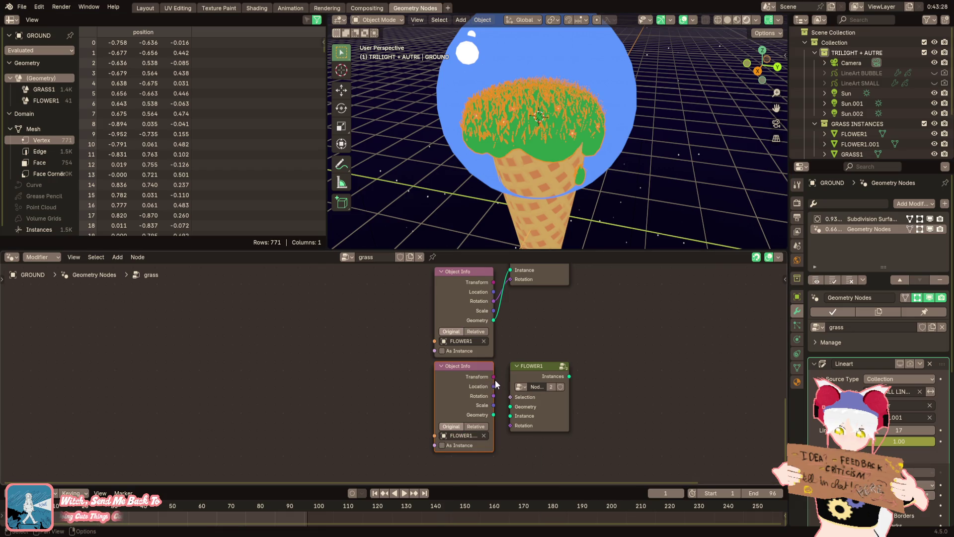
mouse_move(494, 397)
mouse_down()
mouse_move(528, 422)
mouse_move(510, 425)
mouse_move(510, 416)
mouse_up()
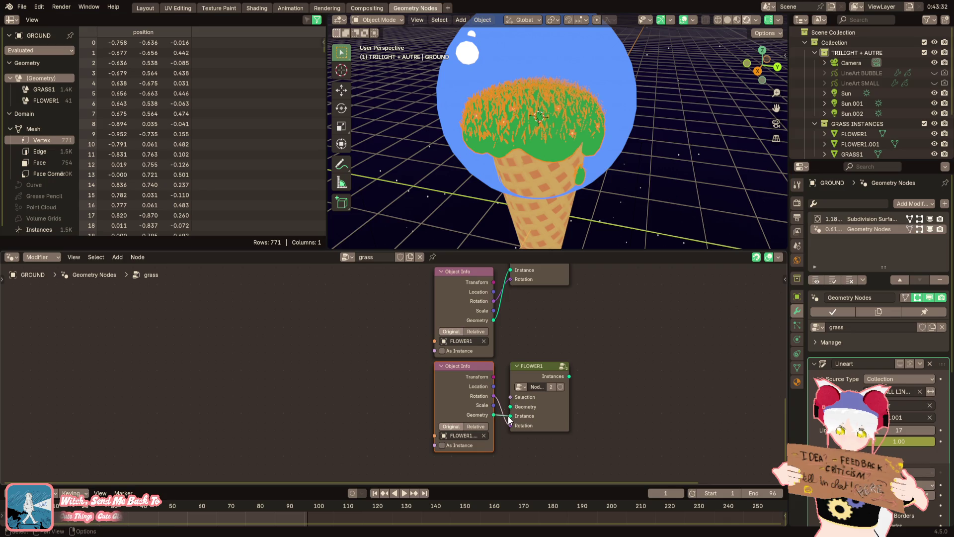
middle_drag(504, 337, 482, 412)
mouse_move(486, 336)
mouse_down()
mouse_move(487, 482)
mouse_move(487, 451)
mouse_up()
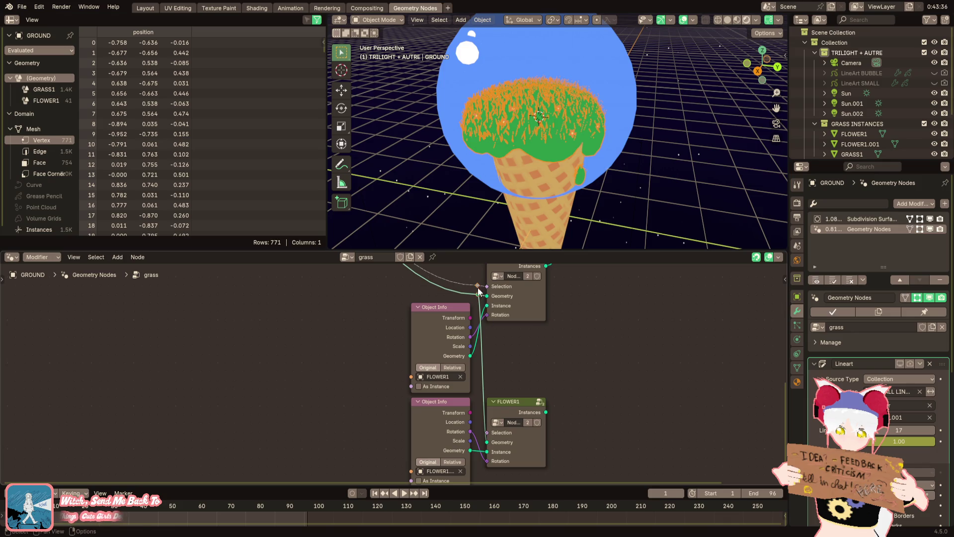
mouse_move(512, 404)
mouse_down()
mouse_move(513, 371)
mouse_move(512, 379)
mouse_up()
scroll(571, 143, up, 2)
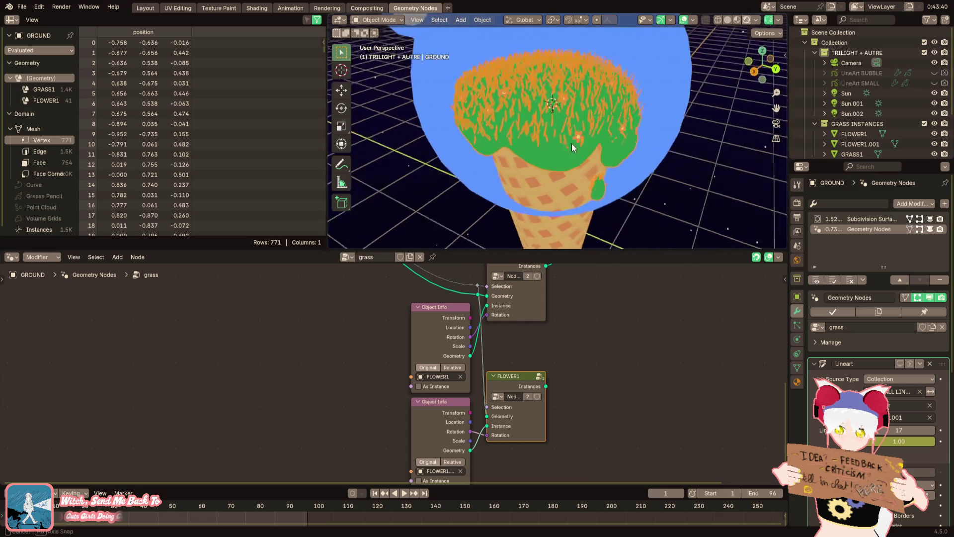
scroll(494, 370, up, 1)
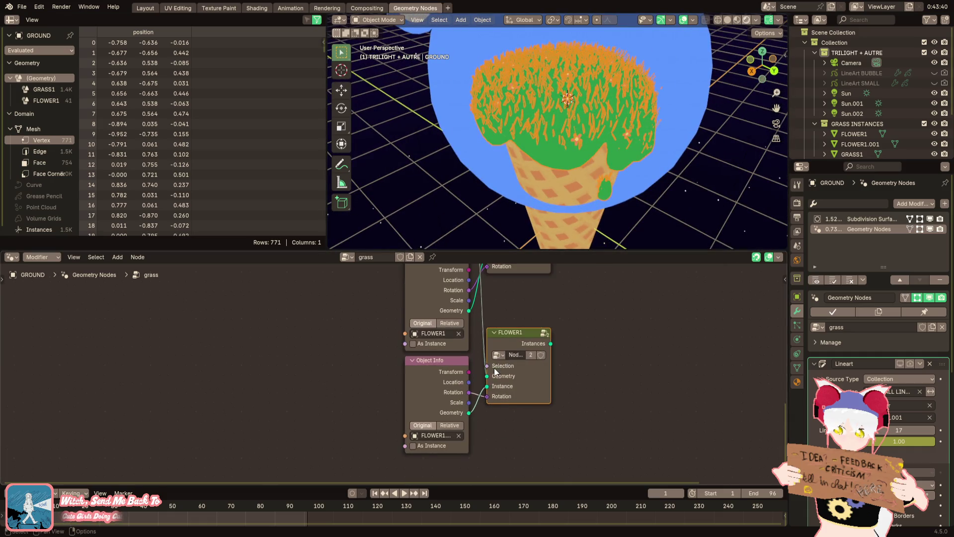
click(543, 332)
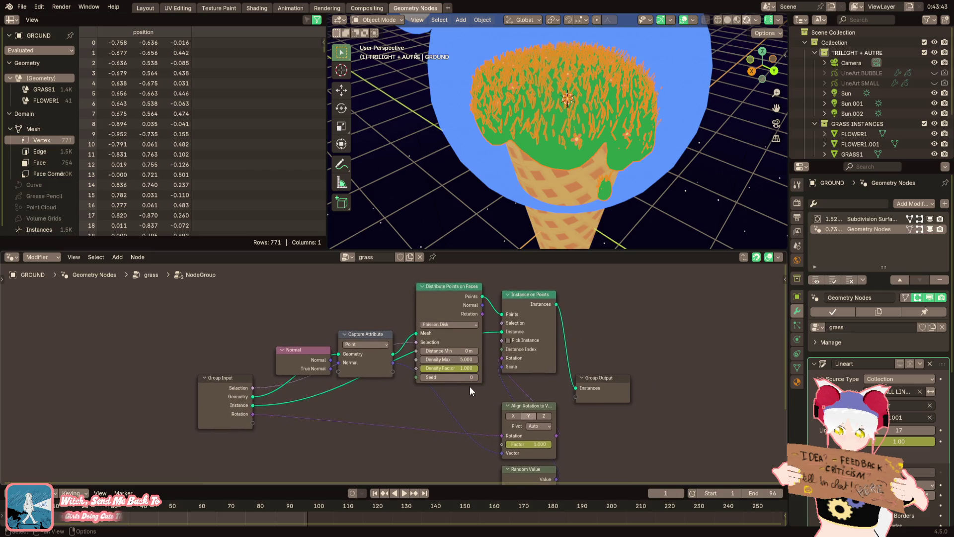
Expose Distribute Points' Seed as a new Seed input on the flower node group
middle_drag(426, 411, 442, 409)
drag(303, 414, 476, 365)
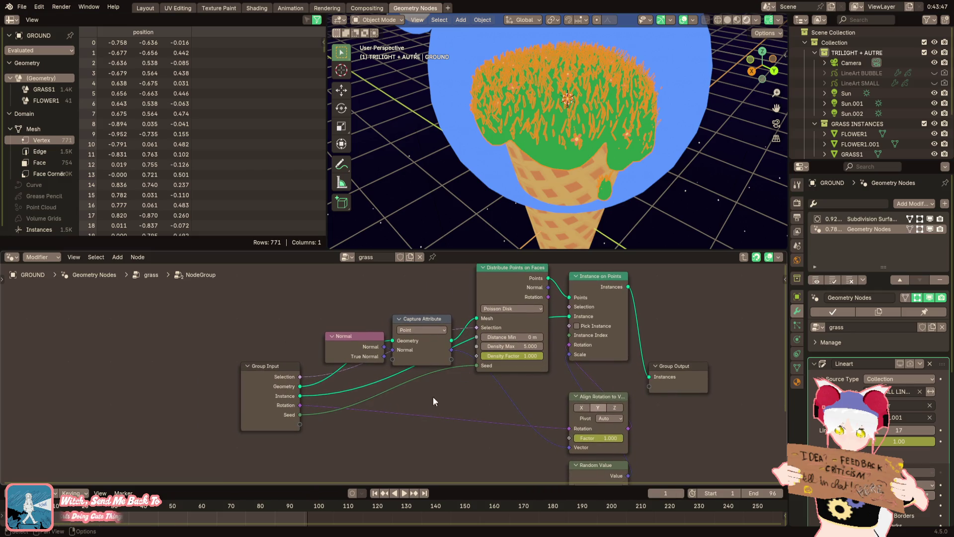
click(744, 257)
Try an integer Random Value node linked to the flower seed, then delete it
key(F3)
text(random v)
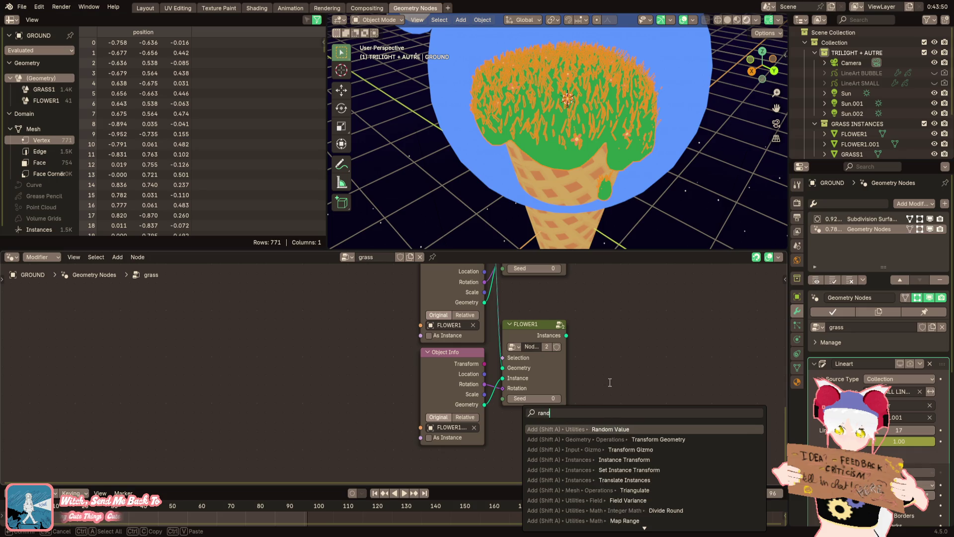
key(Return)
click(331, 366)
click(370, 396)
click(368, 415)
drag(403, 381, 502, 398)
middle_drag(403, 393, 398, 437)
mouse_move(397, 425)
mouse_down()
mouse_move(490, 318)
mouse_move(446, 376)
mouse_up()
mouse_move(461, 413)
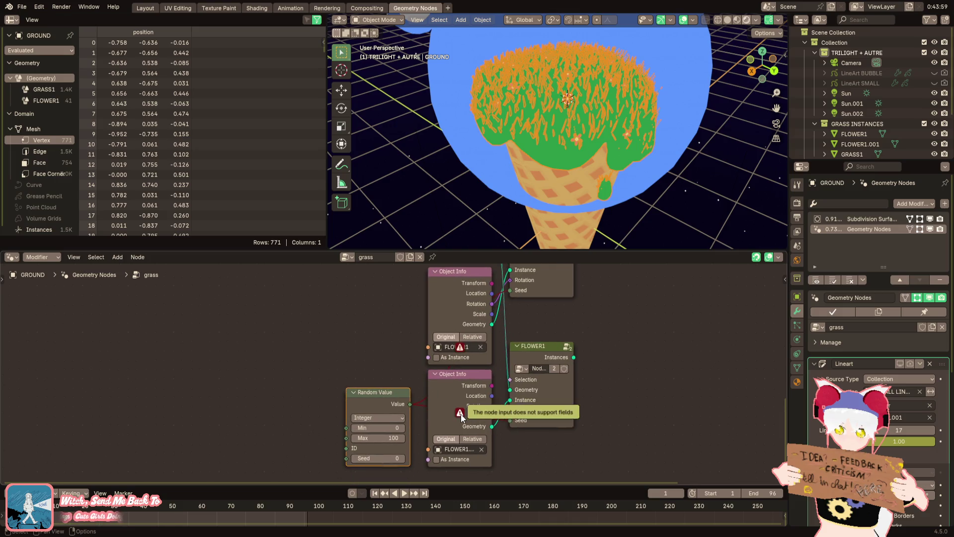
key(x)
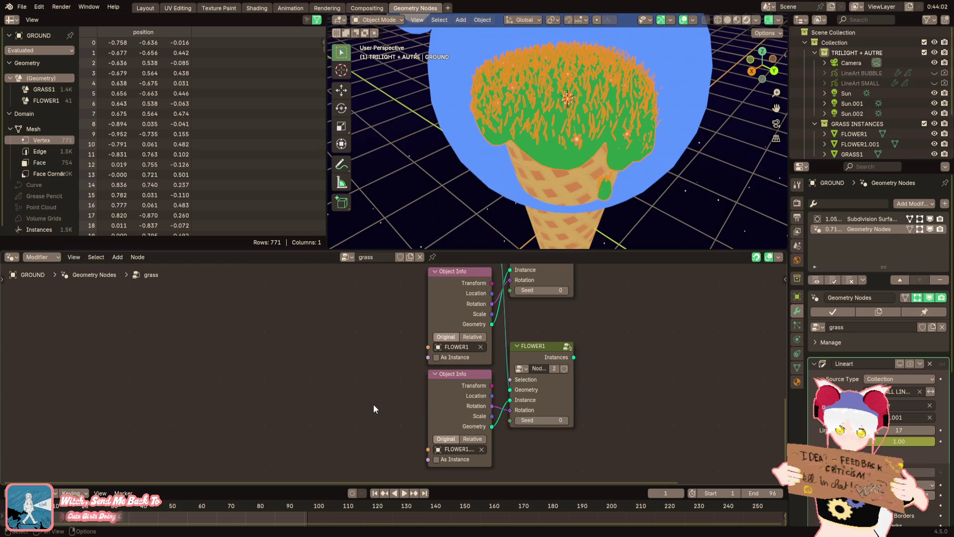
Add and remove a Value node, then set the lower flower group's Seed to 1
key(F3)
text(value)
key(Return)
click(359, 371)
key(x)
click(518, 421)
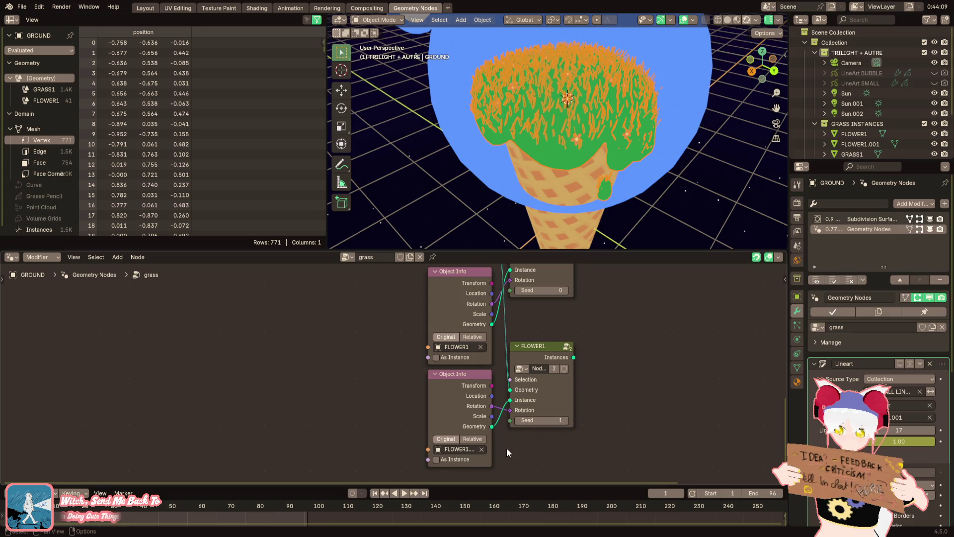
Browse the lower Object Info's object list and begin renaming FLOWER1.001
click(466, 448)
scroll(874, 99, down, 3)
scroll(875, 100, down, 2)
double_click(887, 97)
Rename the copied flower object to FLOWER2
click(887, 97)
key(BackSpace)
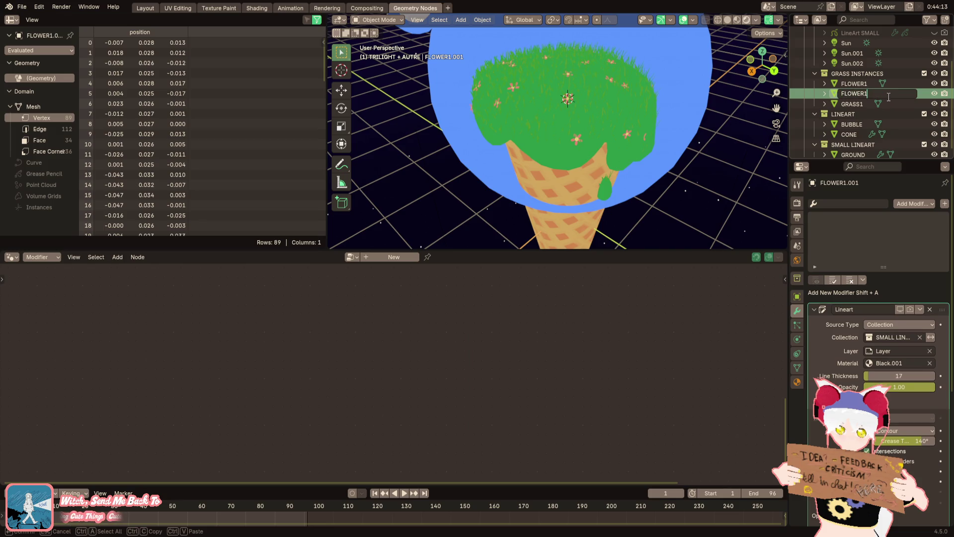
text(2)
key(Return)
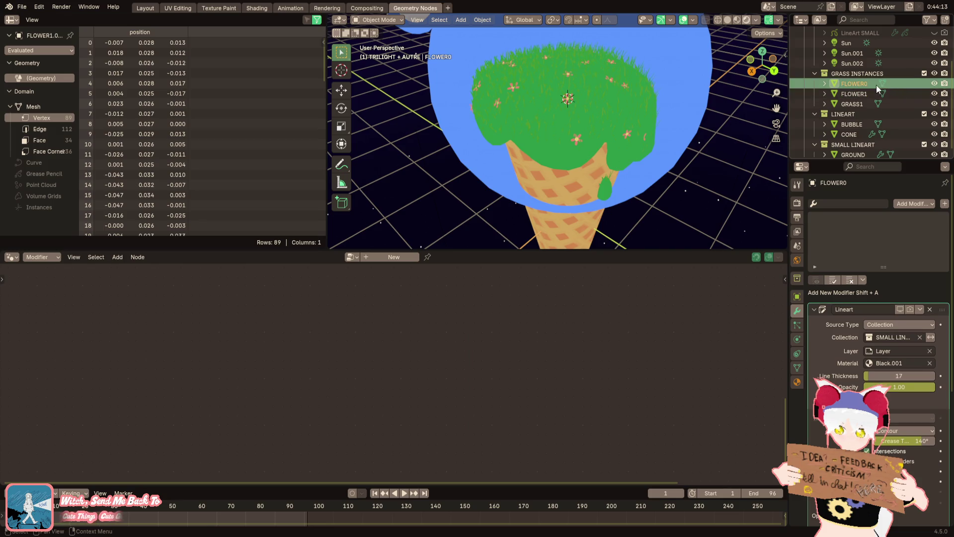
double_click(869, 85)
key(Return)
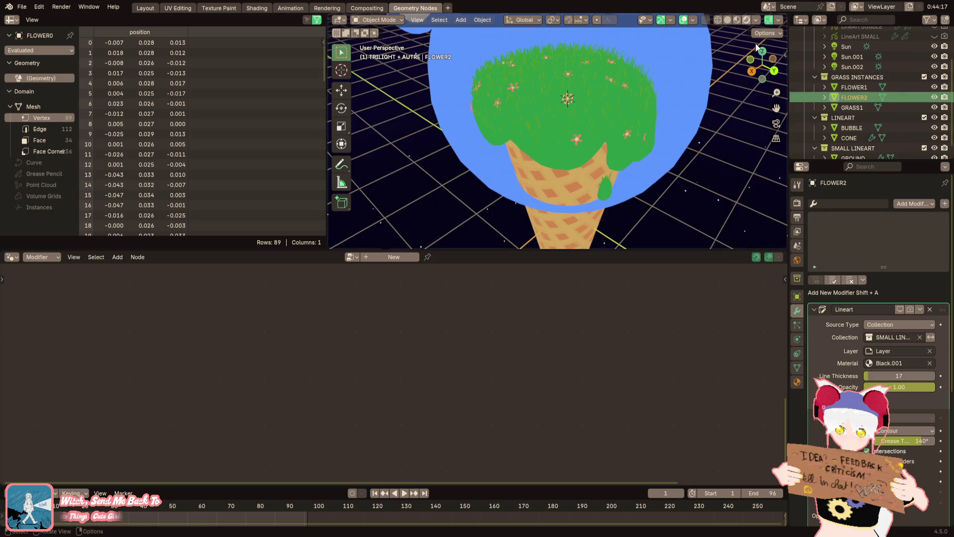
Select GROUND to show its grass nodes and turn off the viewport overlays
scroll(633, 136, up, 3)
click(606, 172)
click(607, 172)
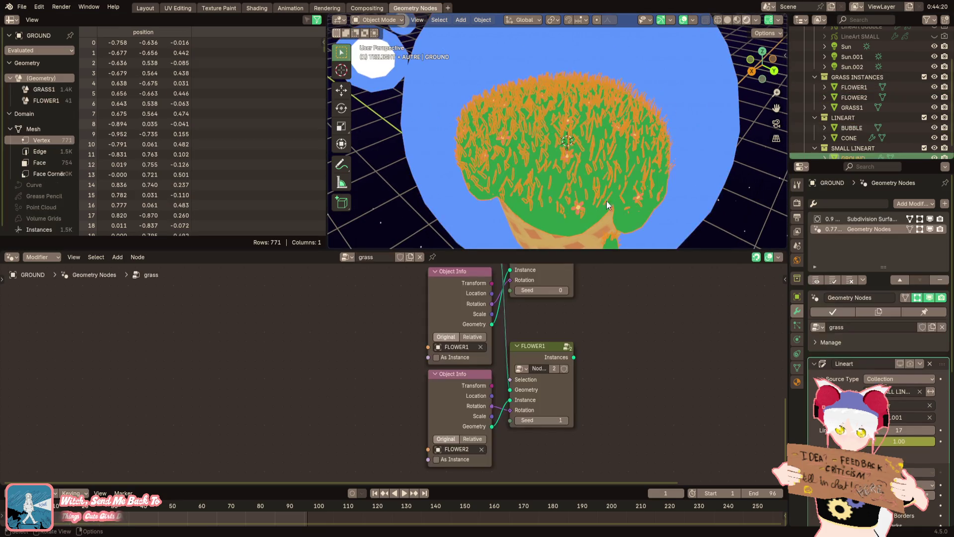
click(690, 21)
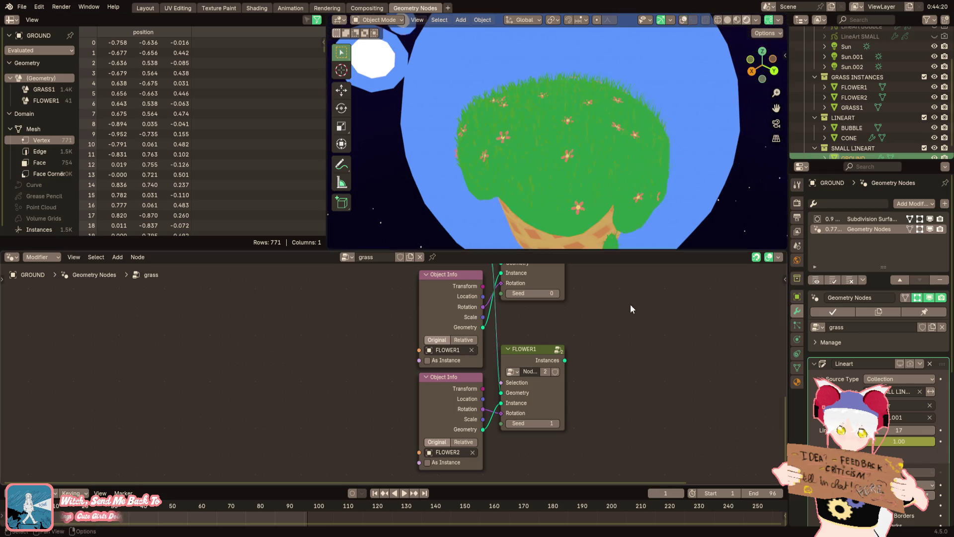
Raise the FLOWER1 node's Seed from 1 to 6
scroll(553, 403, down, 6)
middle_drag(478, 422, 510, 396)
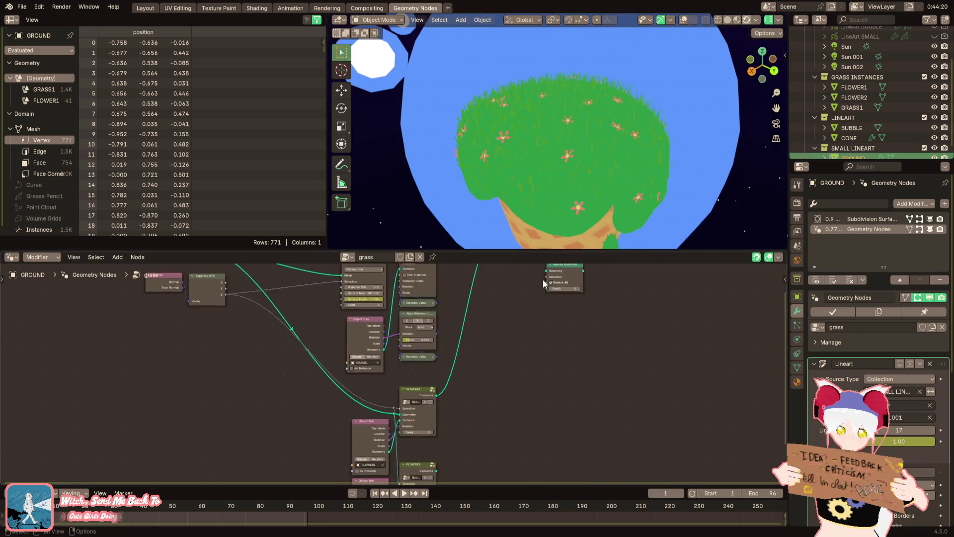
mouse_move(440, 469)
mouse_down()
mouse_move(494, 269)
mouse_move(497, 301)
mouse_up()
mouse_move(556, 401)
middle_down()
mouse_move(560, 336)
mouse_move(530, 318)
middle_up()
scroll(551, 330, up, 3)
scroll(497, 348, up, 3)
click(488, 407)
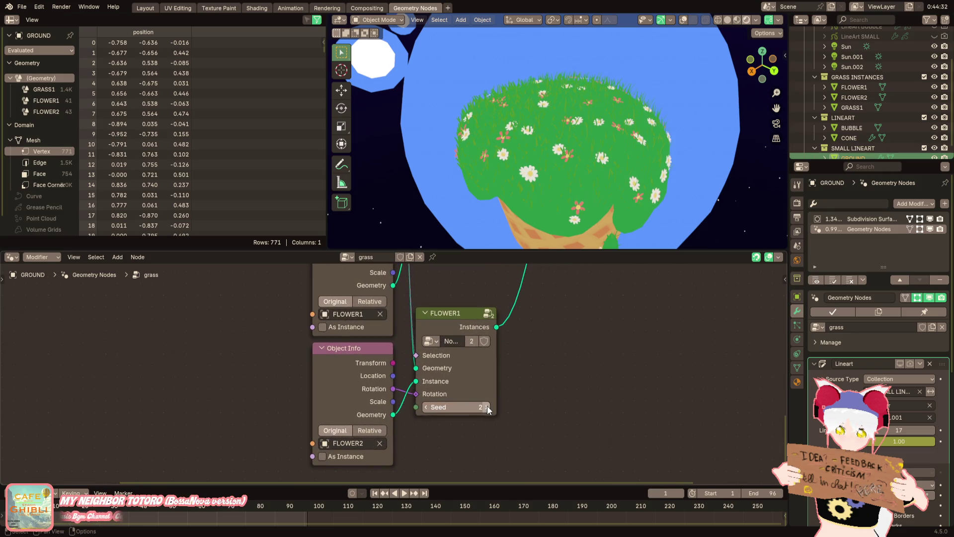
click(489, 407)
click(488, 408)
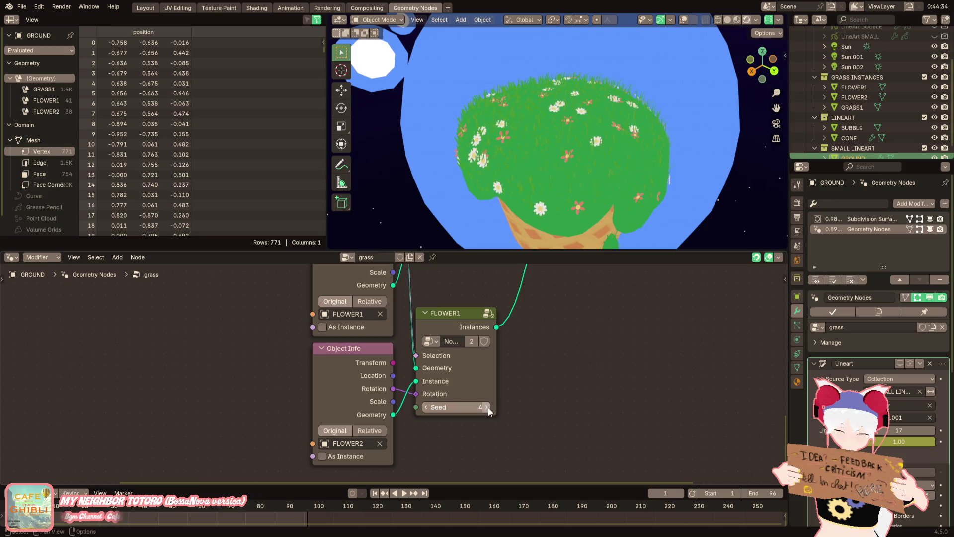
click(489, 408)
middle_drag(527, 194, 561, 159)
click(489, 407)
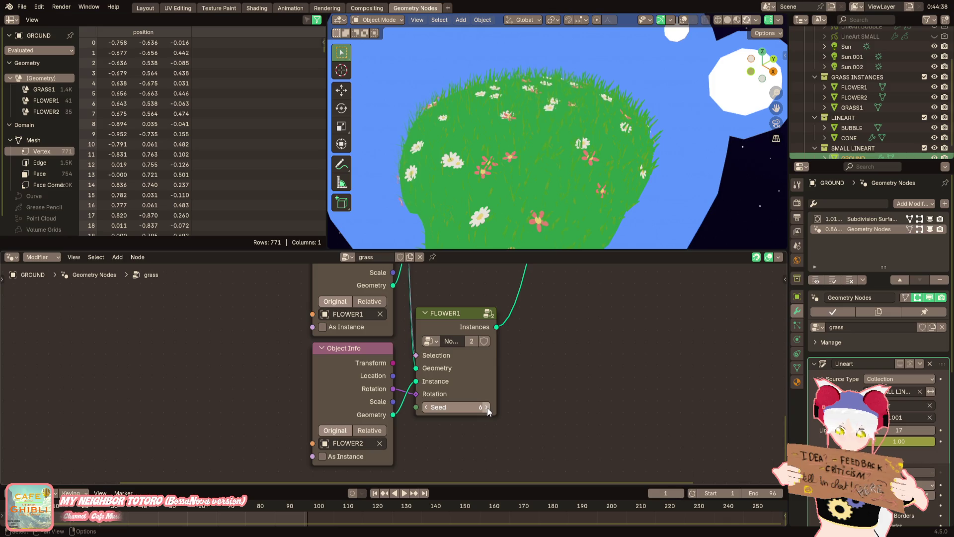
Orbit around the planet and cone to check the new flower scatter
middle_drag(582, 119, 425, 120)
scroll(537, 136, down, 5)
mouse_move(538, 136)
middle_down()
mouse_move(460, 150)
mouse_move(478, 142)
mouse_move(503, 152)
mouse_move(511, 133)
middle_up()
scroll(512, 133, up, 5)
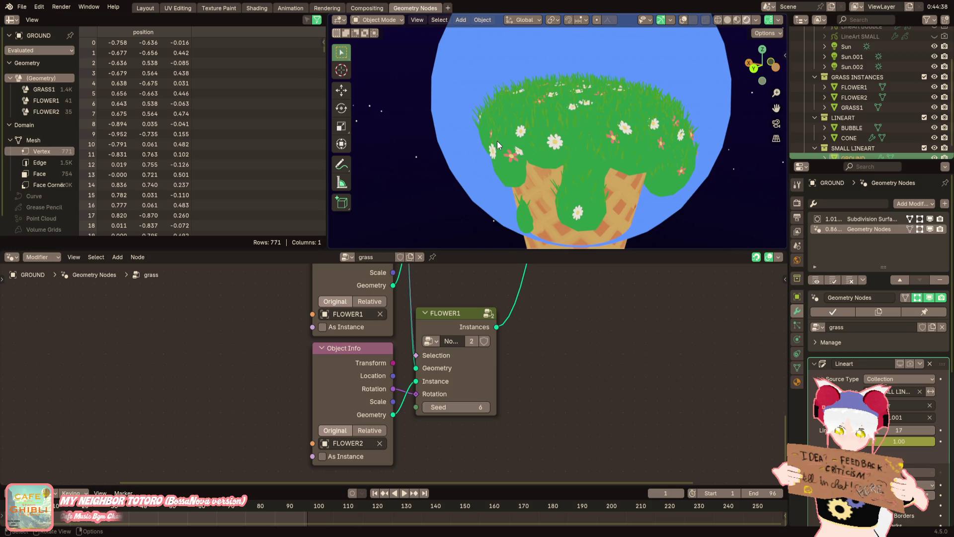
mouse_move(494, 145)
middle_down()
mouse_move(547, 143)
mouse_move(546, 133)
middle_up()
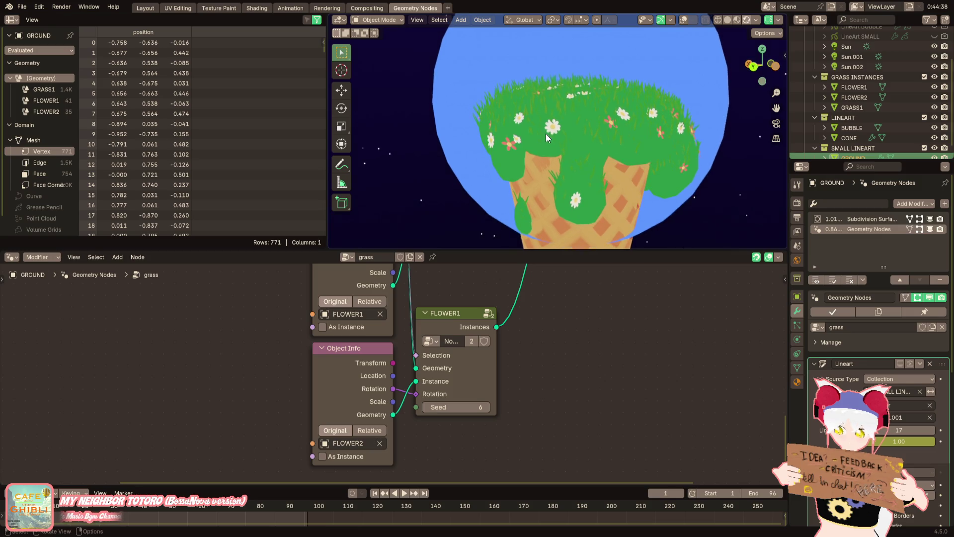
scroll(541, 138, down, 1)
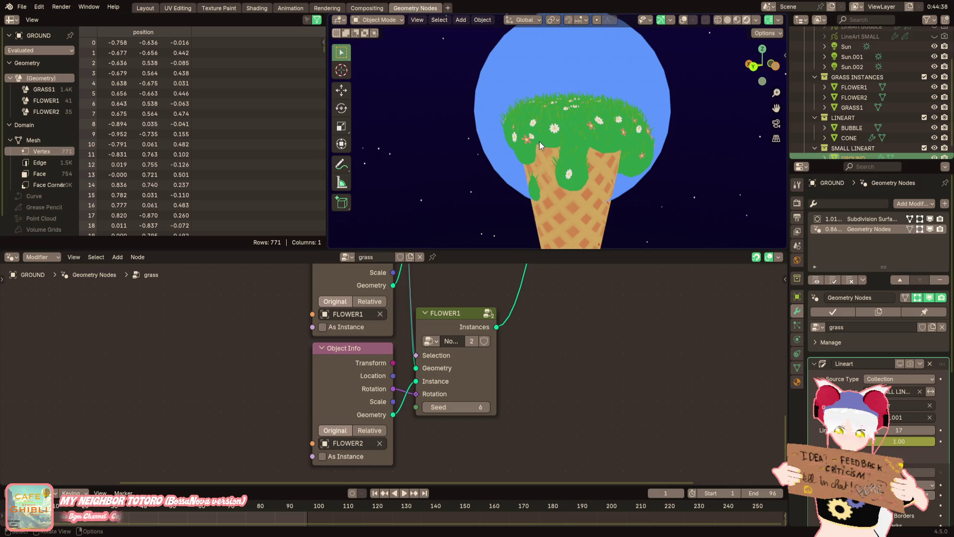
middle_drag(539, 144, 547, 156)
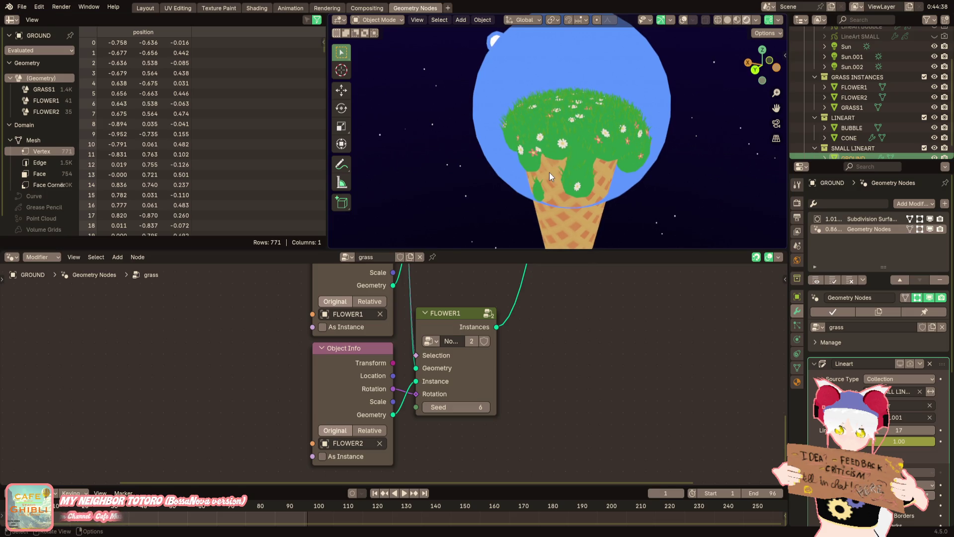
click(568, 142)
click(567, 142)
scroll(550, 144, up, 3)
mouse_move(550, 144)
middle_down()
mouse_move(577, 112)
mouse_move(609, 166)
mouse_move(614, 160)
mouse_move(538, 117)
mouse_move(585, 111)
middle_up()
Select FLOWER1, open its FLOWERPETAL1 material, and switch to the Shading workspace
click(616, 159)
scroll(642, 159, up, 3)
scroll(536, 116, up, 3)
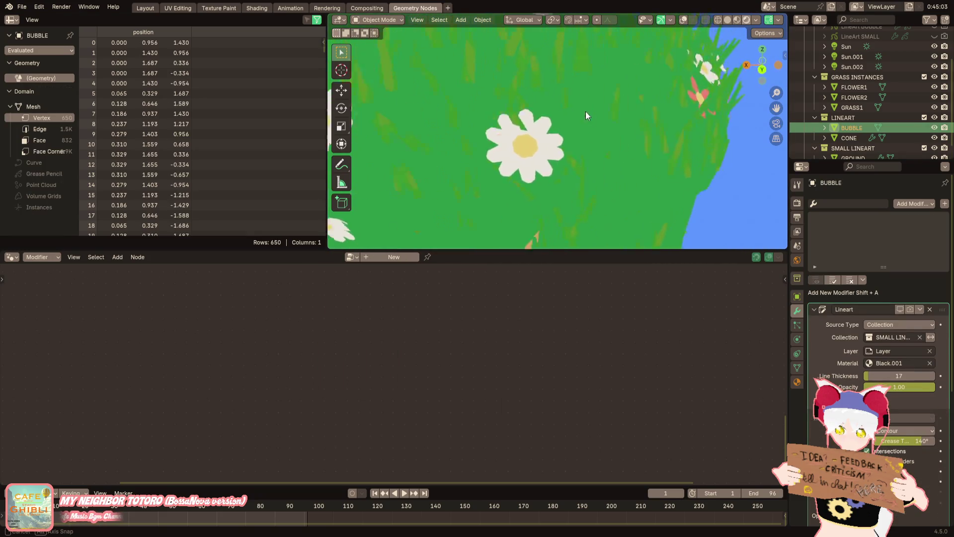
click(895, 87)
click(797, 382)
click(861, 214)
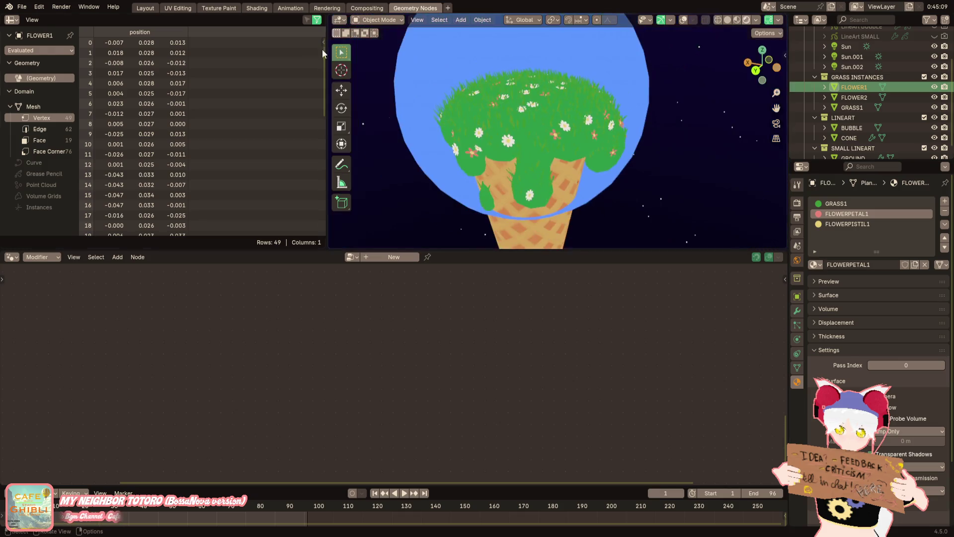
click(267, 8)
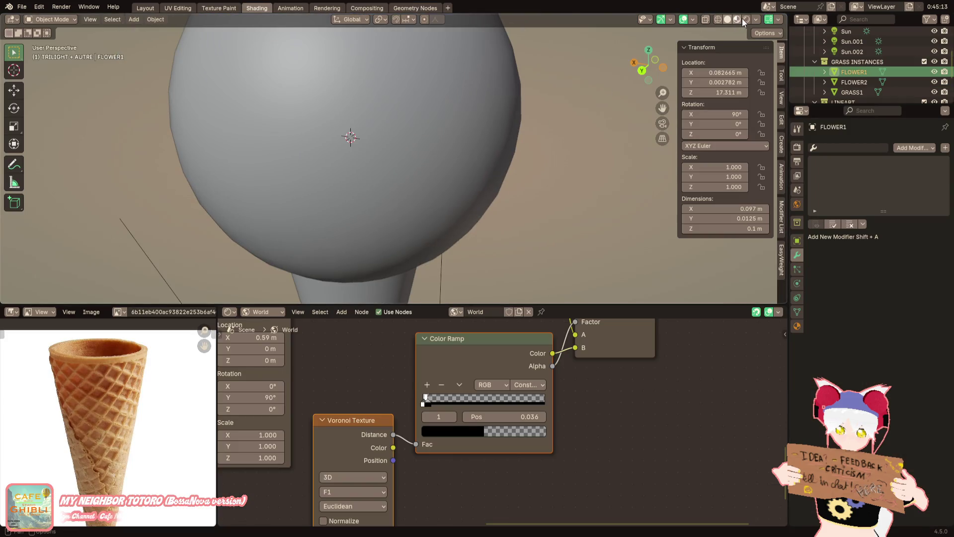
click(738, 20)
click(797, 241)
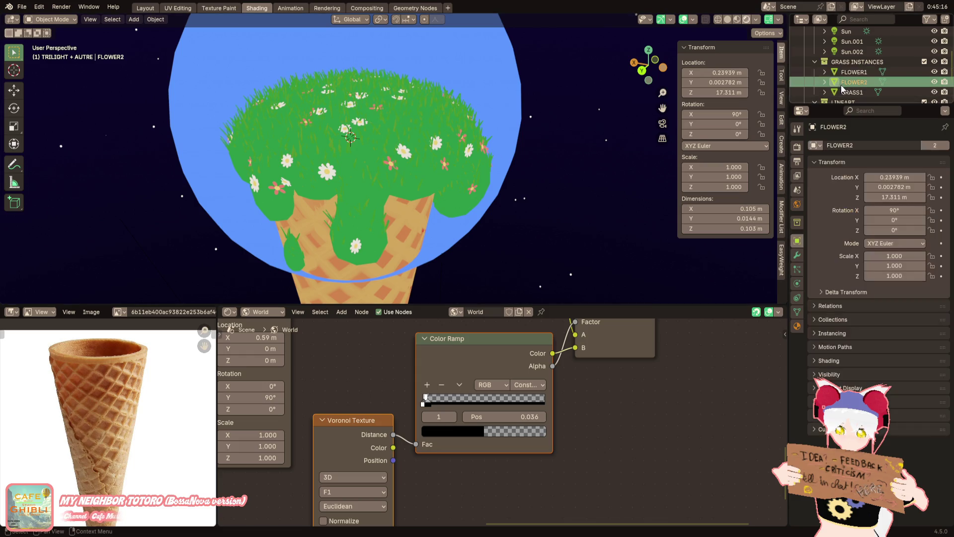
click(797, 326)
click(890, 273)
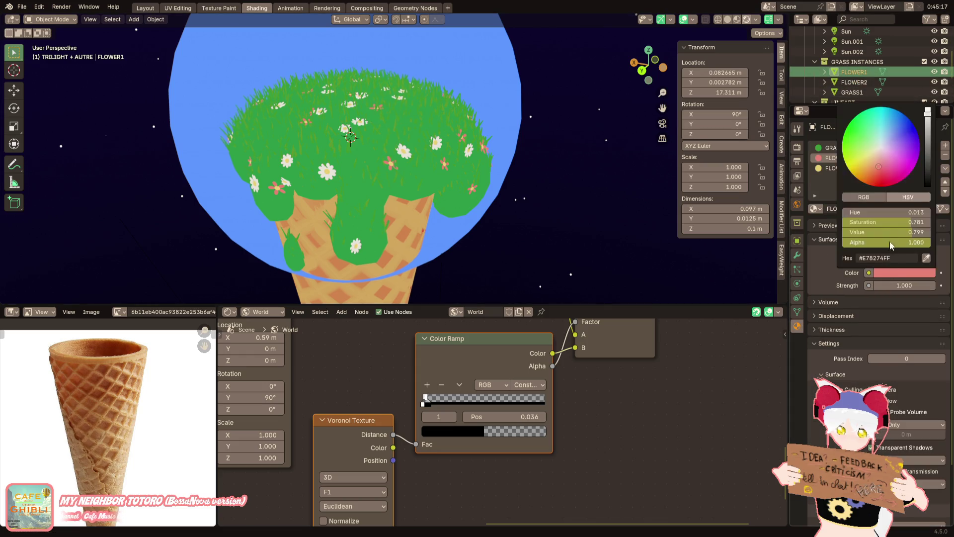
mouse_move(877, 171)
mouse_down()
mouse_move(877, 187)
mouse_move(868, 168)
mouse_up()
key(Escape)
click(876, 274)
key(Escape)
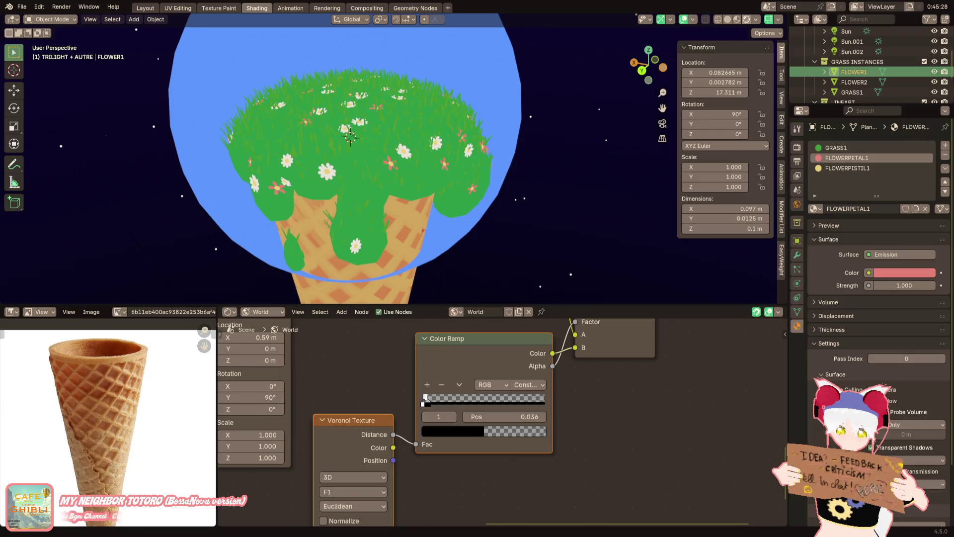
mouse_move(251, 139)
middle_down()
mouse_move(262, 145)
mouse_move(271, 194)
mouse_move(256, 169)
middle_up()
scroll(258, 179, up, 5)
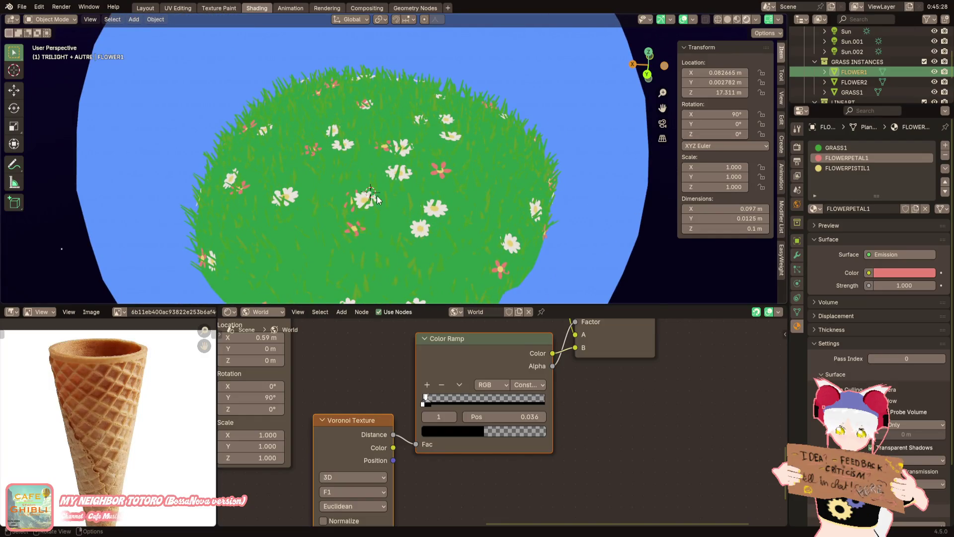
click(415, 8)
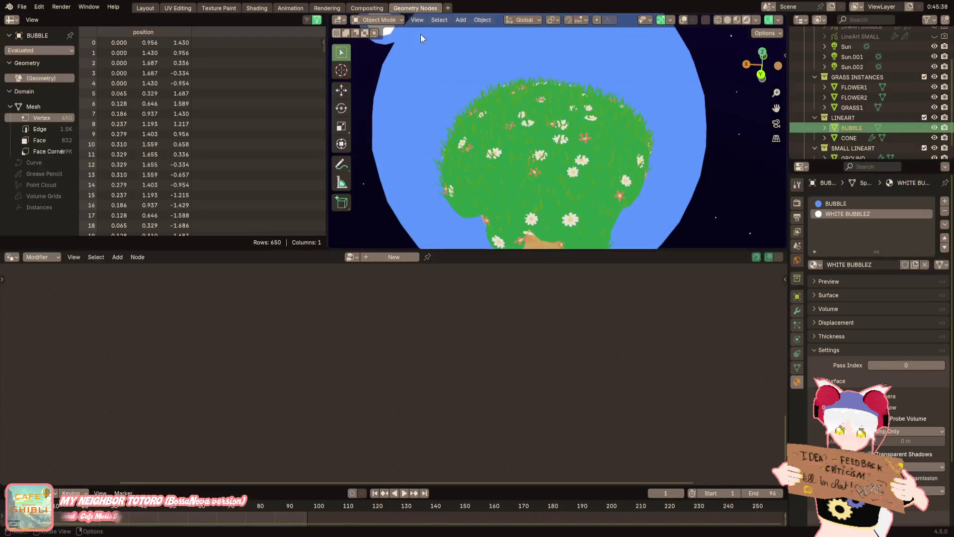
Select GROUND and pan its node tree to the flower nodes, viewing the cone below
click(526, 160)
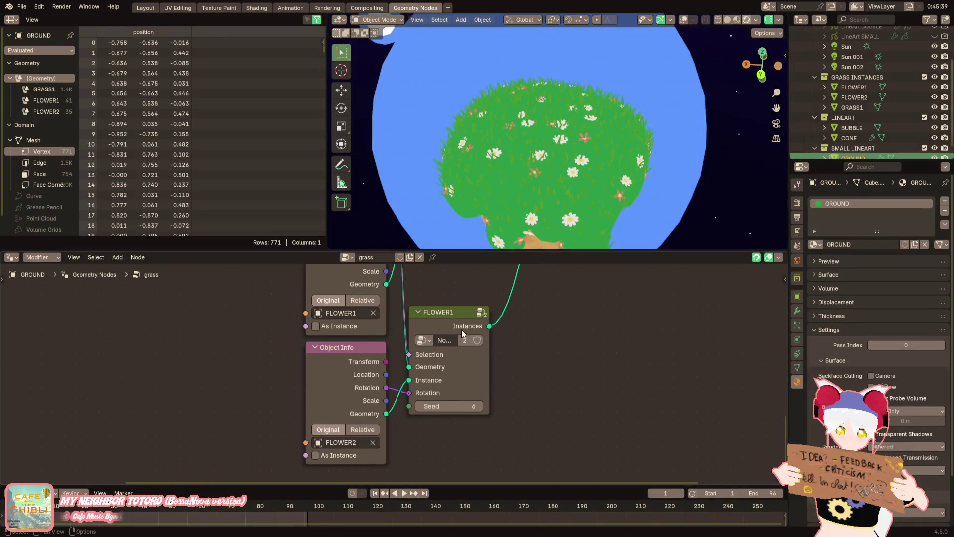
scroll(451, 342, down, 1)
shift+scroll(423, 323, up, 5)
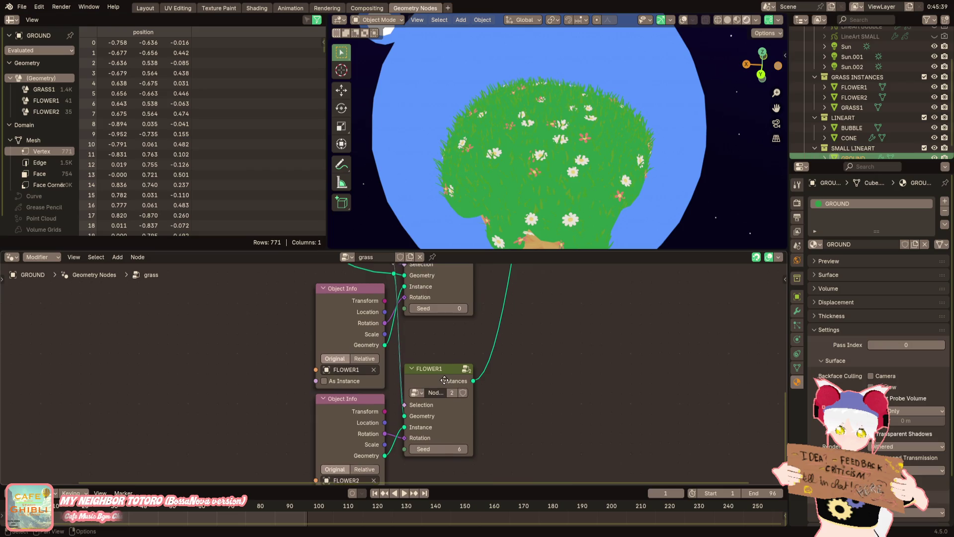
shift+scroll(430, 350, down, 2)
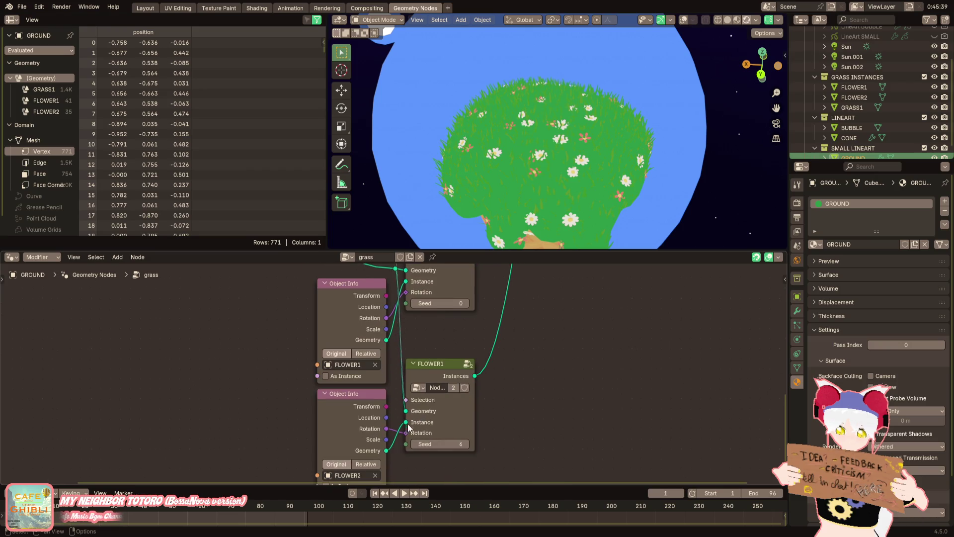
scroll(413, 443, down, 1)
middle_drag(450, 368, 416, 383)
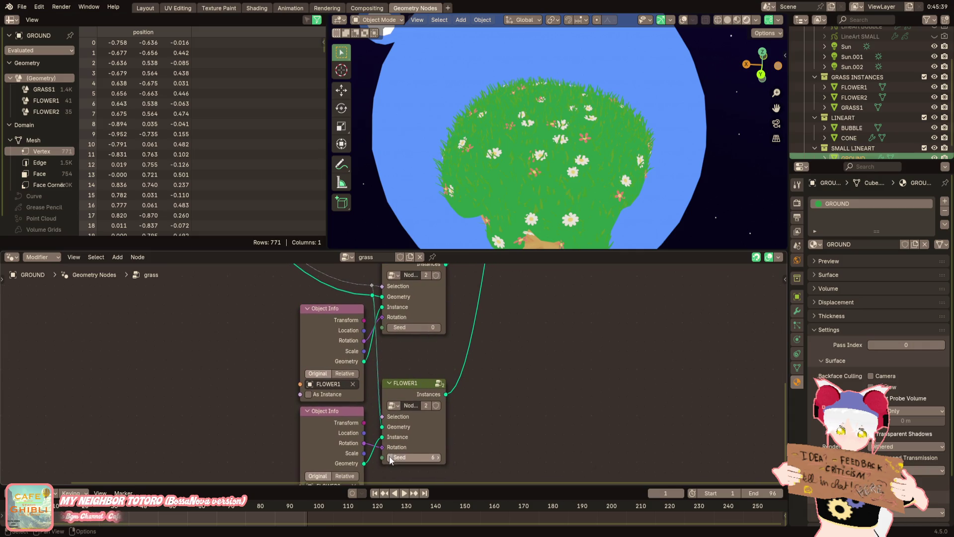
mouse_move(476, 218)
middle_down()
mouse_move(506, 167)
mouse_move(499, 156)
middle_up()
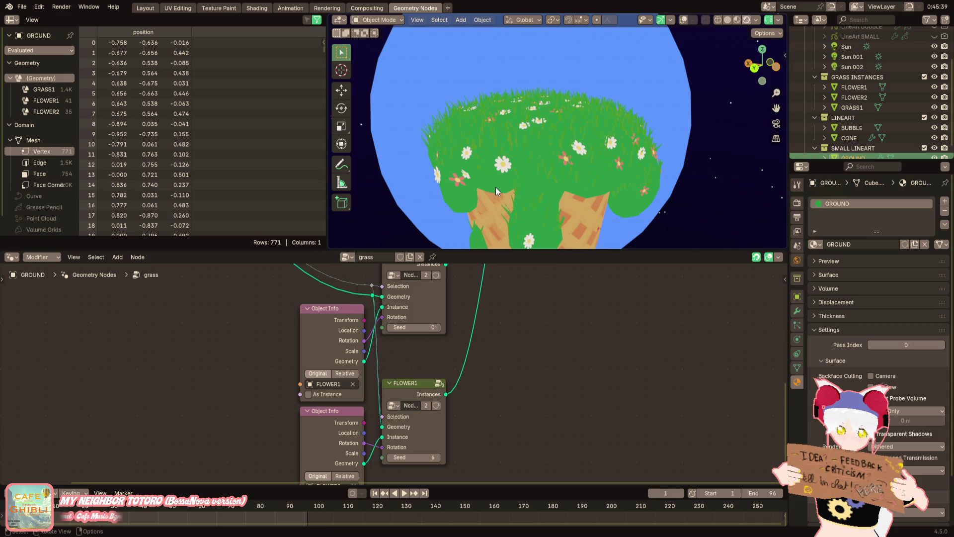
Inspect the GRASS1 and FLOWER2 nodes and orbit around the whole cone
scroll(494, 296, down, 1)
mouse_move(494, 296)
middle_down()
mouse_move(443, 396)
mouse_move(430, 453)
middle_up()
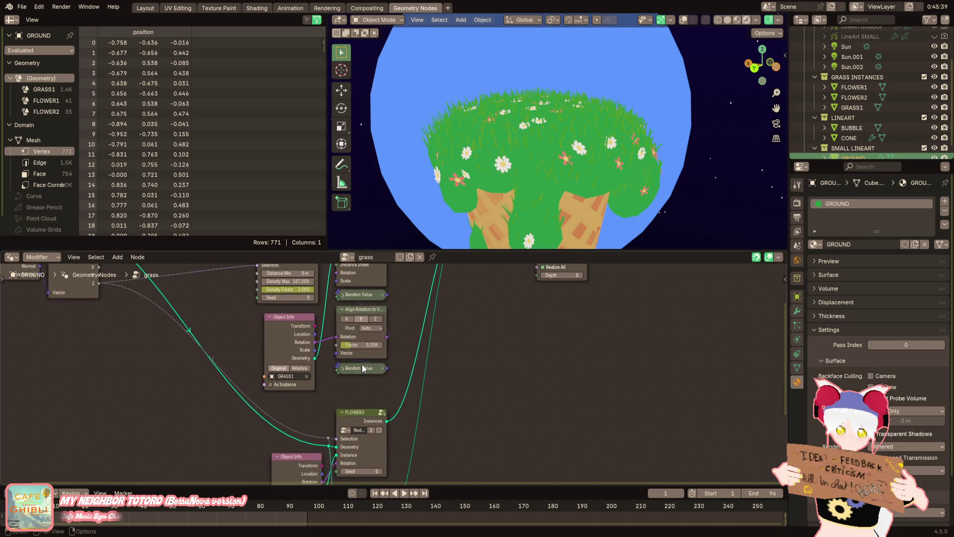
mouse_move(477, 213)
middle_down()
mouse_move(545, 191)
mouse_move(508, 184)
mouse_move(470, 201)
mouse_move(494, 184)
mouse_move(521, 140)
mouse_move(509, 162)
middle_up()
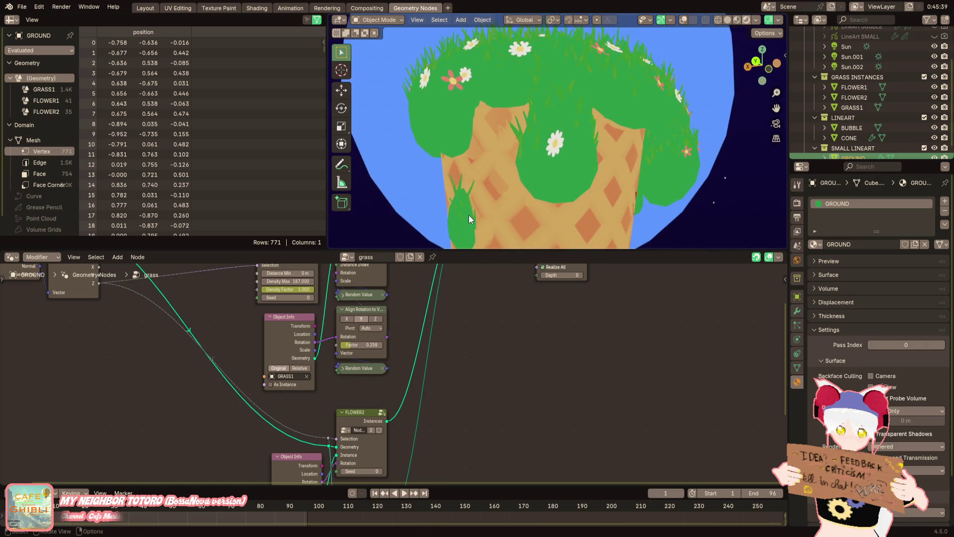
scroll(487, 186, down, 5)
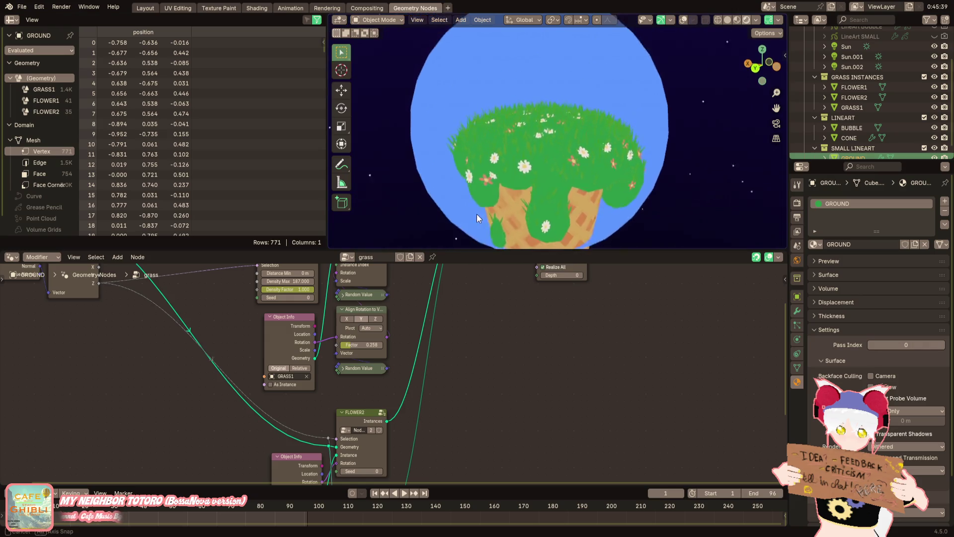
scroll(495, 163, down, 5)
middle_drag(495, 163, 541, 162)
click(22, 7)
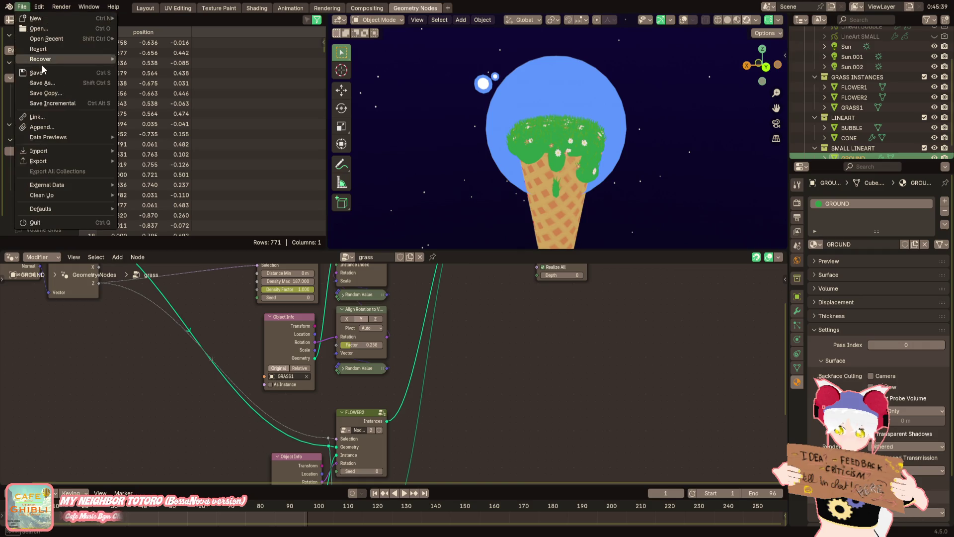
Save the project as ice cream island.blend and select the BUBBLE object
click(39, 74)
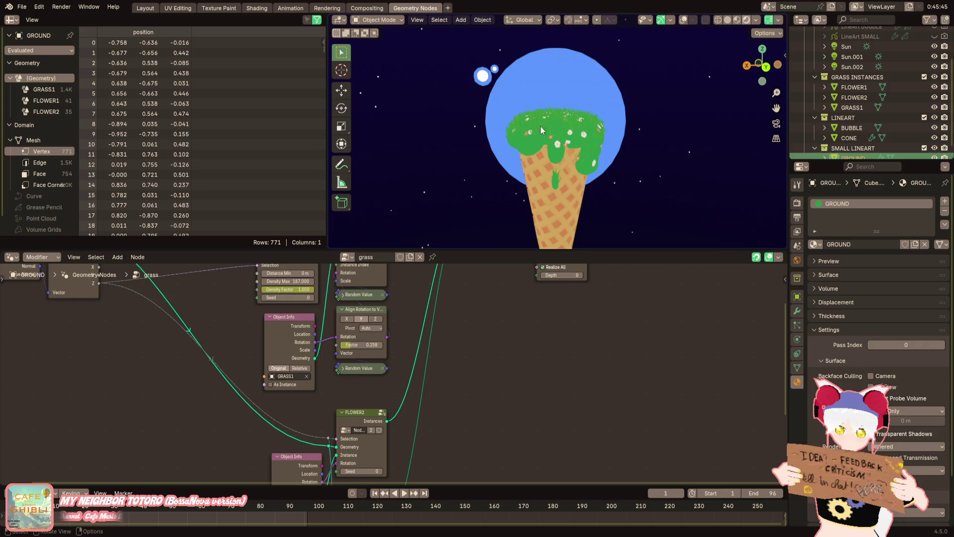
click(554, 97)
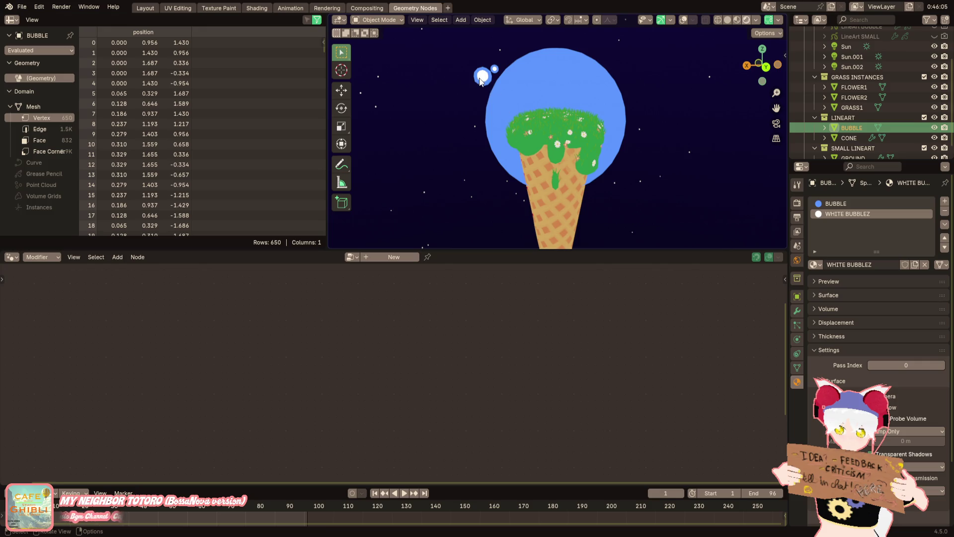
Edit the bubble's mesh in wireframe view, trying whole-mesh selection
key(Tab)
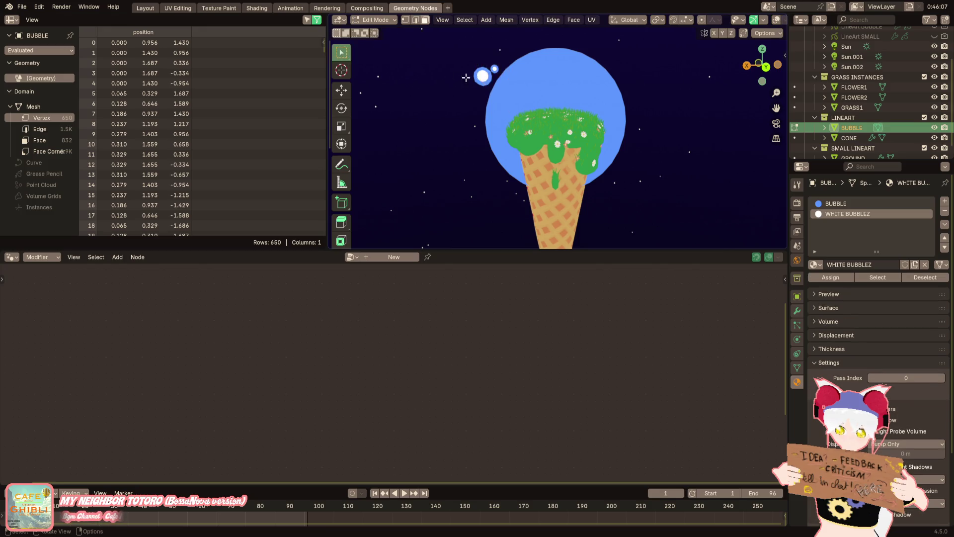
key(shift+z)
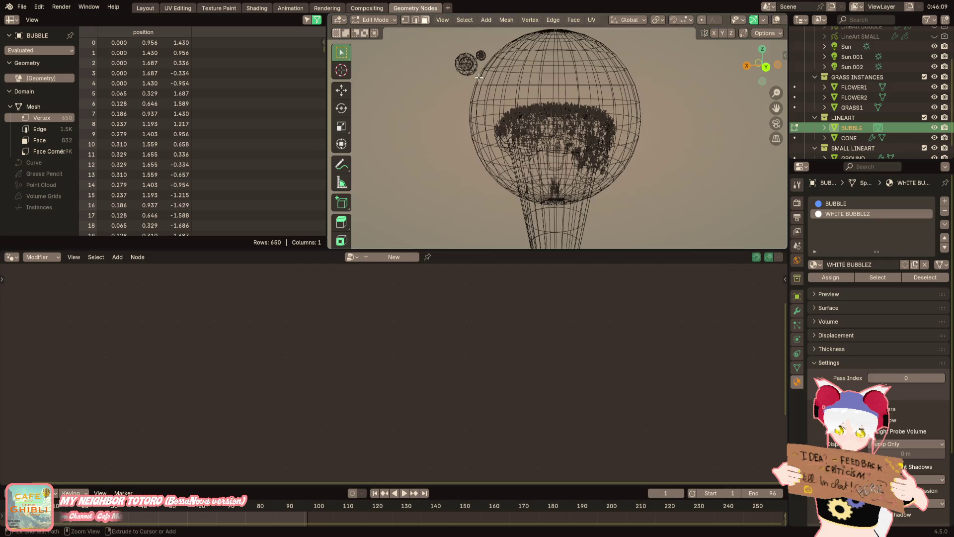
ctrl+click(467, 65)
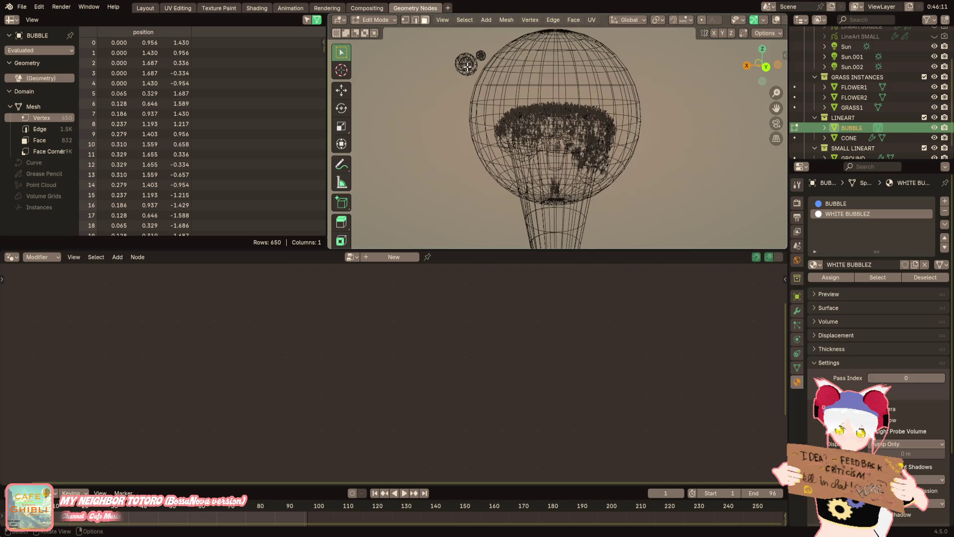
shift+middle_drag(467, 66, 479, 98)
key(a)
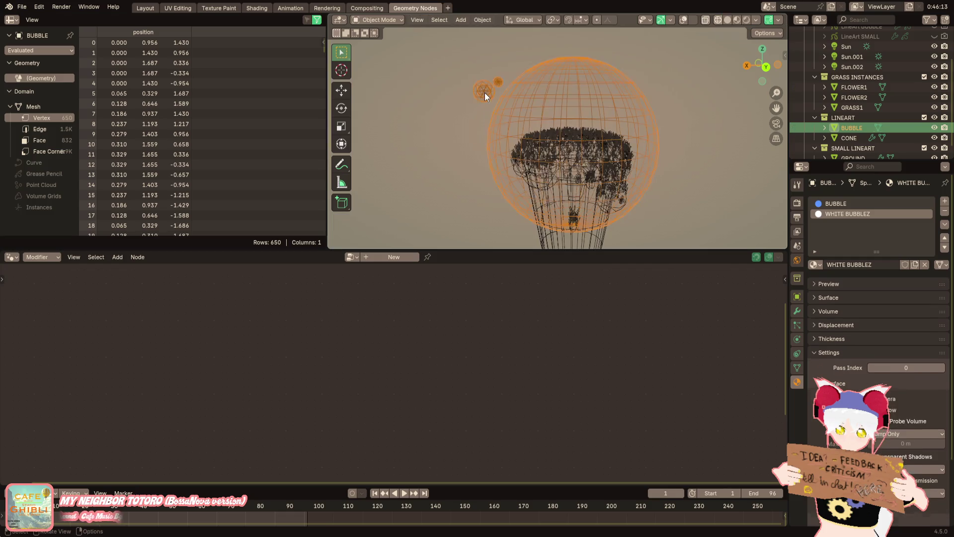
key(alt+a)
key(b)
drag(484, 91, 475, 98)
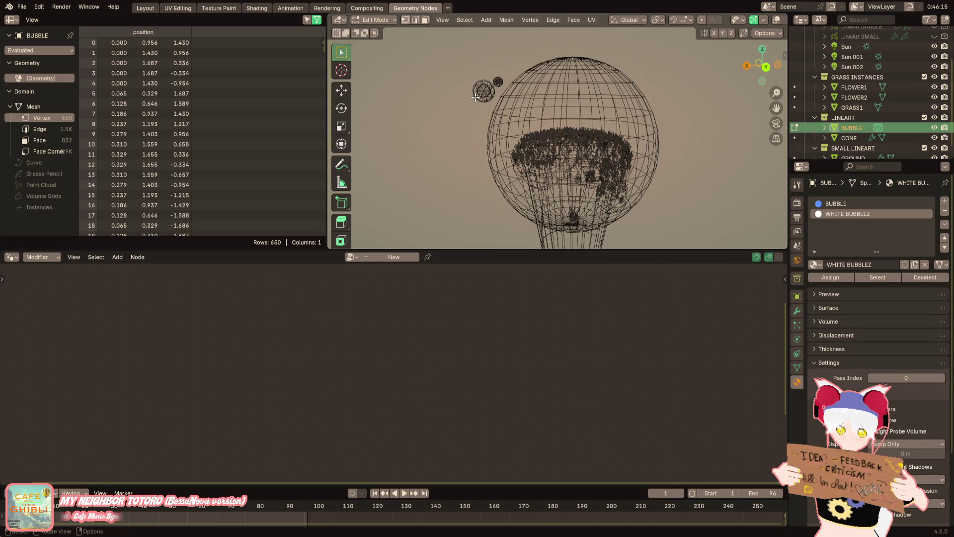
In the Layout workspace, select the small sphere's linked geometry in Edit Mode, then exit
click(154, 7)
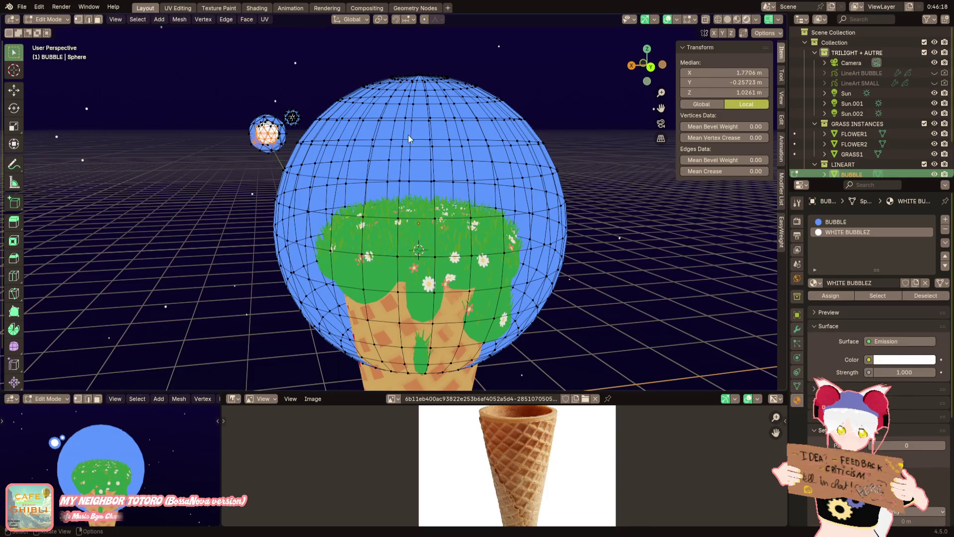
key(Tab)
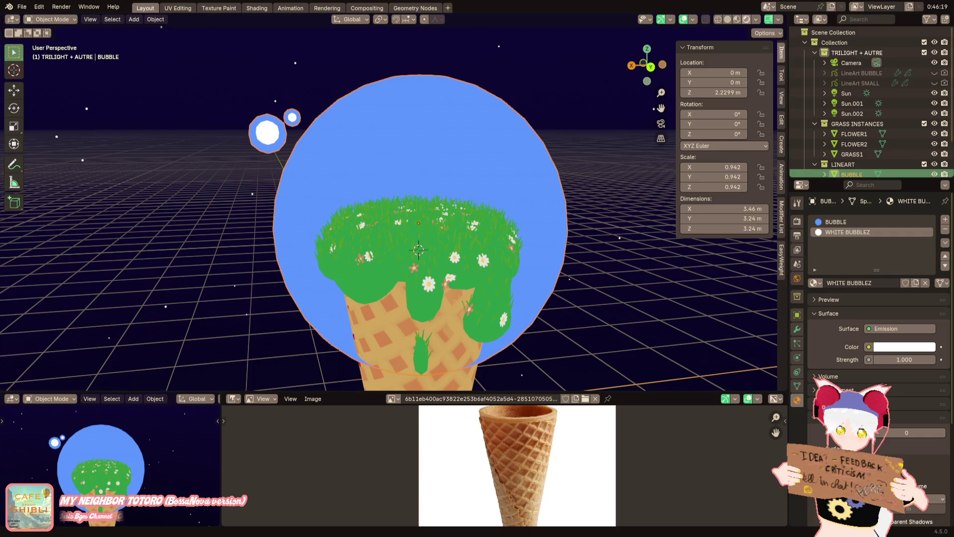
middle_drag(288, 150, 320, 153)
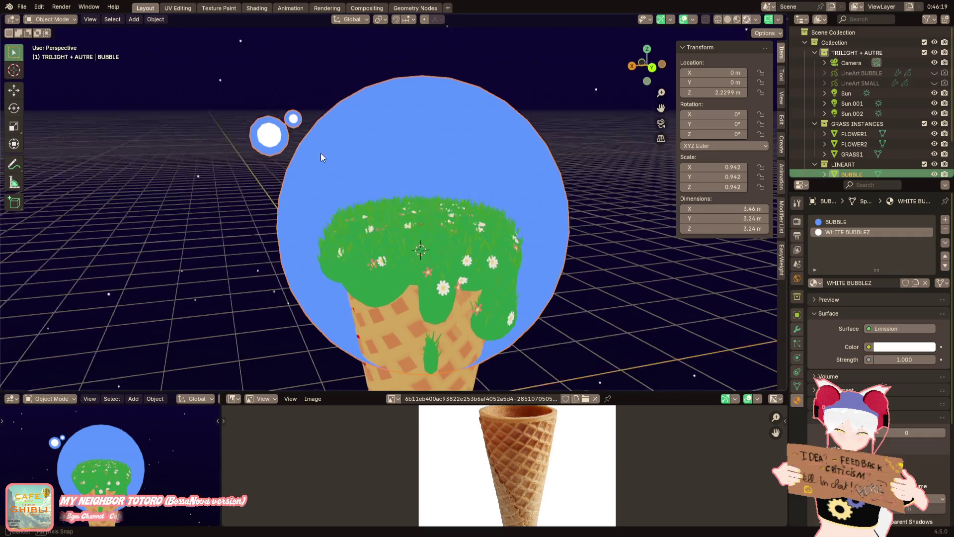
key(Tab)
key(ctrl+l)
key(ctrl+z)
key(ctrl+l)
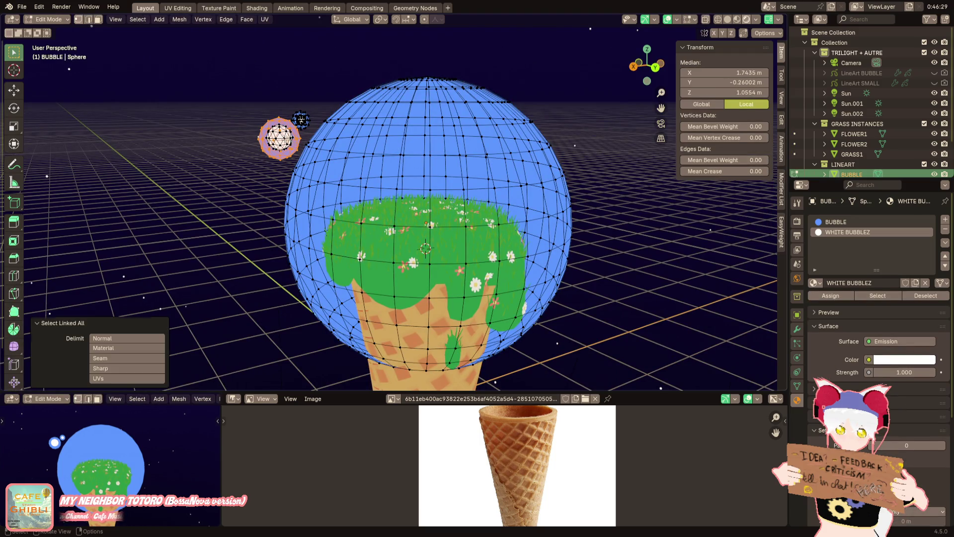
mouse_move(430, 302)
shift+middle_down()
mouse_move(416, 279)
mouse_move(398, 284)
mouse_move(419, 293)
mouse_move(366, 325)
mouse_move(390, 279)
shift+middle_up()
key(Tab)
Zoom the viewport onto the bubble and toggle the Add menu open and closed
scroll(392, 267, down, 3)
scroll(388, 273, up, 3)
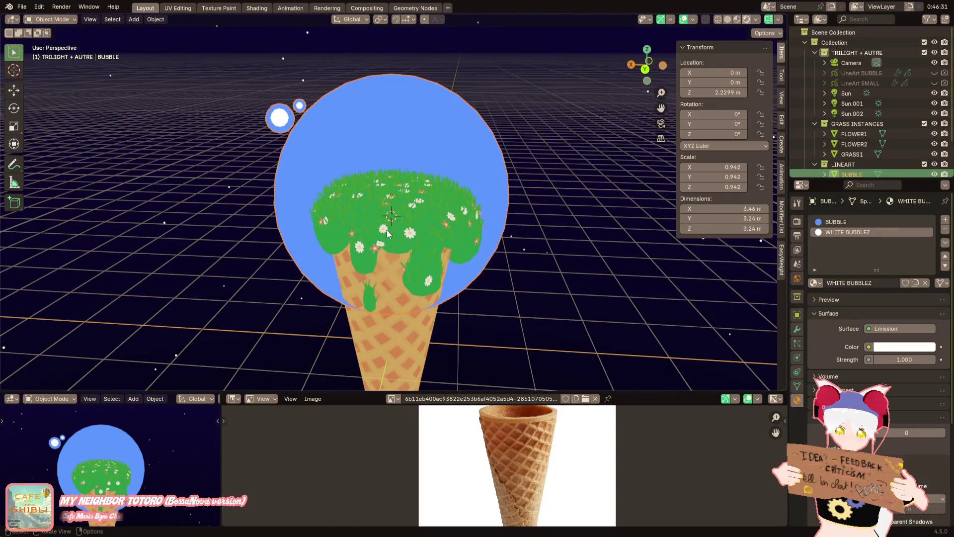
scroll(341, 198, up, 3)
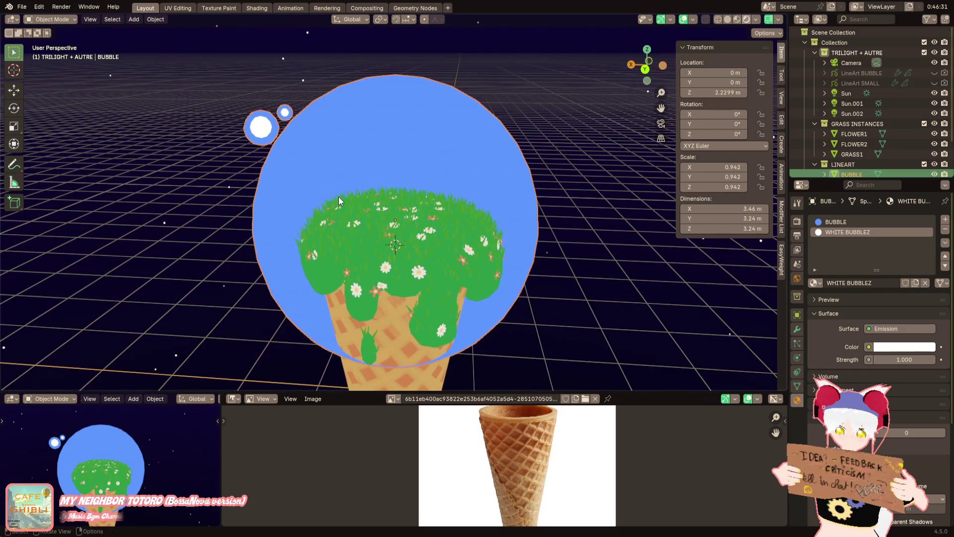
scroll(372, 223, up, 2)
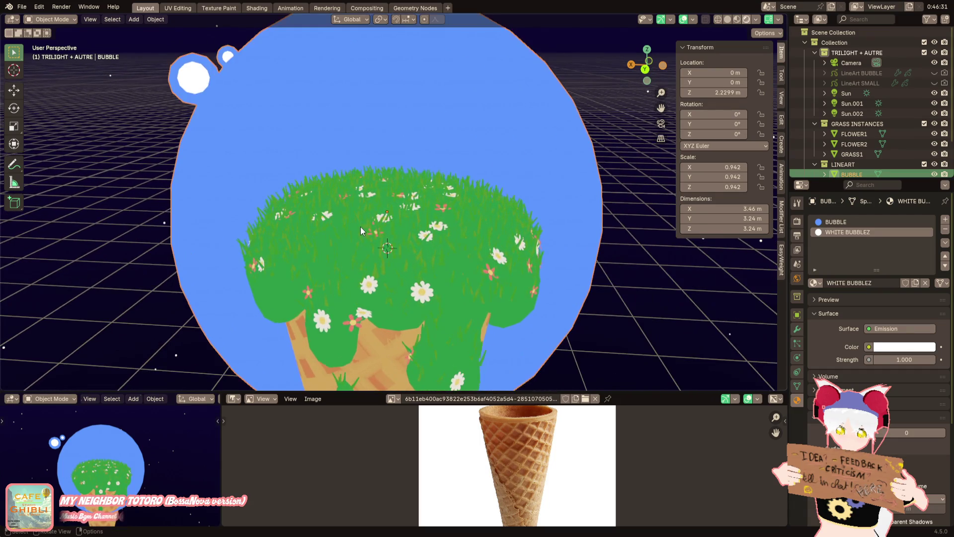
click(135, 19)
click(135, 19)
click(136, 19)
click(135, 19)
click(136, 19)
click(135, 19)
click(135, 18)
click(136, 18)
click(136, 19)
click(135, 18)
click(135, 19)
click(135, 19)
click(135, 19)
click(135, 19)
scroll(252, 135, down, 5)
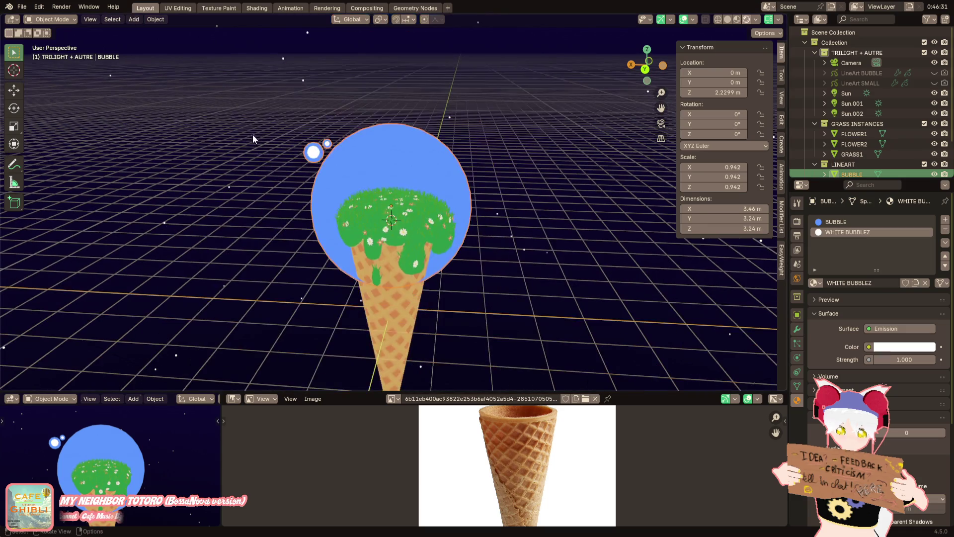
Scale the bubble to 0.964 and apply its scale
middle_drag(259, 261, 266, 214)
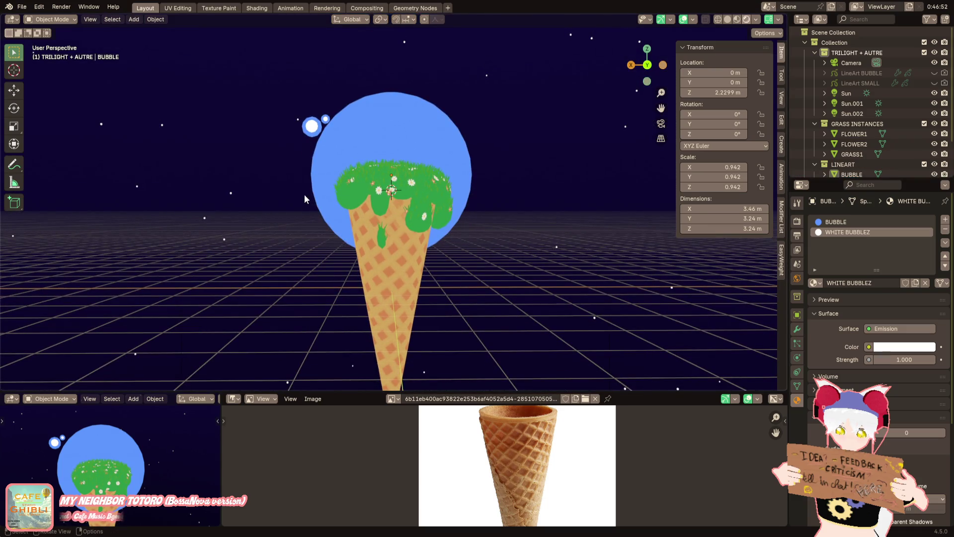
click(462, 194)
key(s)
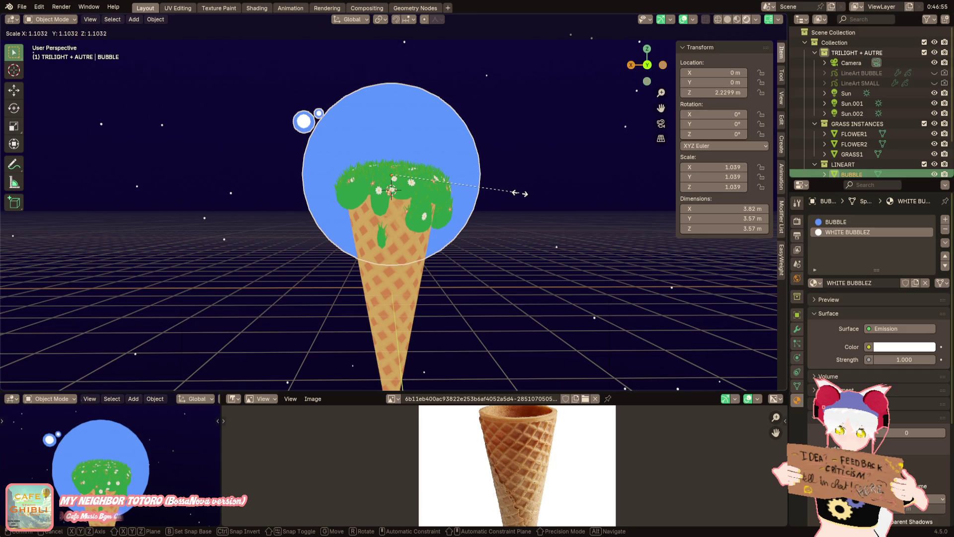
click(520, 193)
key(ctrl+z)
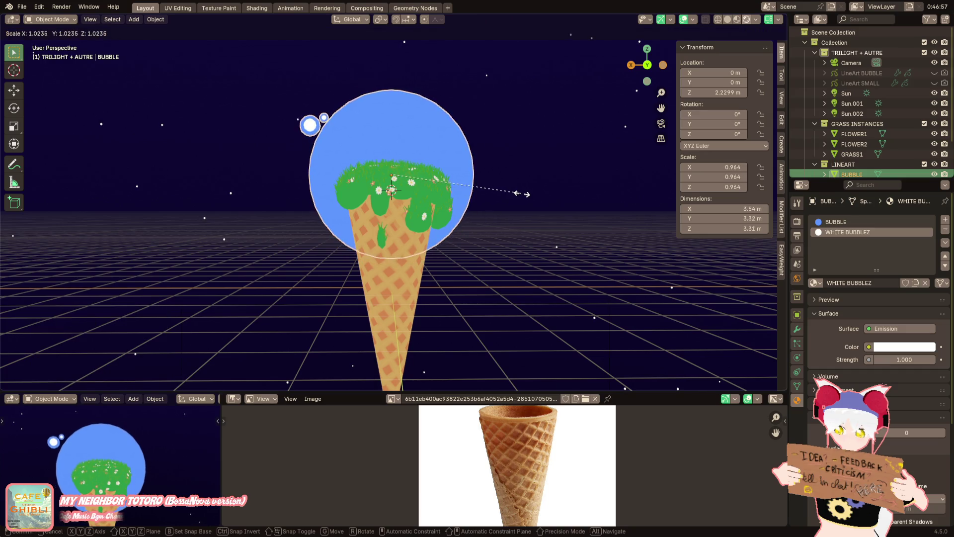
click(521, 193)
key(ctrl+a)
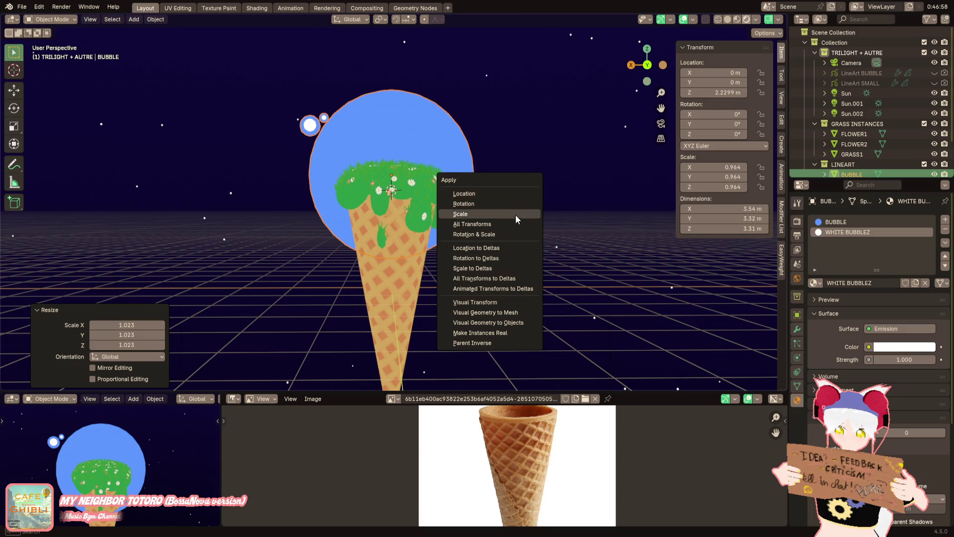
click(515, 216)
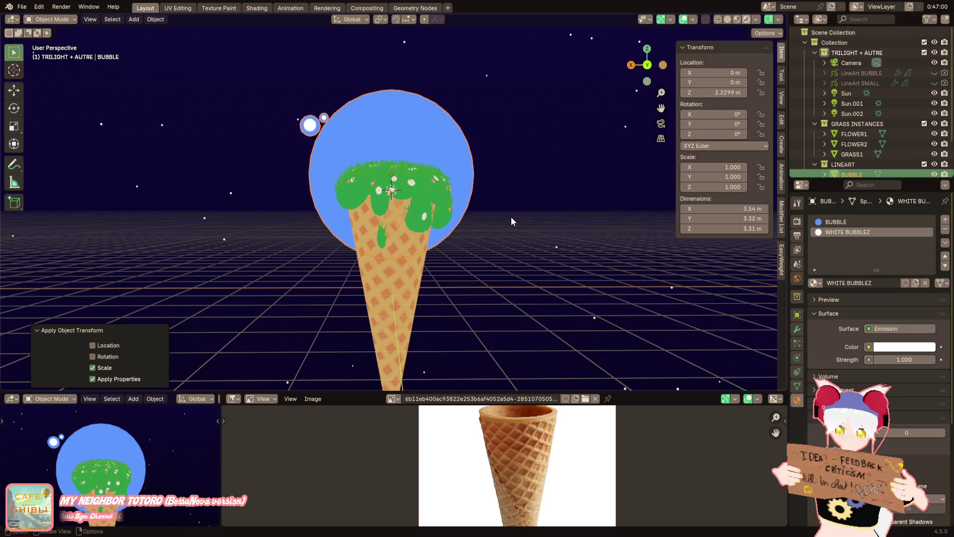
click(512, 218)
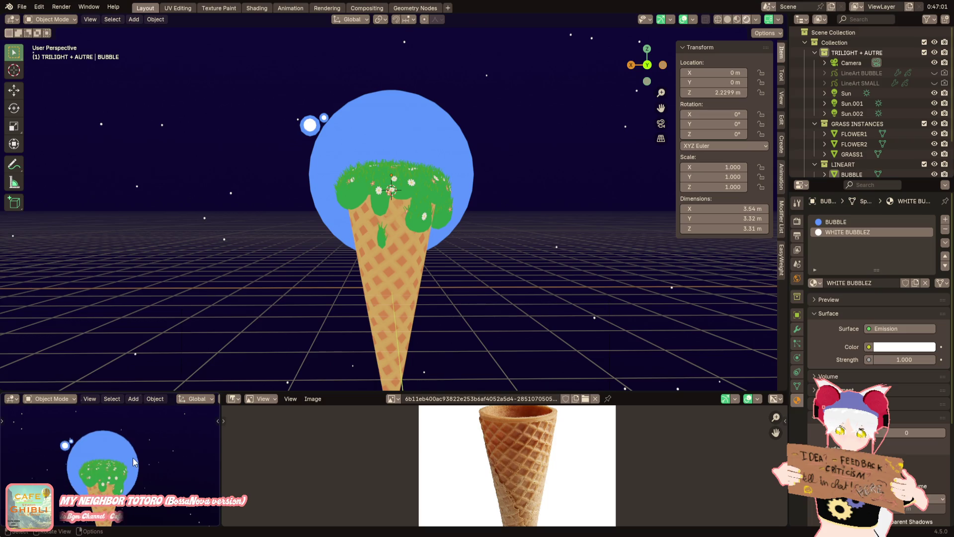
Add a new UV Sphere mesh to the scene
mouse_move(133, 476)
middle_down()
mouse_move(150, 469)
mouse_move(120, 454)
middle_up()
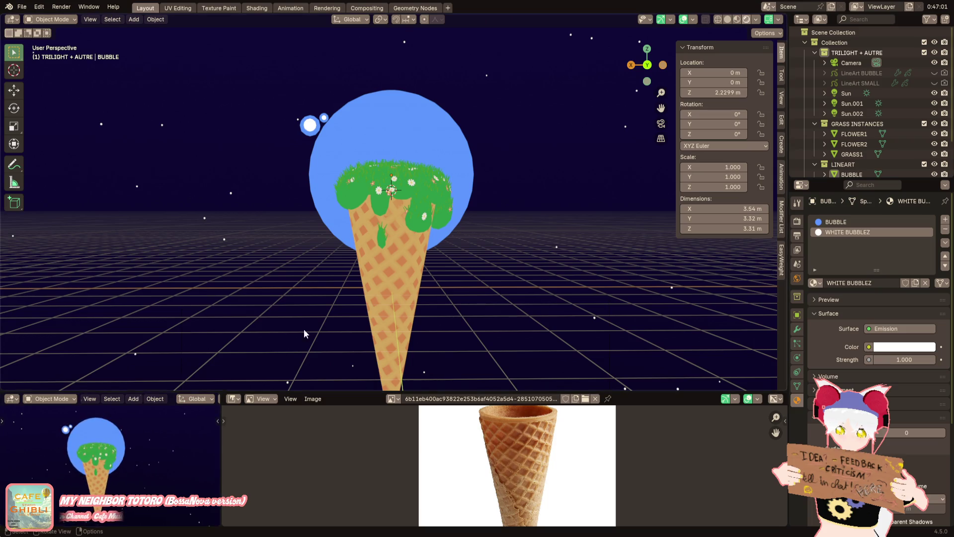
scroll(431, 238, up, 2)
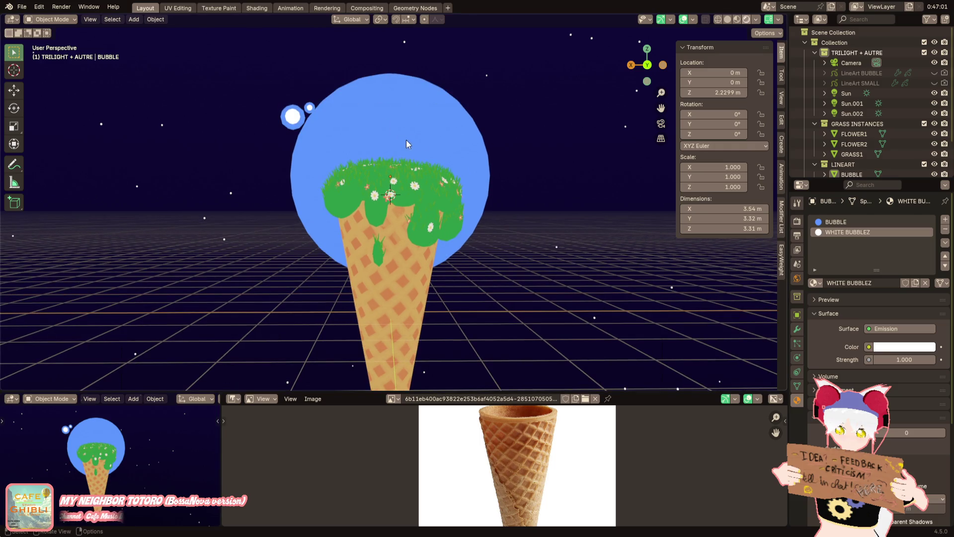
middle_drag(426, 146, 378, 142)
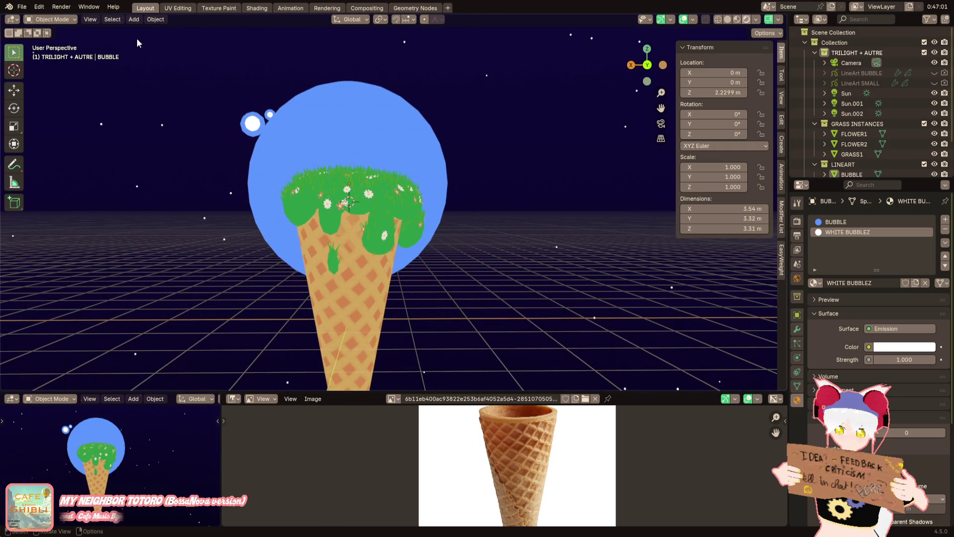
click(133, 19)
mouse_move(143, 31)
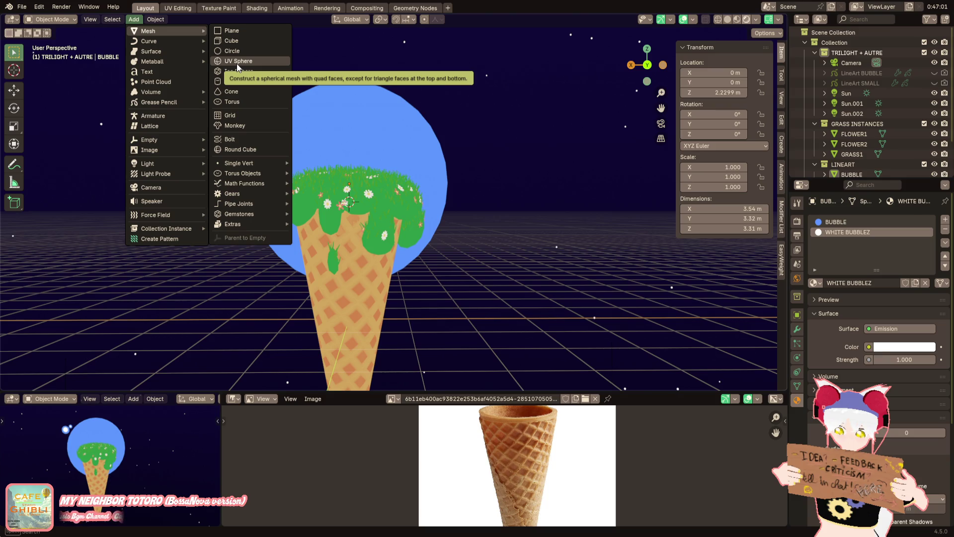
click(237, 64)
Move the new sphere along X so it sits to the right of the bubble
middle_drag(363, 139, 385, 167)
key(g)
key(x)
click(545, 181)
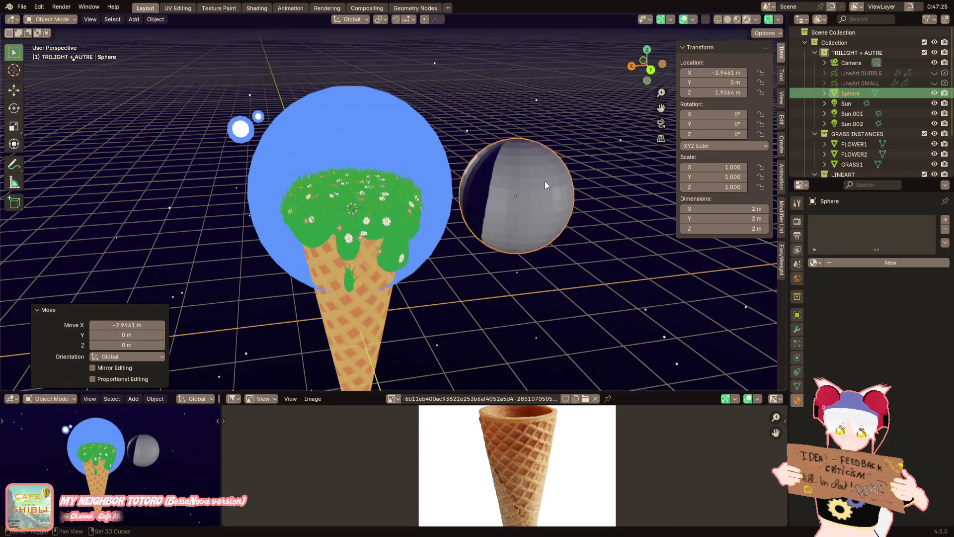
scroll(387, 231, up, 3)
Select four horizontal edge rings and scale them outward horizontally to form a wide saucer rim
key(Tab)
middle_drag(406, 203, 375, 260)
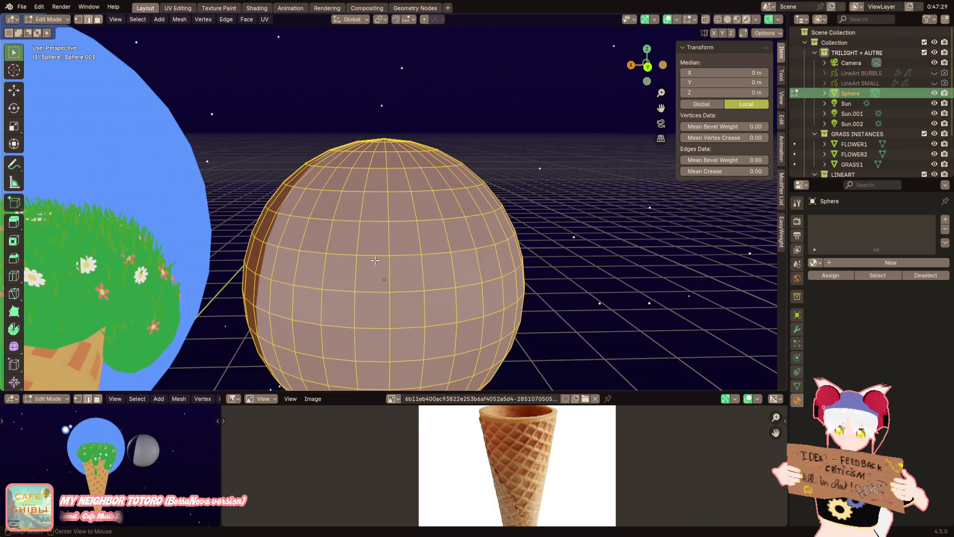
alt+click(394, 265)
alt+shift+click(367, 293)
middle_drag(368, 295, 380, 292)
alt+shift+click(380, 293)
alt+shift+click(382, 323)
key(s)
key(shift+z)
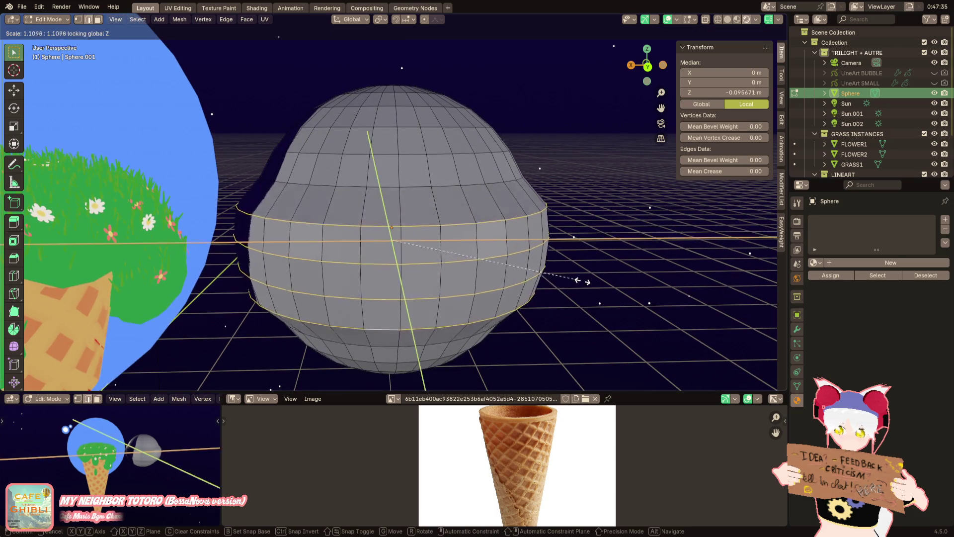
click(674, 290)
Loop-cut a new ring on the upper saucer for the dome, then return to Object Mode
key(ctrl+r)
click(585, 199)
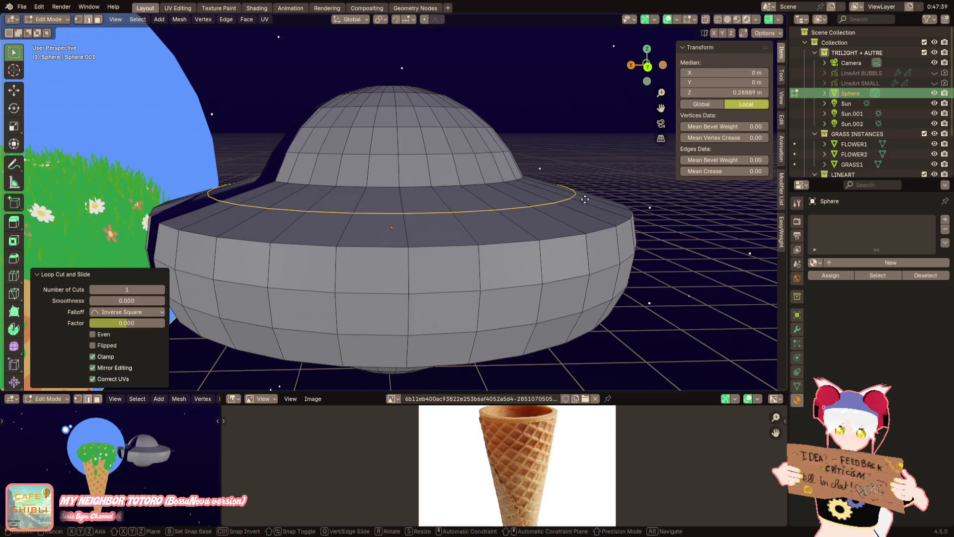
click(582, 199)
key(Tab)
right_click(579, 198)
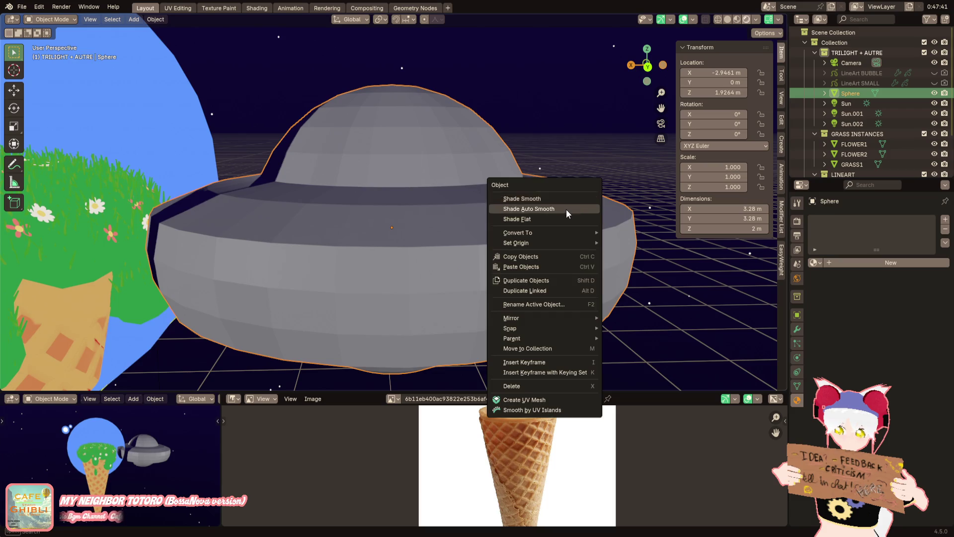
Auto-smooth the saucer's shading and shrink one lower ring to 0.937
click(567, 212)
mouse_move(567, 212)
middle_down()
mouse_move(548, 227)
mouse_move(514, 225)
mouse_move(456, 258)
middle_up()
key(Tab)
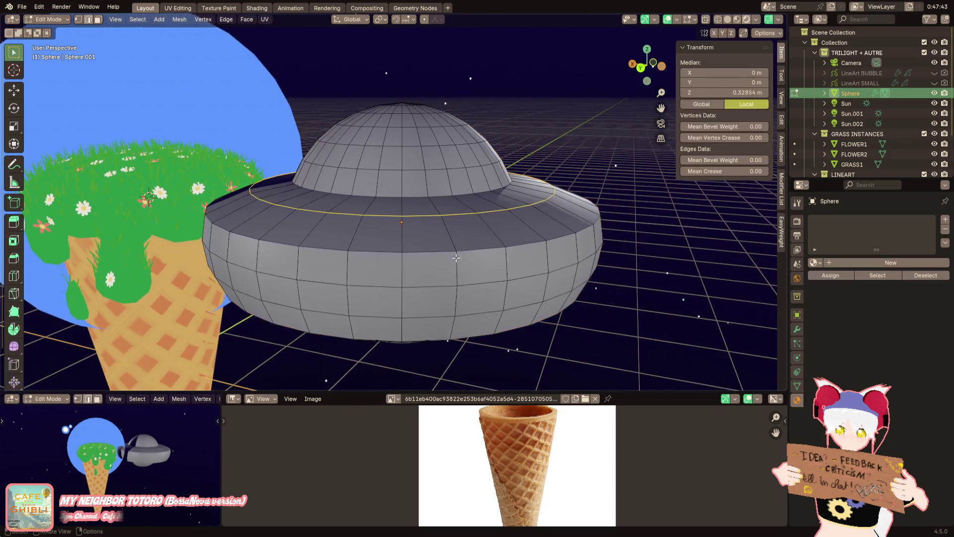
alt+click(336, 256)
key(s)
click(342, 253)
mouse_move(342, 253)
middle_down()
mouse_move(584, 208)
mouse_move(527, 249)
mouse_move(546, 238)
middle_up()
key(Tab)
key(Tab)
key(Tab)
Scale the whole saucer down to about 0.3
key(s)
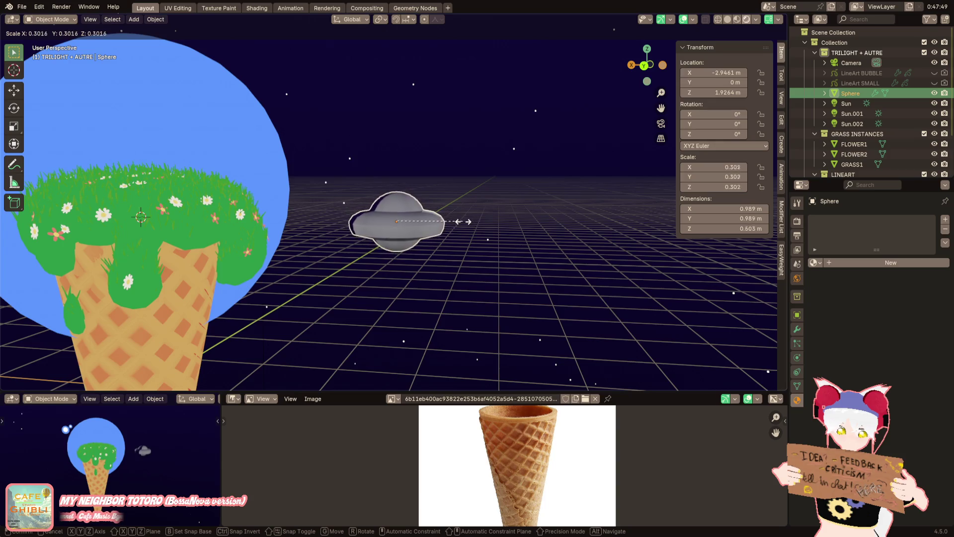
click(450, 238)
scroll(449, 237, up, 3)
Inspect the saucer's underside in Edit Mode, then undo the shrink back to full size
key(Tab)
scroll(412, 224, up, 5)
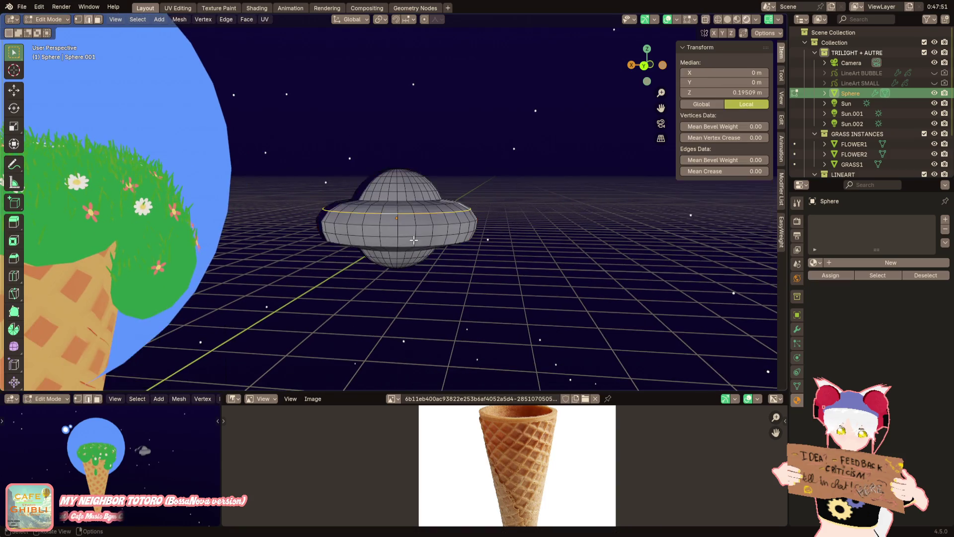
key(alt+a)
middle_drag(402, 220, 401, 240)
scroll(405, 249, up, 4)
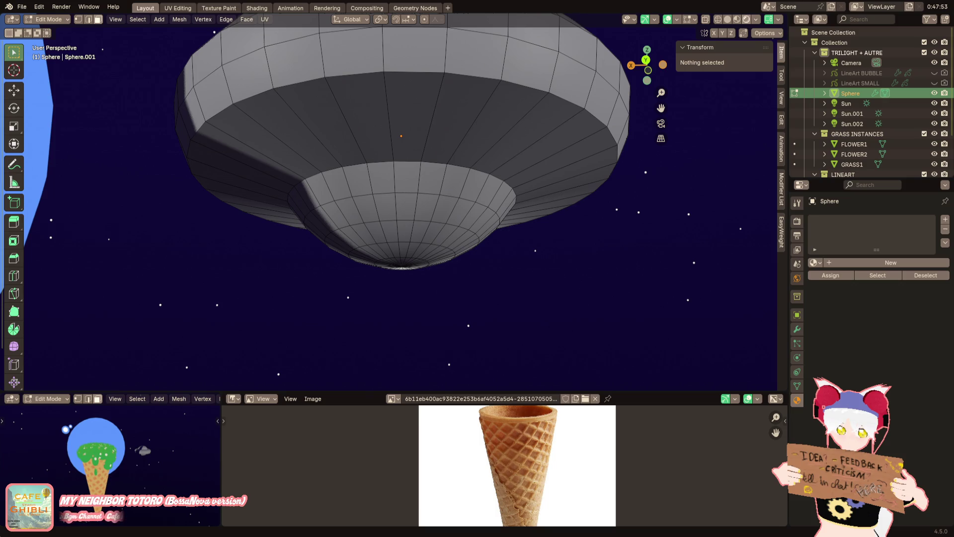
mouse_move(224, 125)
middle_down()
mouse_move(230, 194)
mouse_move(272, 198)
mouse_move(334, 113)
mouse_move(319, 163)
middle_up()
key(Tab)
key(KP_Decimal)
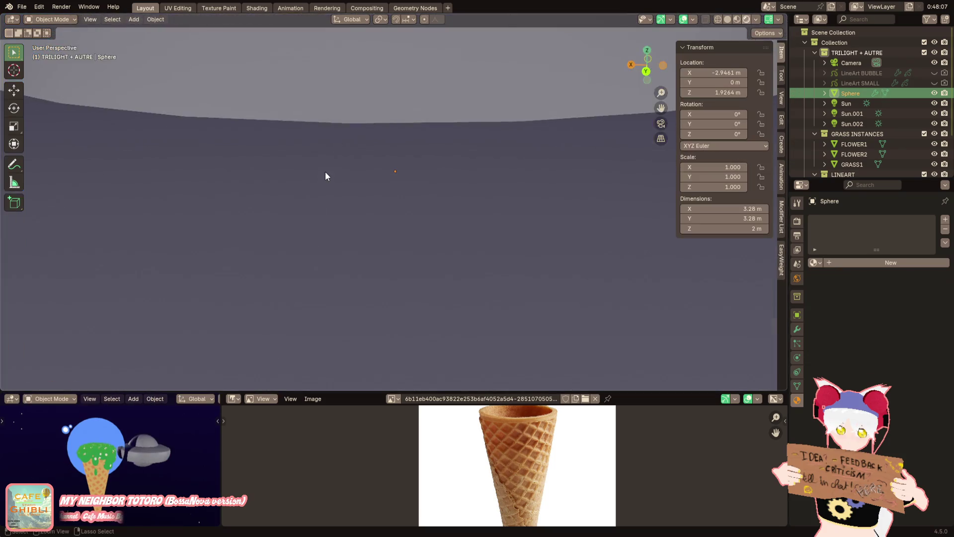
Revert to the round sphere and flare three lower edge loops horizontally to 1.803
key(Tab)
key(ctrl+z)
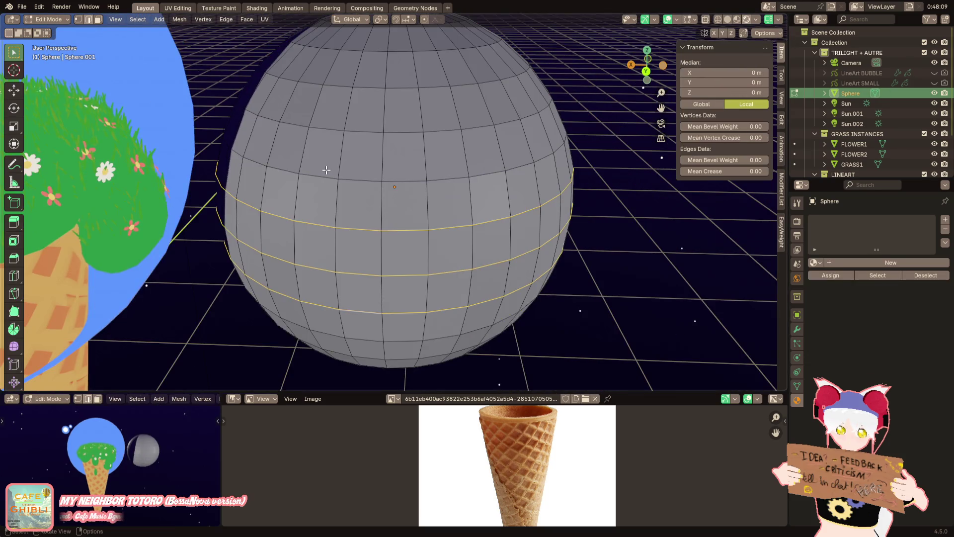
middle_drag(326, 170, 329, 153)
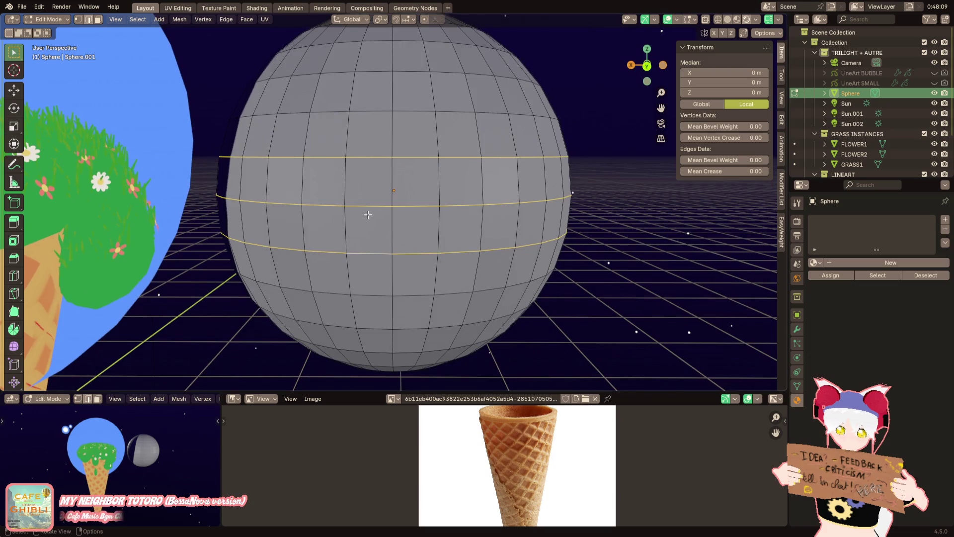
alt+click(365, 247)
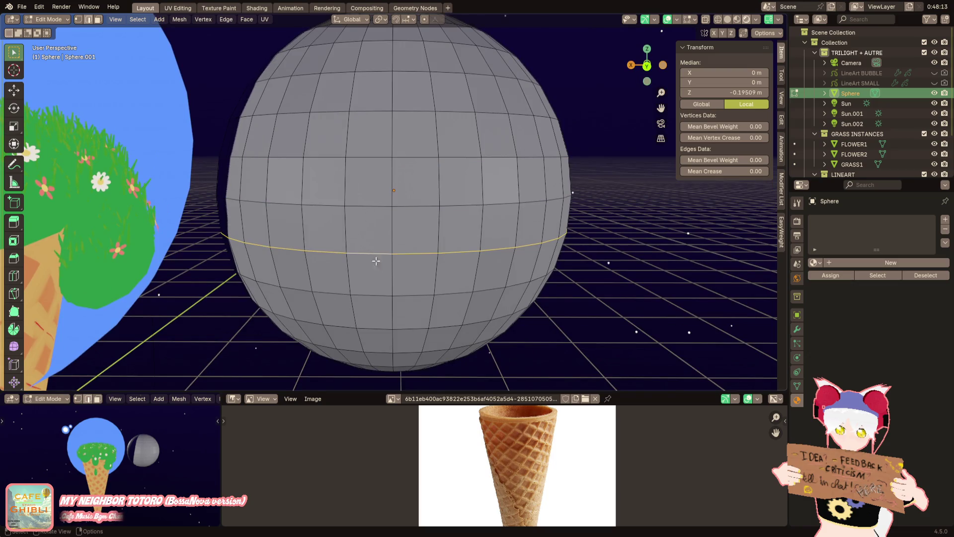
alt+shift+click(369, 298)
alt+shift+click(371, 328)
key(s)
key(shift+z)
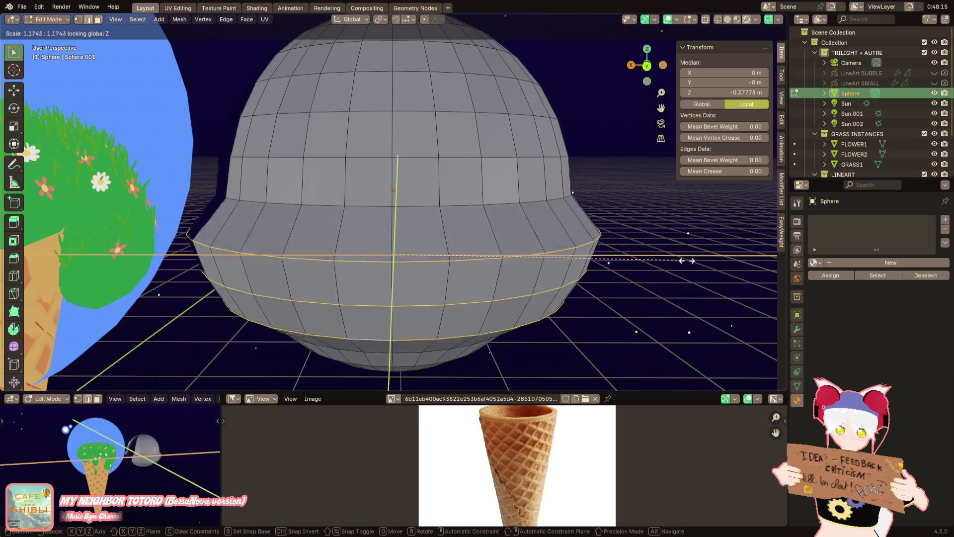
click(45, 263)
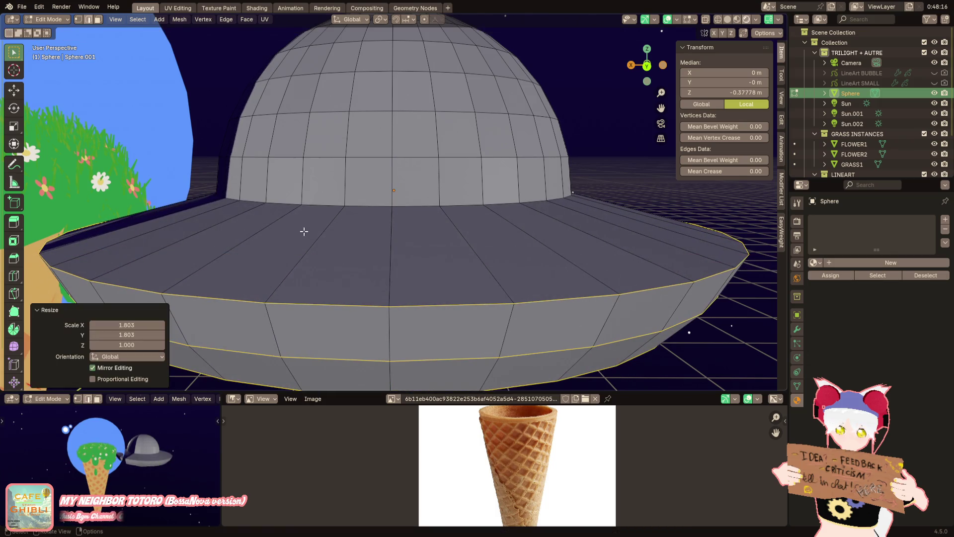
Widen the saucer's bottom loop horizontally by 1.72
right_click(443, 213)
key(Escape)
mouse_move(416, 290)
middle_down()
mouse_move(398, 187)
mouse_move(376, 211)
middle_up()
alt+click(377, 220)
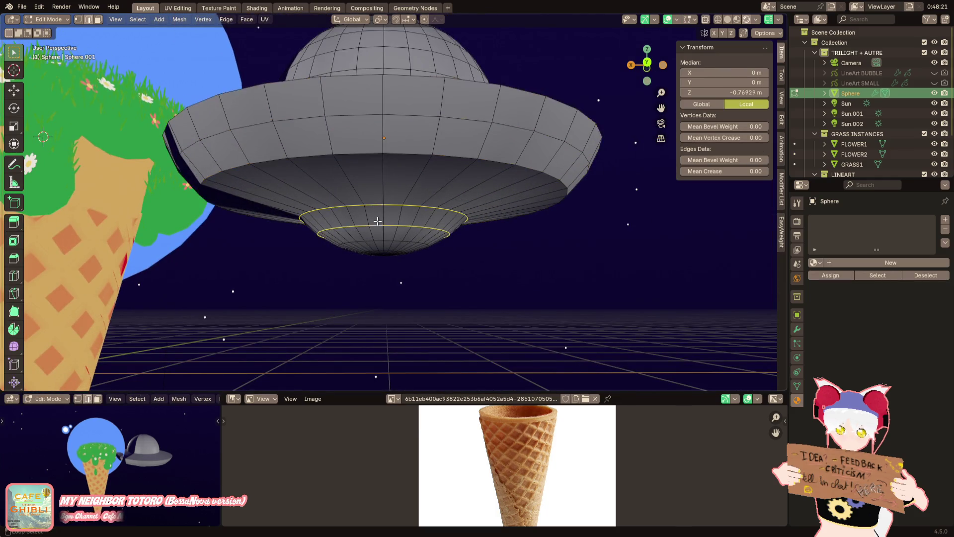
scroll(381, 240, up, 2)
key(s)
key(shift+z)
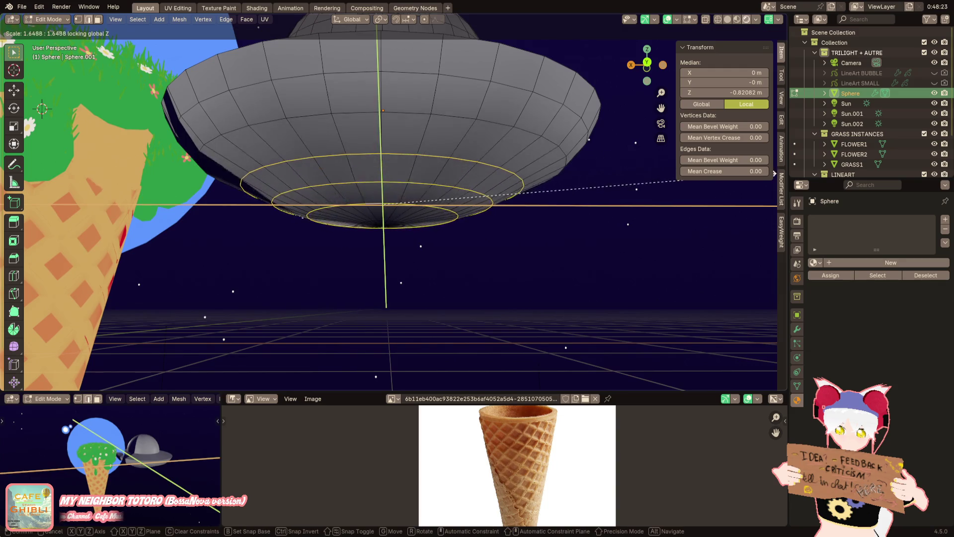
click(775, 177)
middle_drag(547, 208, 447, 259)
Cut a new loop on the saucer's top, resize it and lower it along Z
key(ctrl+r)
click(336, 178)
mouse_move(354, 171)
middle_down()
mouse_move(358, 190)
mouse_move(395, 182)
middle_up()
key(s)
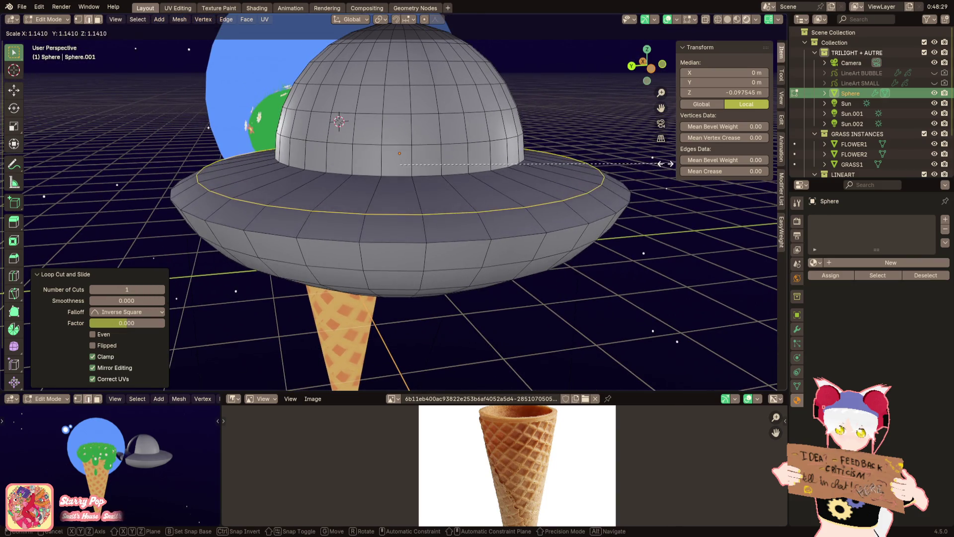
click(660, 164)
key(ctrl+z)
key(g)
key(z)
click(583, 169)
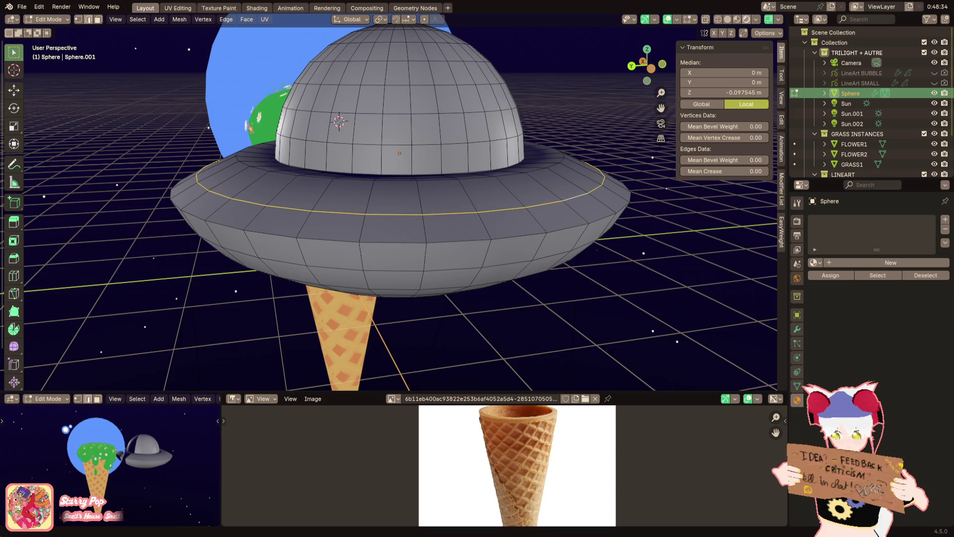
Raise the saucer's top ring slightly along Z
shift+middle_drag(544, 122, 539, 122)
key(g)
key(z)
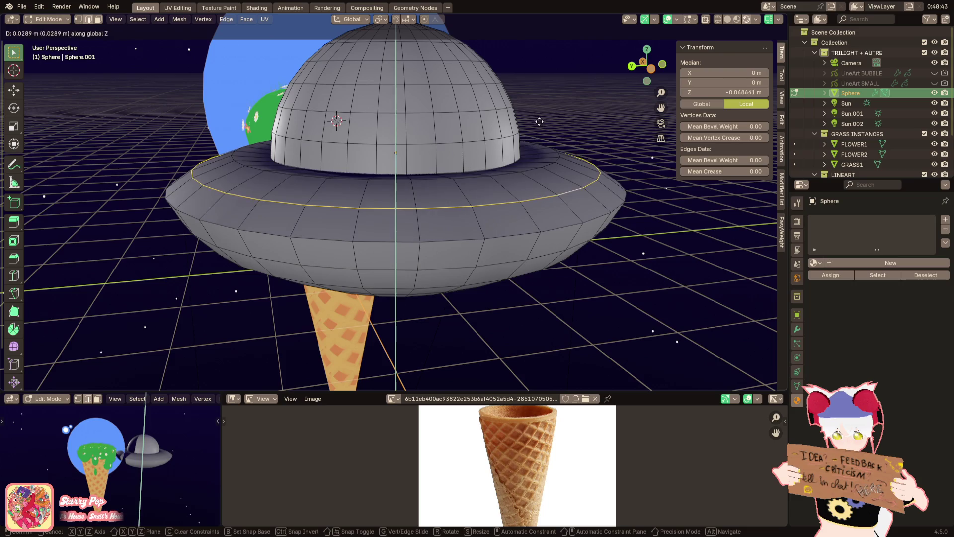
click(539, 122)
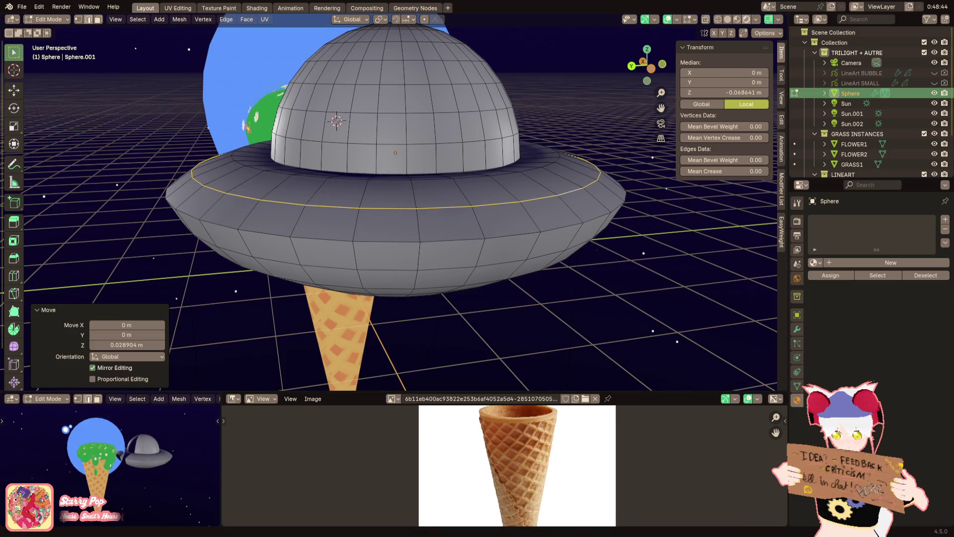
Loop-cut a centred ring beneath the rim and scale it inward
mouse_move(336, 121)
middle_down()
mouse_move(330, 204)
mouse_move(388, 249)
mouse_move(403, 221)
mouse_move(388, 225)
middle_up()
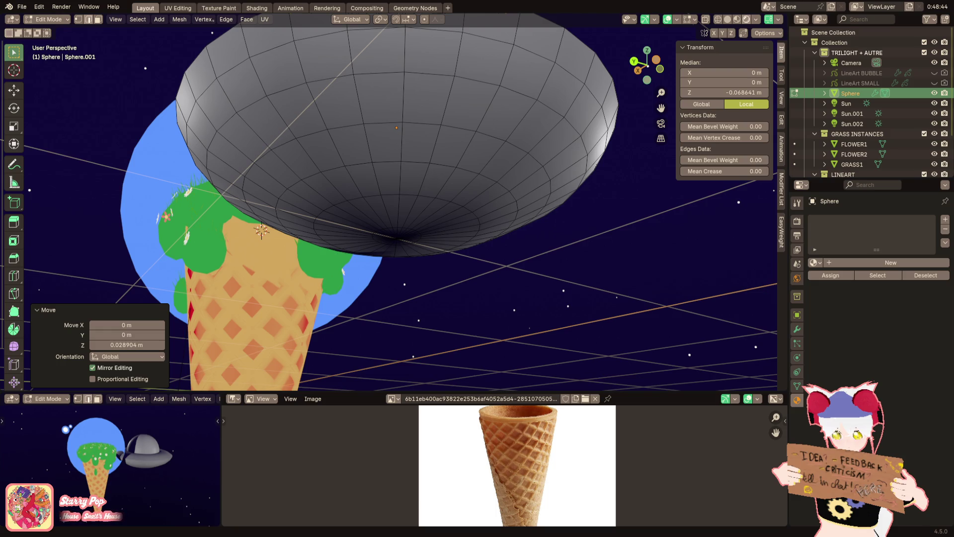
mouse_move(438, 214)
middle_down()
mouse_move(450, 247)
mouse_move(395, 182)
middle_up()
key(ctrl+r)
click(394, 180)
right_click(394, 180)
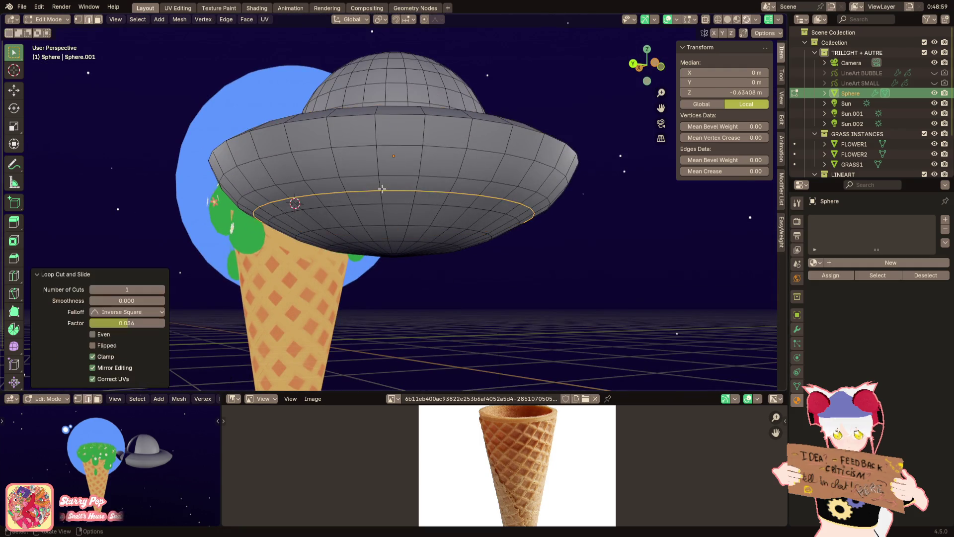
key(ctrl+z)
key(ctrl+r)
click(381, 168)
right_click(381, 167)
key(s)
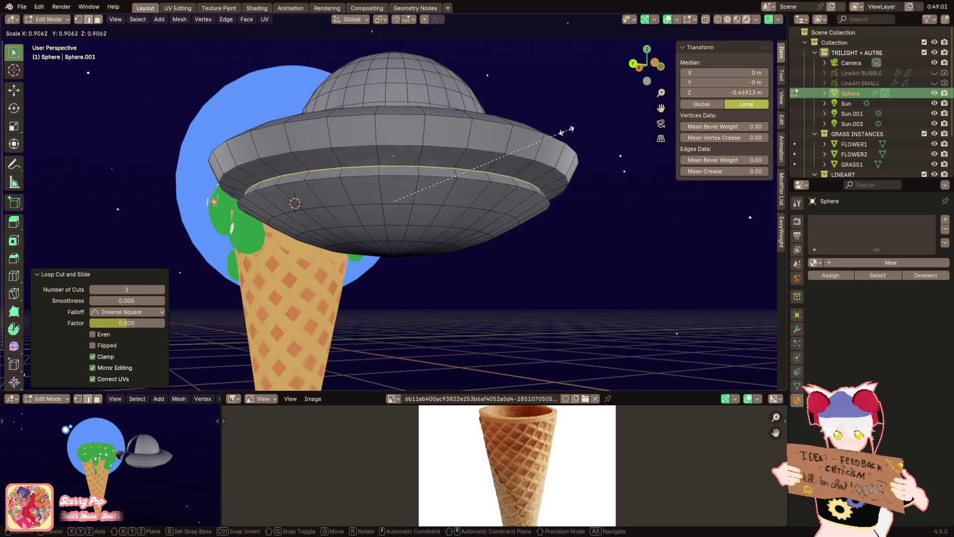
click(546, 146)
Review the saucer beside the cone and switch the viewport to plain grey solid shading
scroll(545, 146, down, 5)
mouse_move(536, 169)
middle_down()
mouse_move(518, 201)
mouse_move(434, 228)
mouse_move(423, 216)
mouse_move(438, 196)
mouse_move(427, 158)
mouse_move(400, 209)
mouse_move(338, 223)
middle_up()
key(Tab)
scroll(417, 243, up, 3)
key(Tab)
key(Tab)
mouse_move(425, 223)
middle_down()
mouse_move(303, 201)
mouse_move(314, 203)
middle_up()
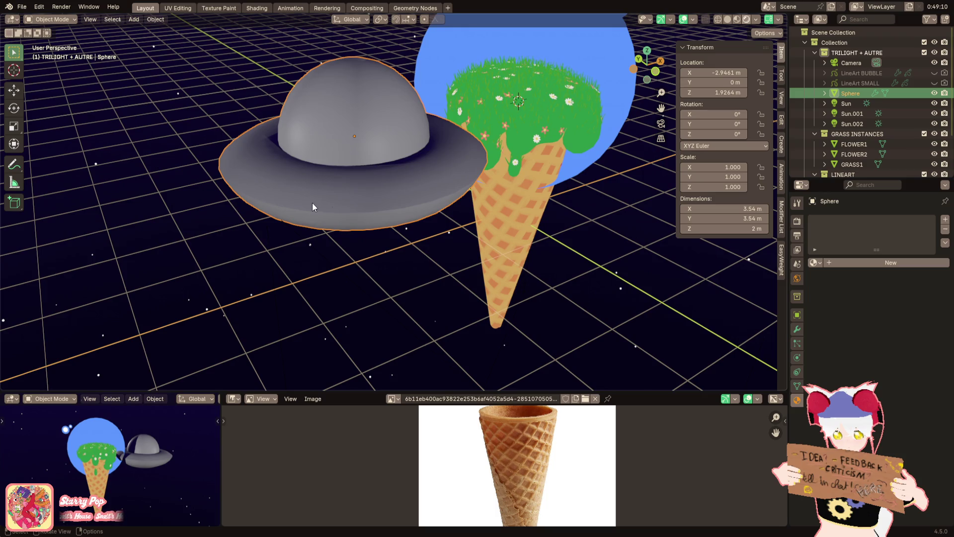
click(727, 18)
Shrink the whole saucer to 0.47, then smaller still
mouse_move(423, 158)
middle_down()
mouse_move(412, 178)
mouse_move(526, 143)
middle_up()
key(s)
click(454, 158)
mouse_move(455, 158)
middle_down()
mouse_move(470, 178)
mouse_move(497, 170)
middle_up()
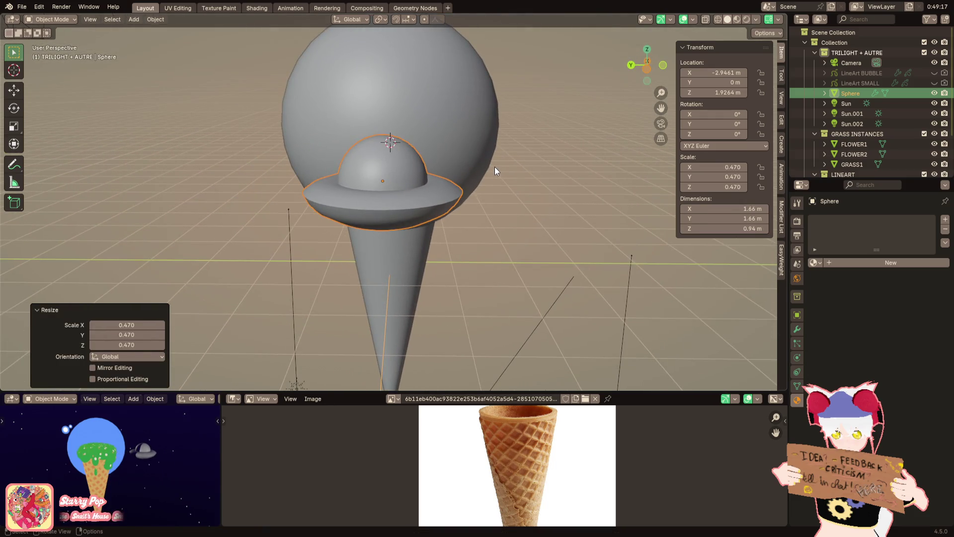
scroll(494, 166, up, 4)
key(s)
click(548, 143)
middle_drag(547, 143, 485, 158)
In Edit Mode, cut a new centred edge loop around the saucer's rim
key(Tab)
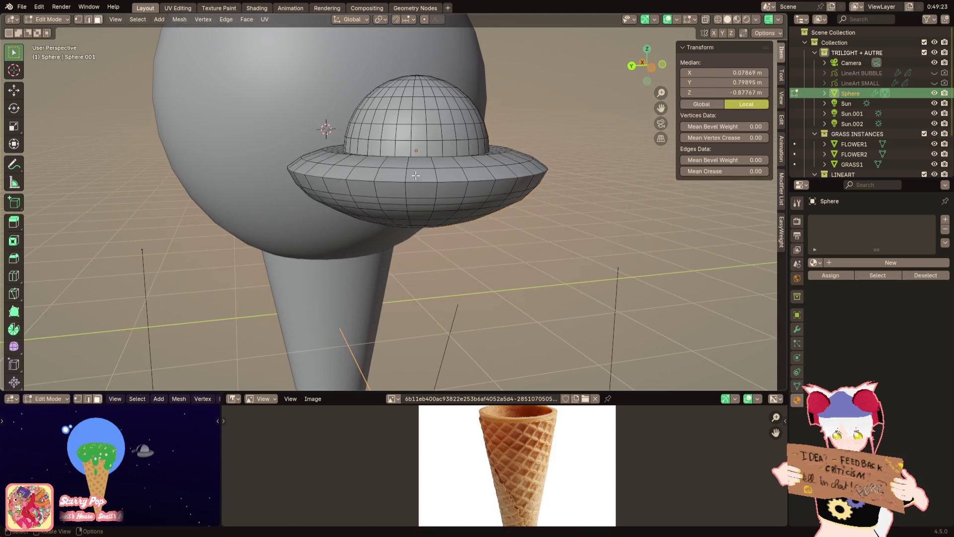
scroll(386, 181, up, 2)
alt+click(386, 177)
key(s)
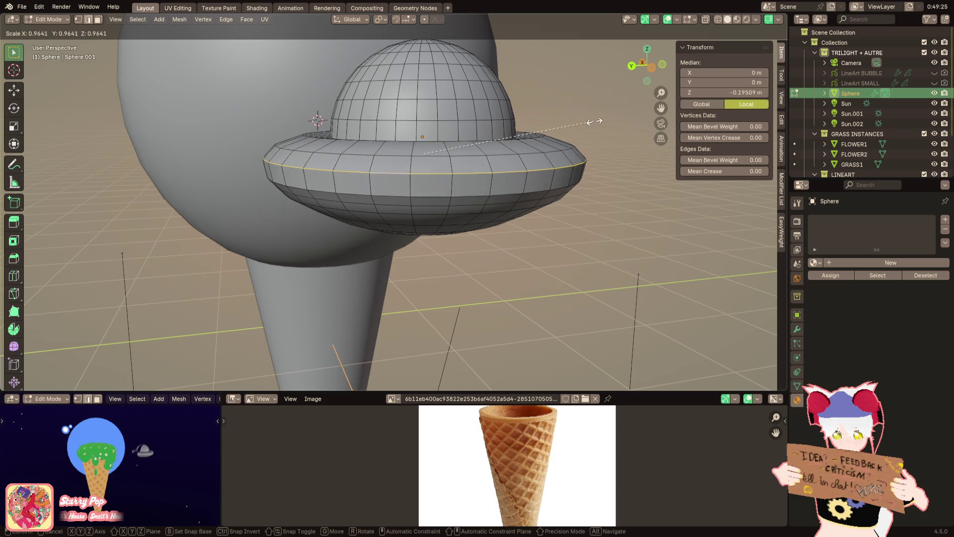
click(584, 130)
key(ctrl+z)
key(ctrl+r)
click(429, 189)
key(ctrl+z)
key(ctrl+r)
click(415, 188)
right_click(415, 188)
middle_drag(416, 188, 317, 151)
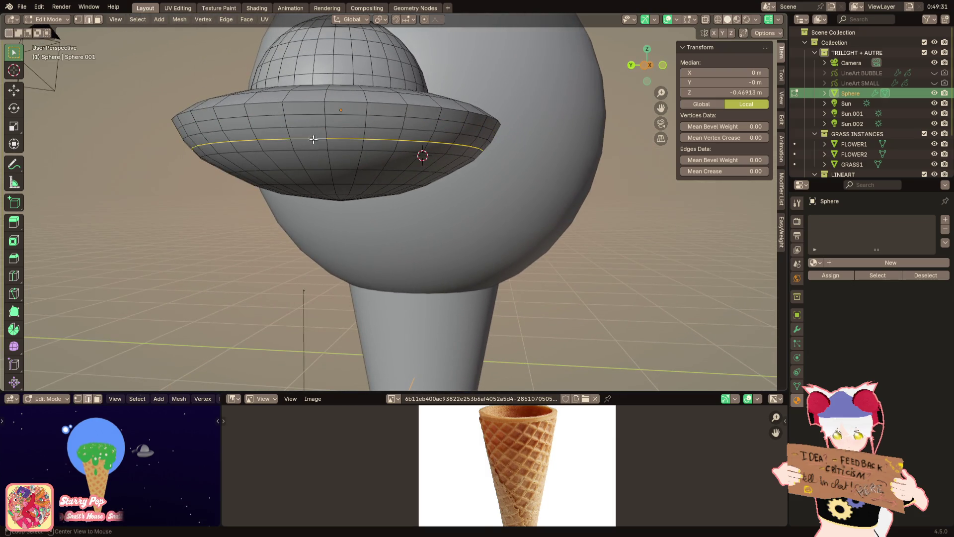
Dissolve the new rim loop, then reselect the rim loop and widen it horizontally
right_click(435, 190)
click(442, 503)
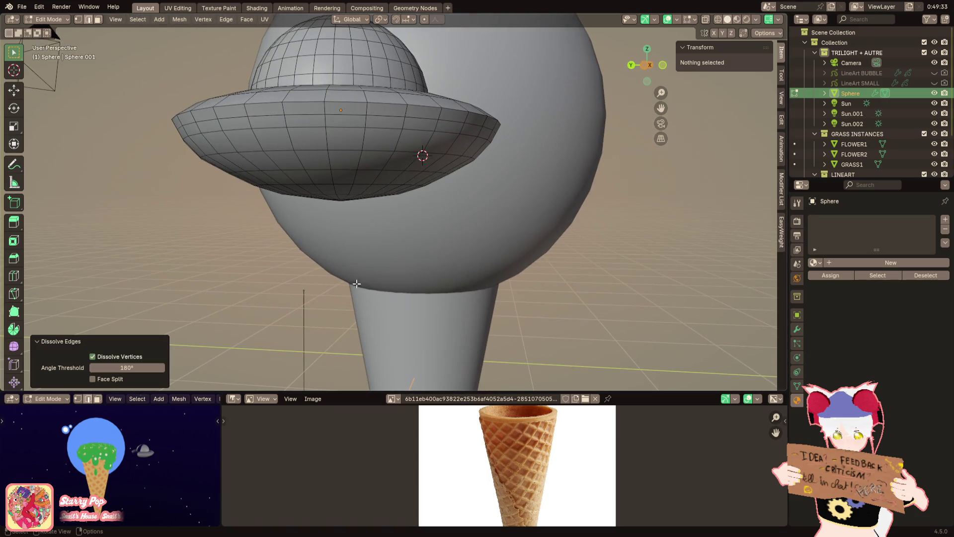
alt+click(316, 132)
key(ctrl+z)
alt+click(317, 132)
middle_drag(316, 133, 578, 101)
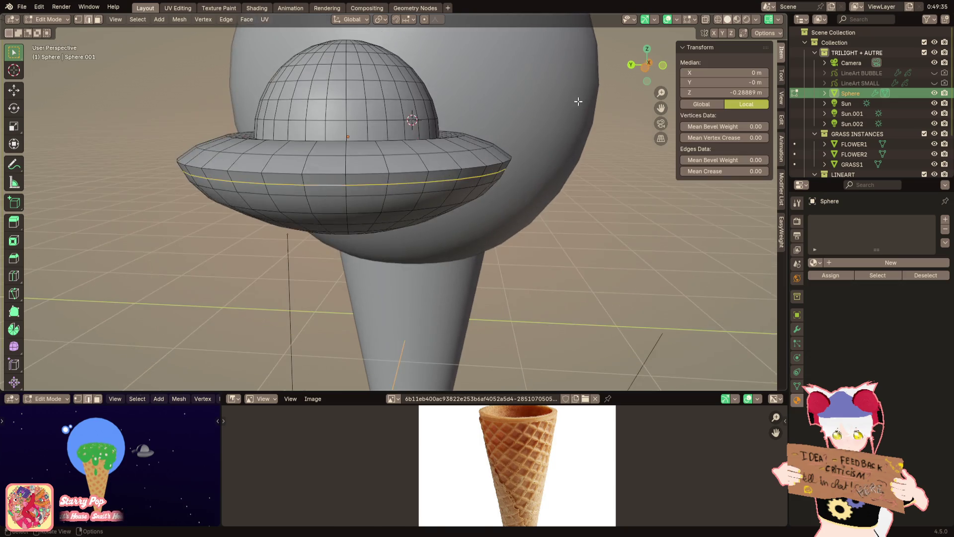
key(s)
key(shift+z)
click(578, 101)
scroll(157, 450, up, 5)
scroll(157, 450, down, 5)
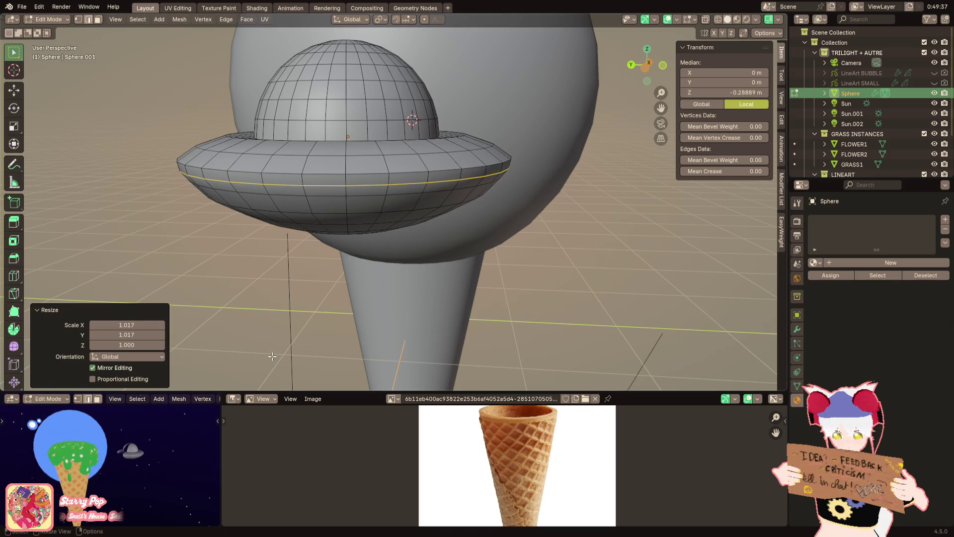
Lower the selected edge loop and rescale it horizontally with Shift+Z locked
key(g)
key(g)
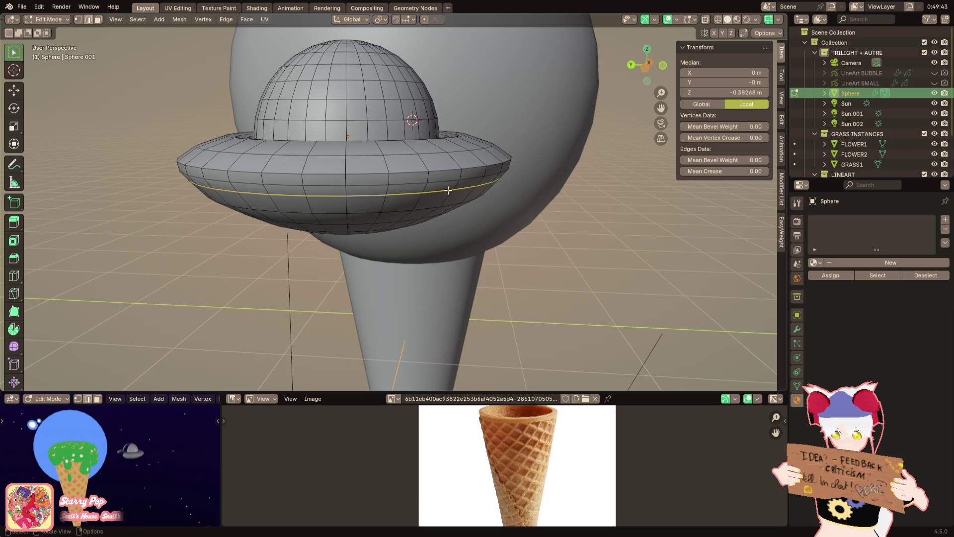
click(542, 164)
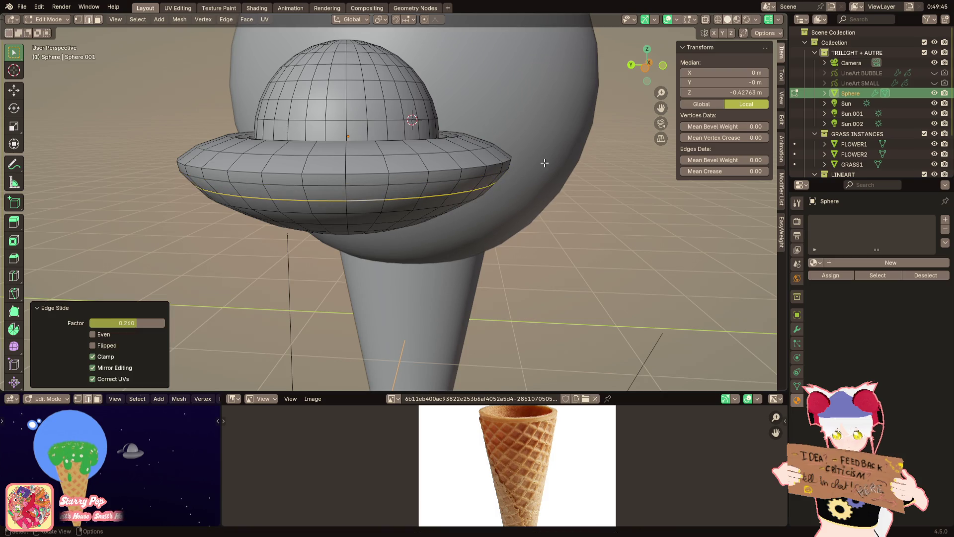
key(ctrl+z)
key(s)
key(shift+z)
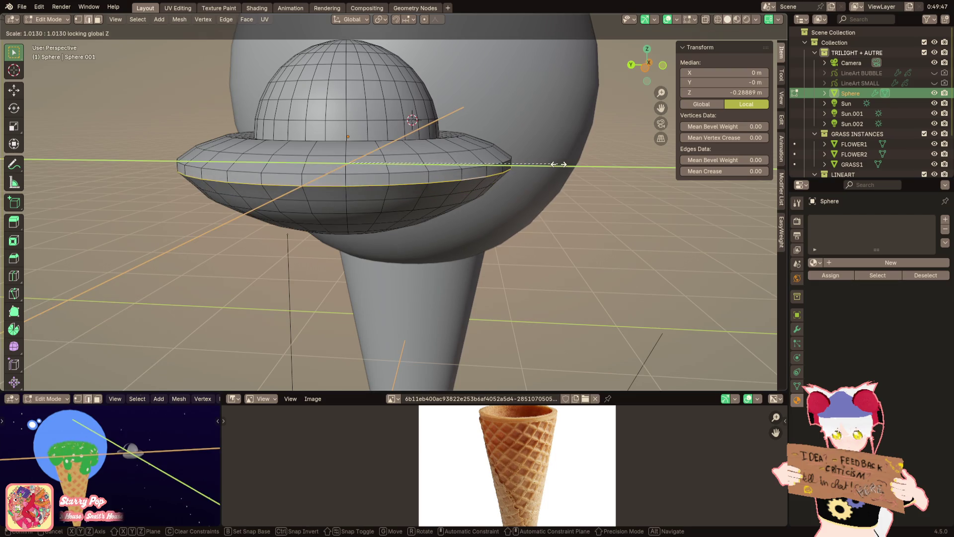
click(558, 164)
key(g)
key(g)
click(543, 182)
key(s)
key(shift+z)
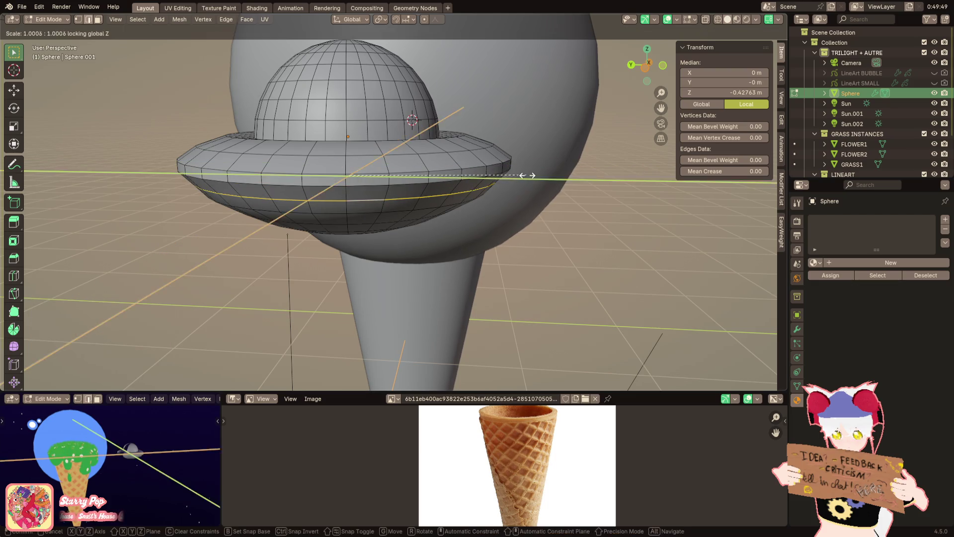
click(531, 175)
Check the saucer from above, then reselect the rim loop and widen it horizontally
key(Tab)
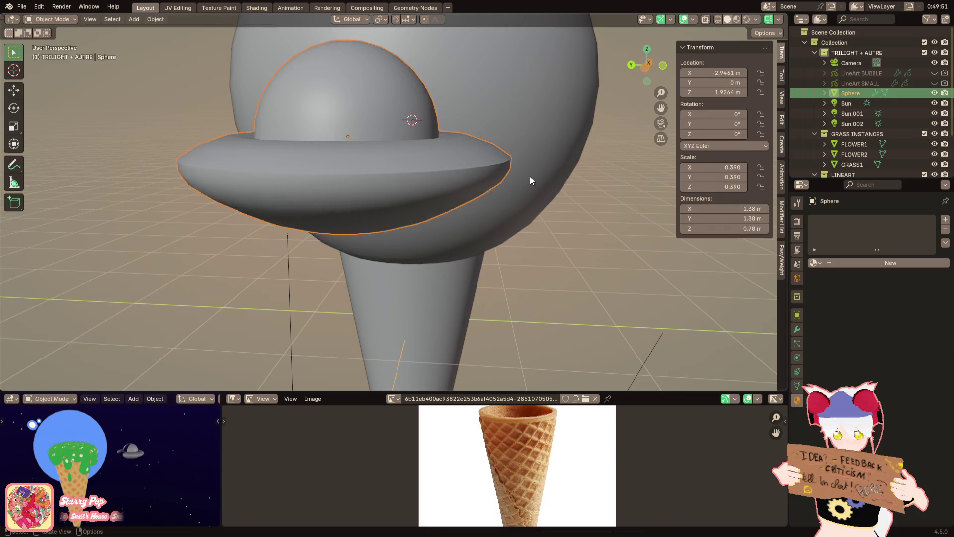
scroll(527, 178, down, 1)
mouse_move(519, 187)
middle_down()
mouse_move(434, 211)
mouse_move(449, 212)
mouse_move(403, 215)
mouse_move(520, 119)
middle_up()
key(Tab)
click(403, 214)
alt+click(400, 213)
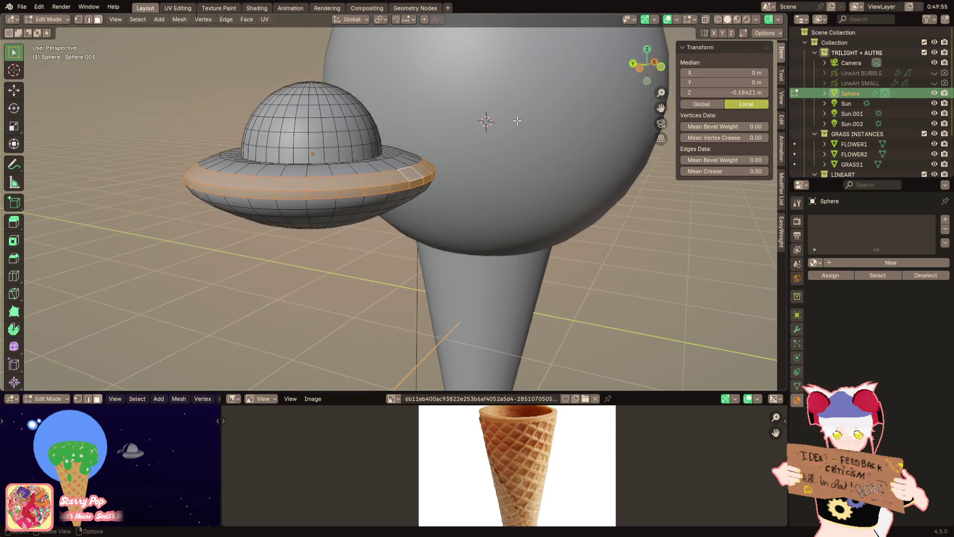
key(s)
key(shift+z)
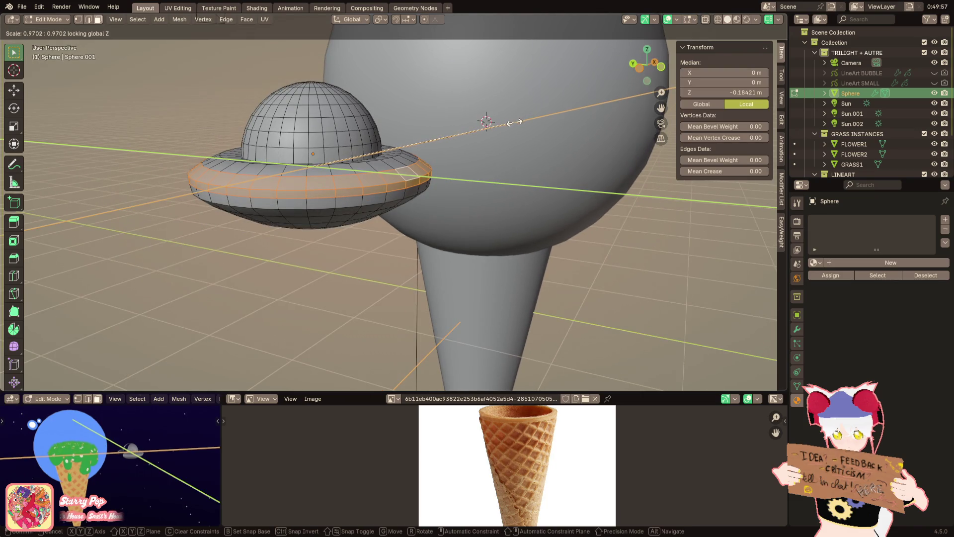
click(514, 122)
Select the saucer's lower edge loop and nudge it slightly down along Z
scroll(432, 166, up, 3)
alt+click(432, 164)
key(s)
key(shift+z)
key(g)
key(z)
click(601, 156)
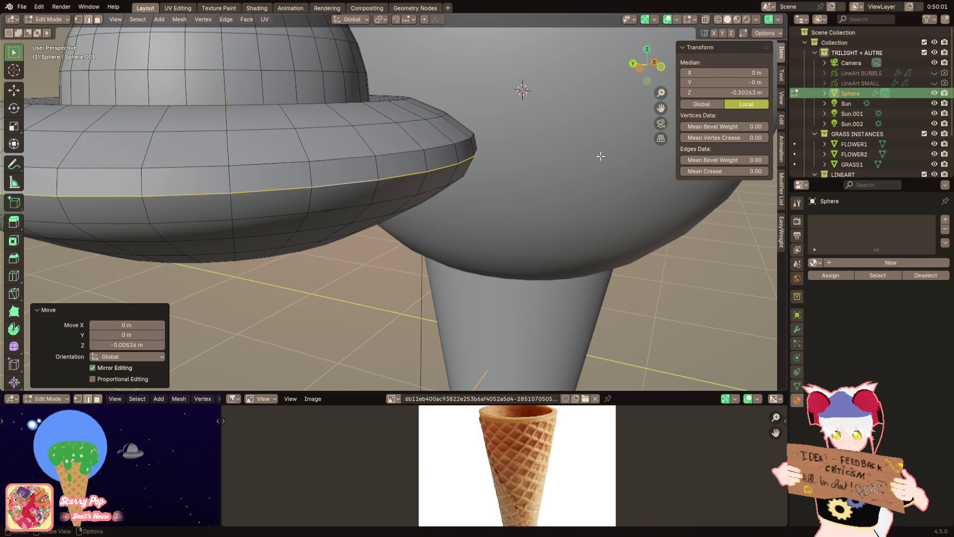
key(Tab)
Apply Shade Auto Smooth to the saucer with a 46.8° angle
right_click(484, 186)
click(481, 187)
drag(126, 379, 144, 378)
scroll(279, 219, down, 4)
mouse_move(279, 219)
middle_down()
mouse_move(331, 218)
mouse_move(341, 232)
middle_up()
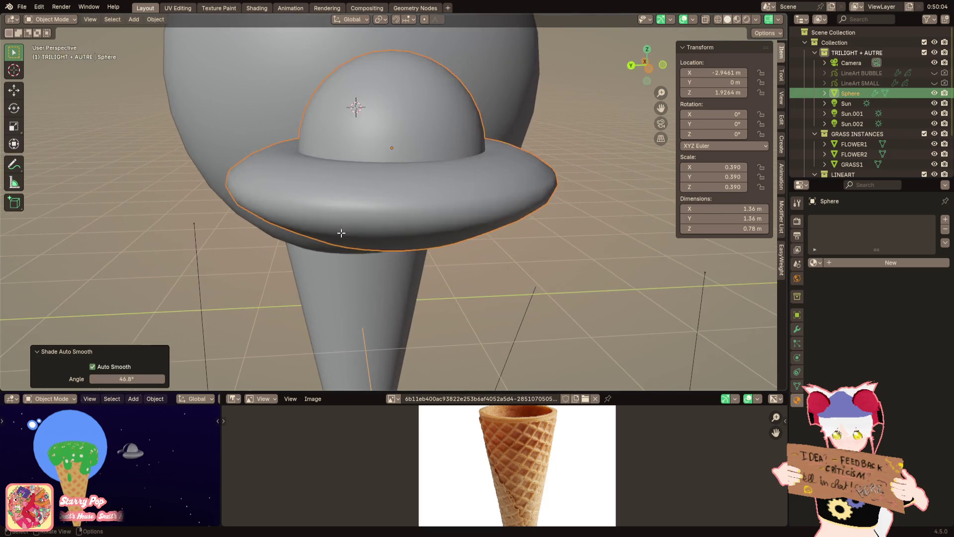
Inspect the smoothed saucer, then select a dome face in face-select mode
key(Tab)
scroll(341, 233, down, 2)
key(Tab)
middle_drag(330, 281, 323, 297)
scroll(323, 297, up, 2)
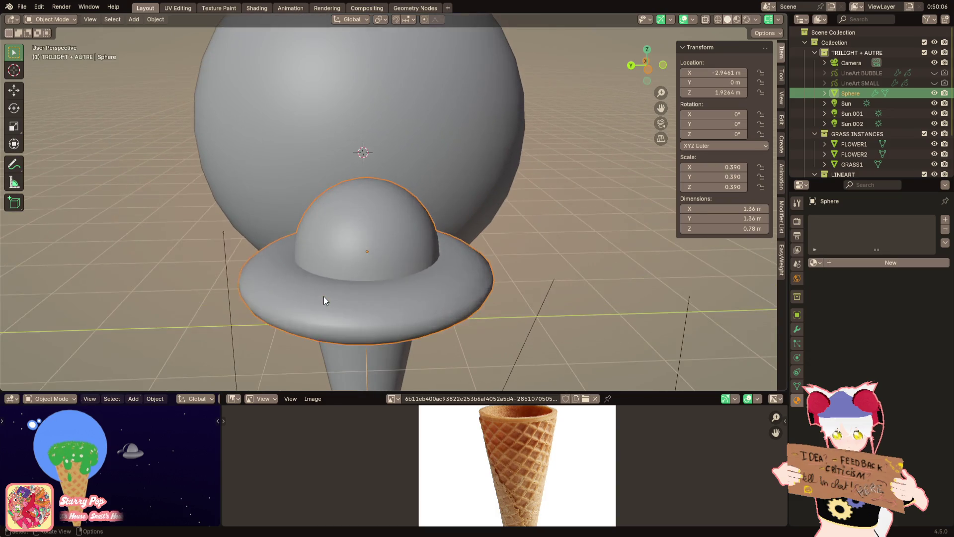
scroll(323, 300, up, 1)
key(Tab)
key(3)
click(356, 215)
mouse_move(356, 215)
middle_down()
mouse_move(366, 198)
mouse_move(358, 247)
mouse_move(380, 199)
middle_up()
Add a test cube in Object Mode, then delete it
scroll(363, 224, down, 3)
key(Tab)
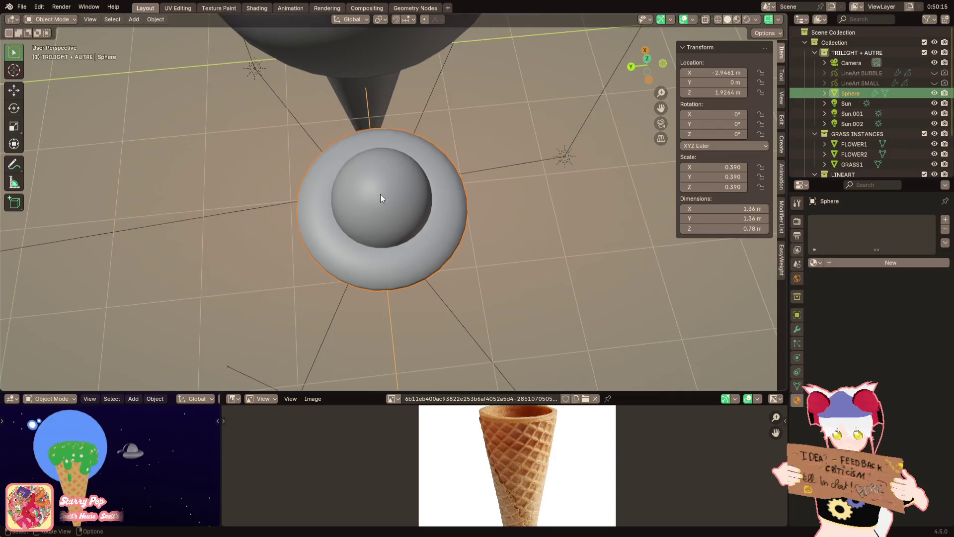
click(133, 19)
mouse_move(146, 31)
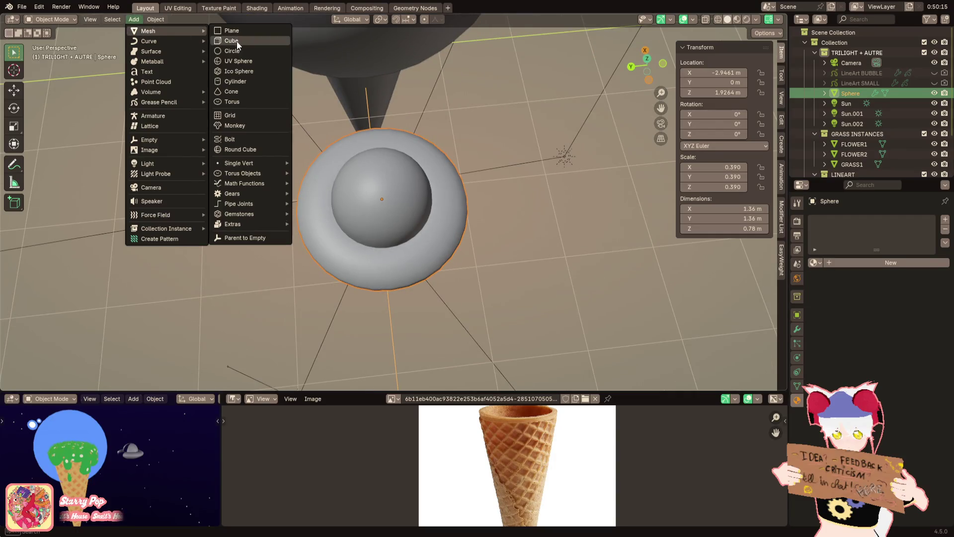
click(236, 41)
mouse_move(459, 159)
middle_down()
mouse_move(442, 138)
mouse_move(458, 118)
mouse_move(505, 108)
mouse_move(365, 168)
middle_up()
key(Delete)
click(406, 205)
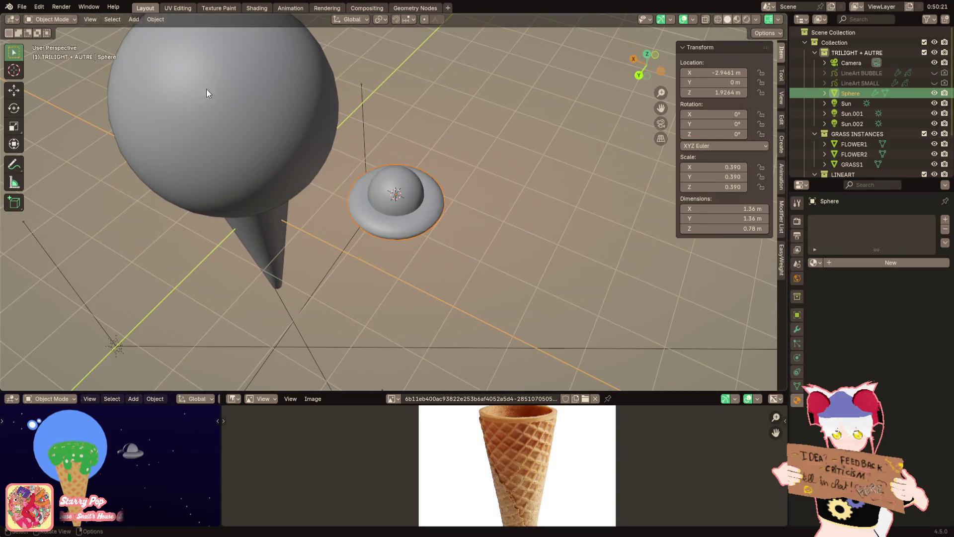
Add a new cube, shrink it to about 0.14 and raise it onto the dome
click(134, 19)
mouse_move(146, 30)
click(236, 41)
key(s)
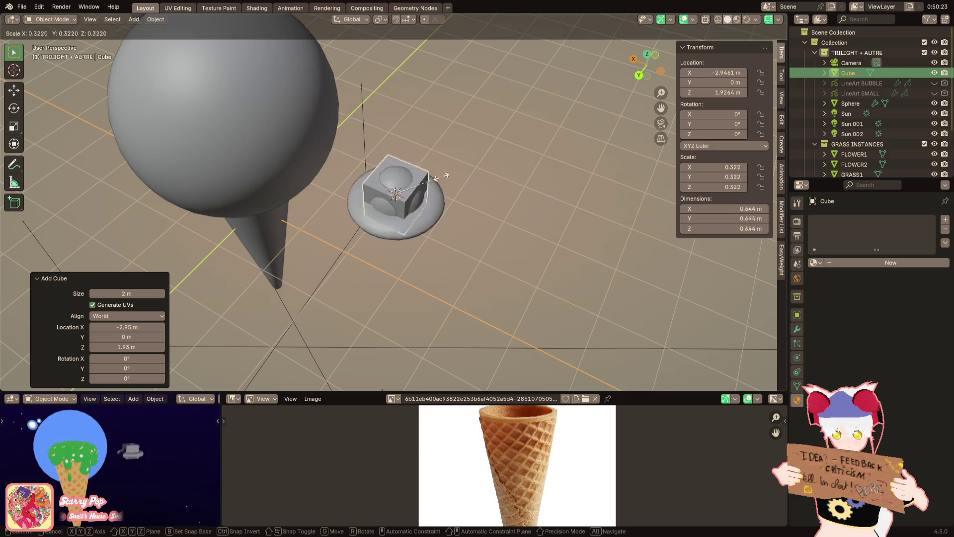
click(420, 183)
key(g)
key(z)
click(504, 168)
Apply the cube's scale and shift its mesh sideways along X in Edit Mode
scroll(505, 167, up, 3)
key(ctrl+a)
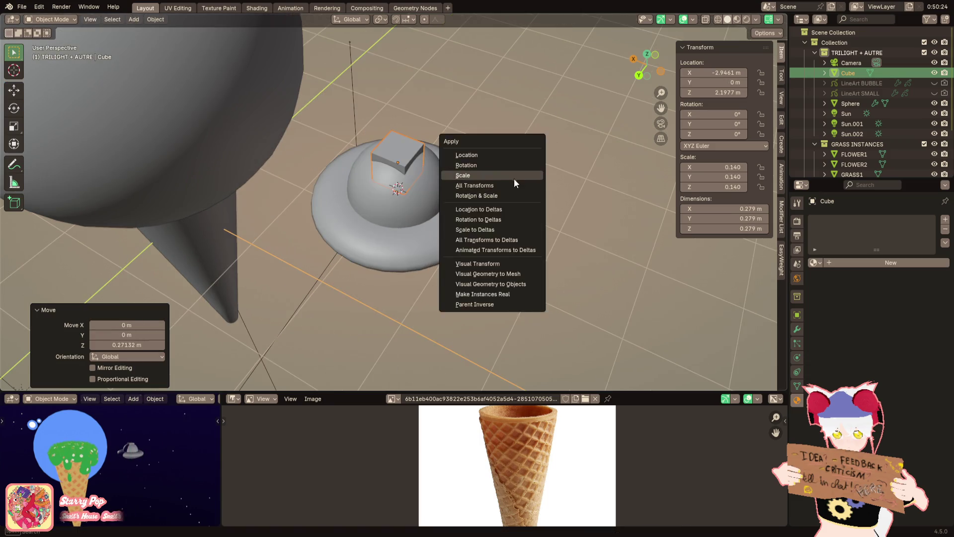
click(513, 177)
key(Tab)
key(g)
key(x)
key(Return)
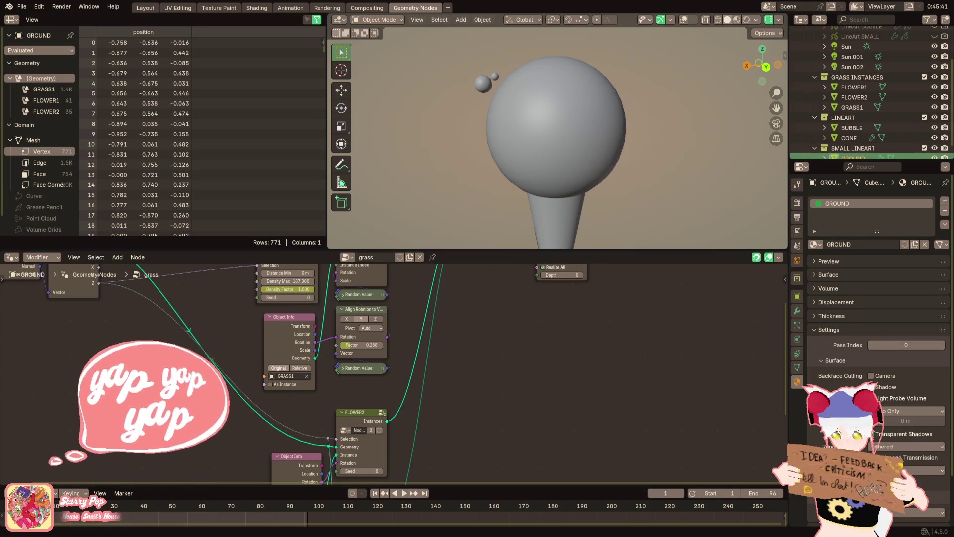
Enlarge the 3D viewport area and switch to the Layout workspace
scroll(575, 94, down, 2)
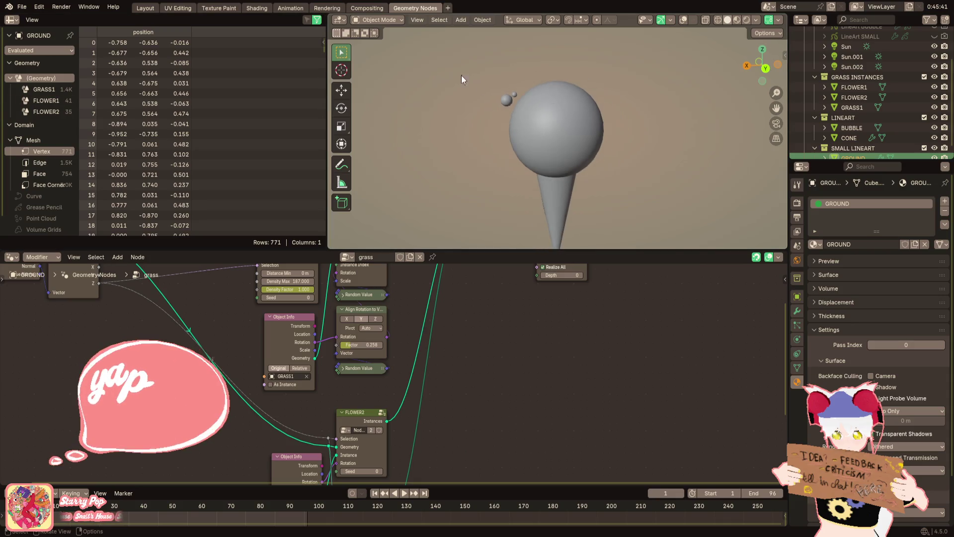
drag(458, 250, 456, 377)
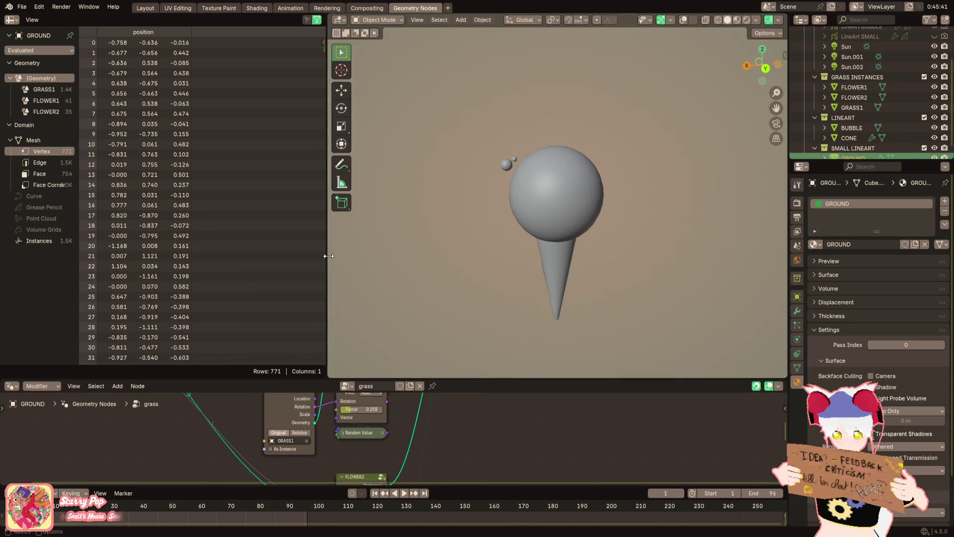
drag(328, 256, 283, 256)
click(150, 9)
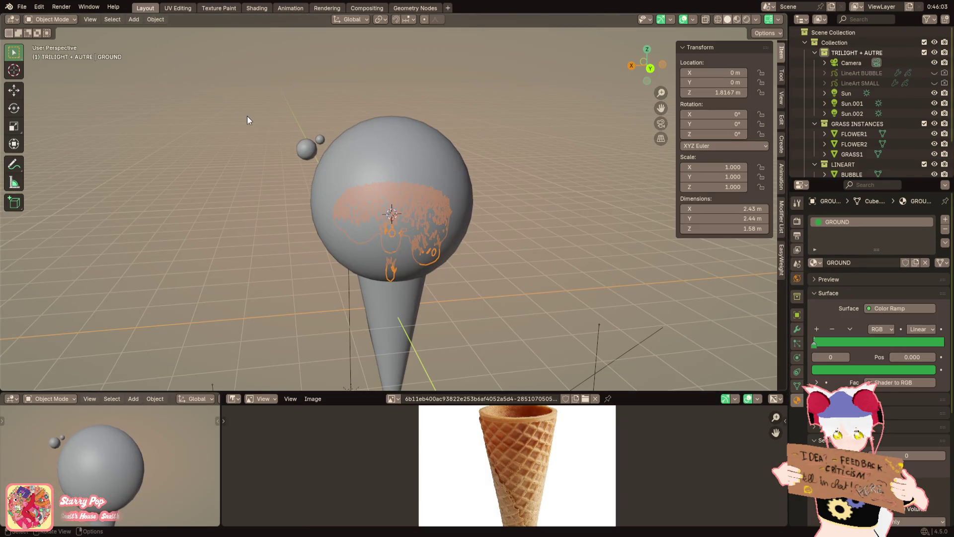
Recover the last session from the File menu and look over the reloaded scene
click(24, 5)
mouse_move(43, 61)
click(152, 67)
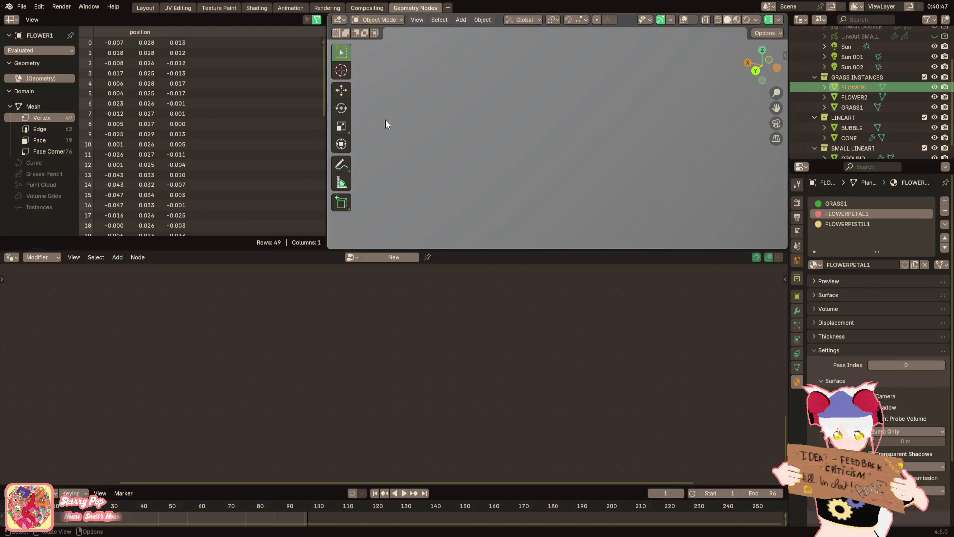
scroll(488, 119, down, 10)
mouse_move(489, 123)
middle_down()
mouse_move(497, 116)
mouse_move(405, 97)
mouse_move(545, 81)
mouse_move(617, 133)
mouse_move(515, 136)
middle_up()
scroll(514, 136, up, 3)
scroll(530, 111, down, 2)
scroll(532, 109, up, 2)
scroll(535, 98, down, 1)
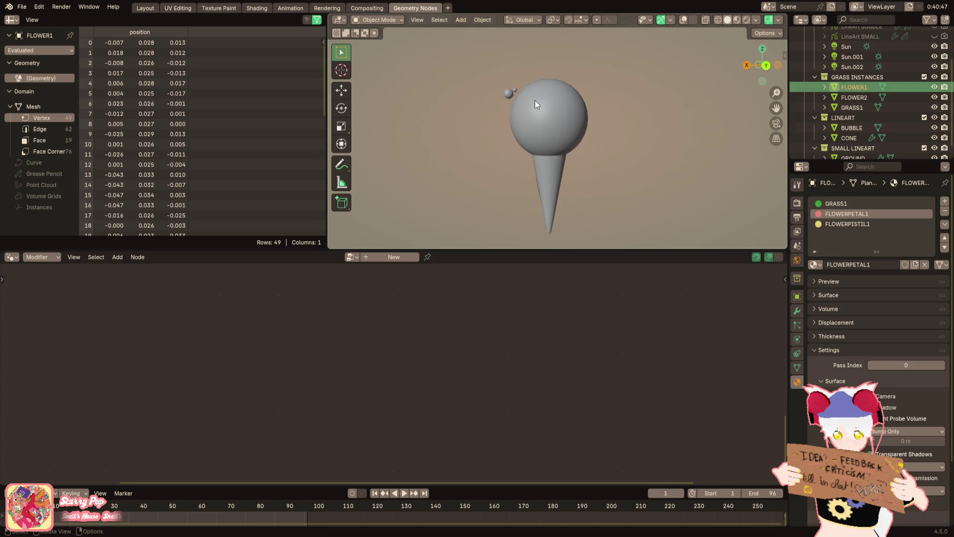
click(30, 21)
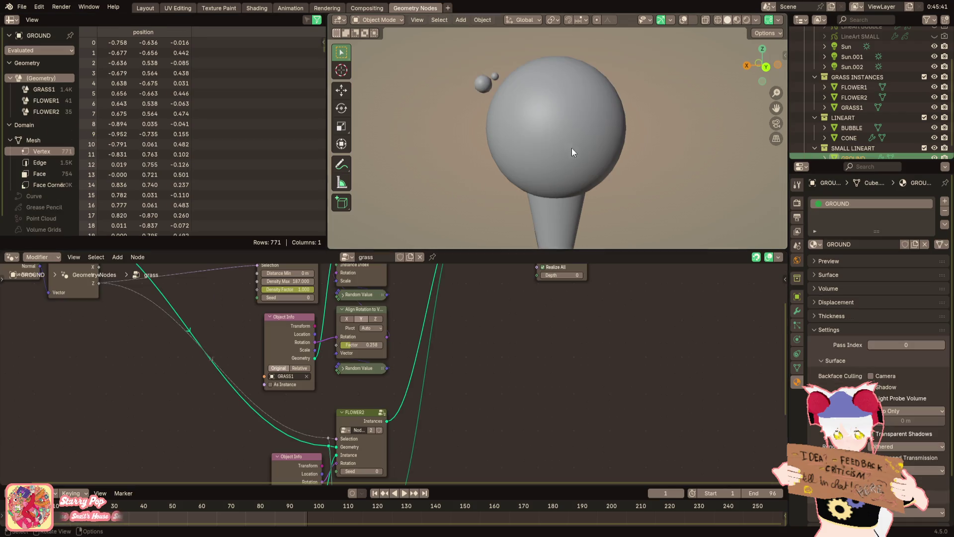
Preview the grass sphere in Rendered shading, then return to the Layout workspace
scroll(624, 153, down, 2)
click(746, 20)
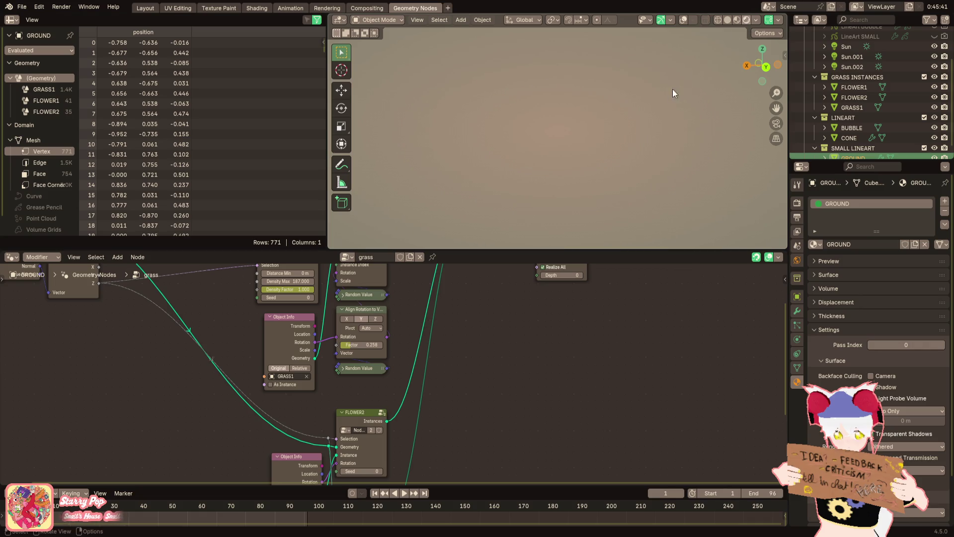
scroll(651, 112, up, 3)
scroll(637, 144, up, 4)
middle_drag(637, 144, 667, 118)
scroll(637, 147, down, 6)
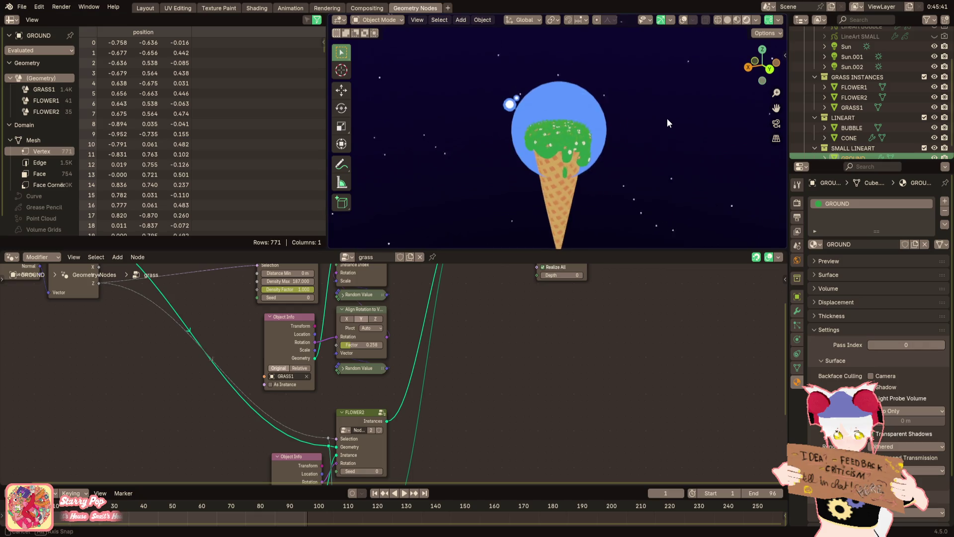
click(145, 8)
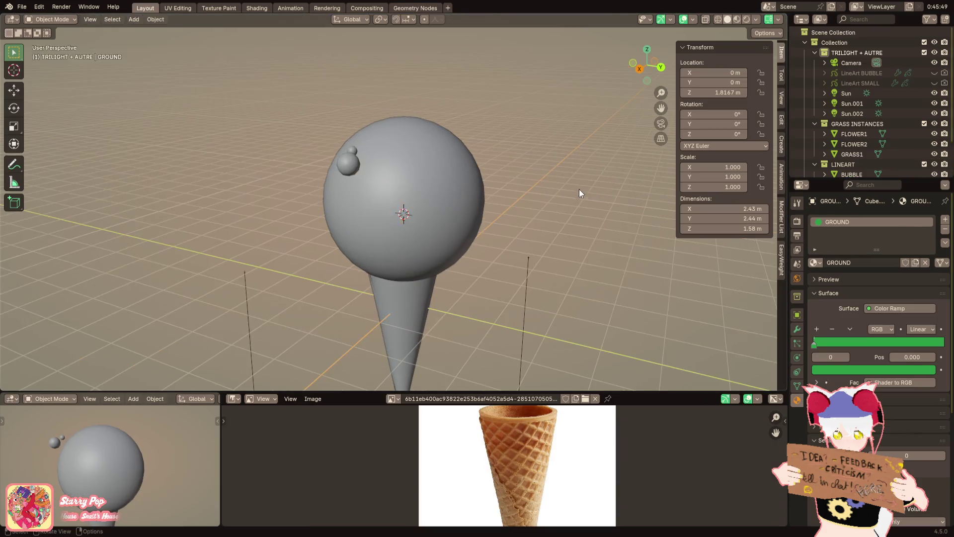
Orbit and pan toward the bubble sphere and cone, then open the viewport Add menu
middle_drag(580, 191, 492, 187)
scroll(492, 187, up, 5)
click(135, 20)
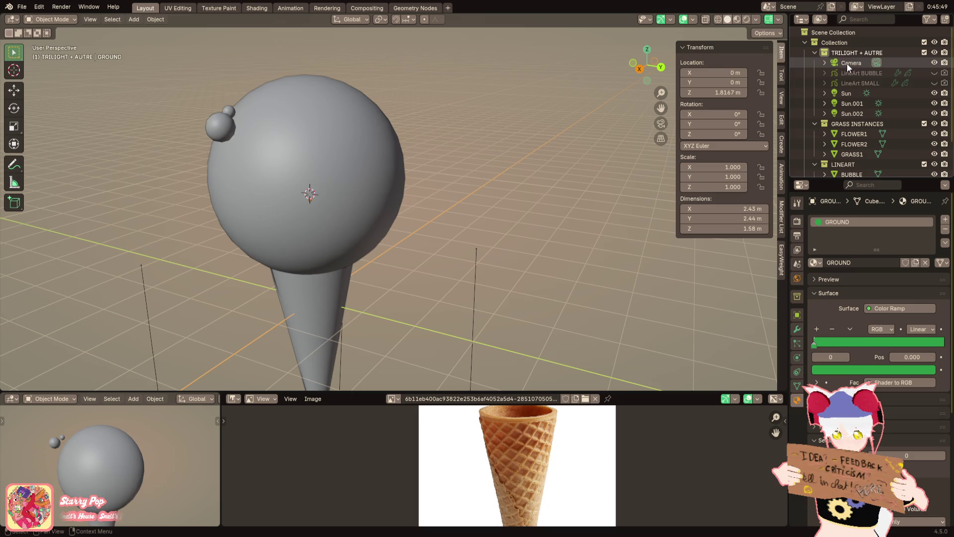
scroll(850, 129, down, 3)
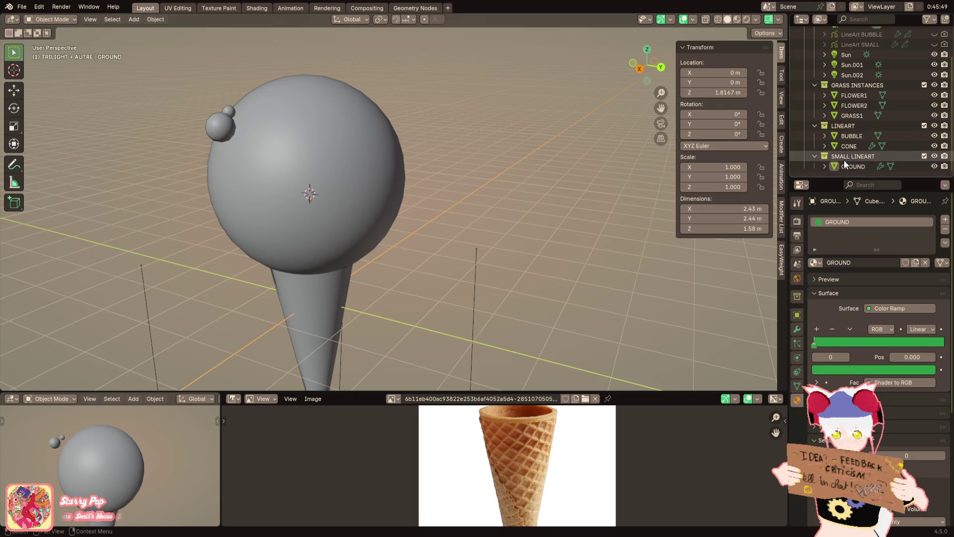
mouse_move(586, 125)
shift+middle_down()
mouse_move(405, 133)
mouse_move(422, 119)
mouse_move(403, 216)
mouse_move(416, 123)
shift+middle_up()
scroll(430, 127, down, 2)
click(127, 20)
Add a UV sphere and move it along Y to sit beside the island
mouse_move(148, 28)
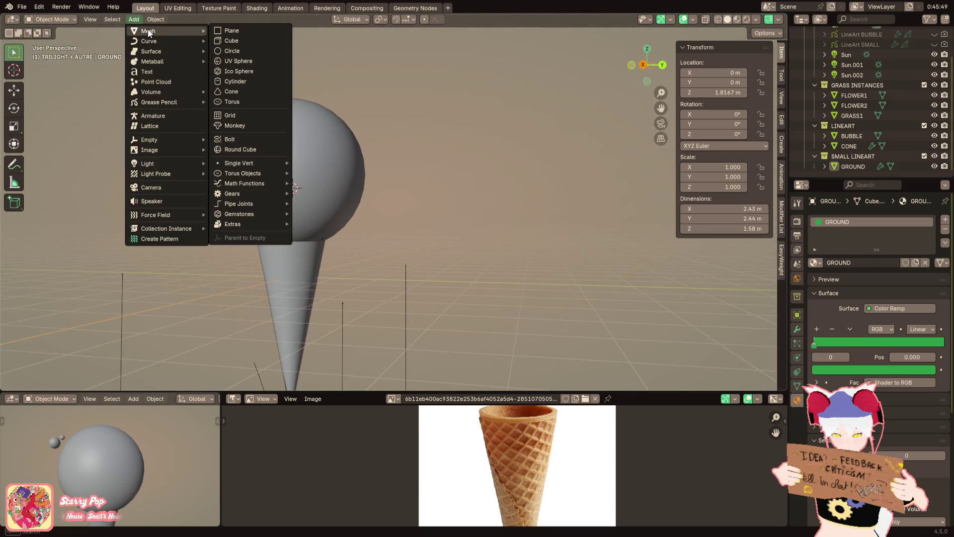
click(237, 64)
scroll(376, 148, down, 3)
key(g)
key(y)
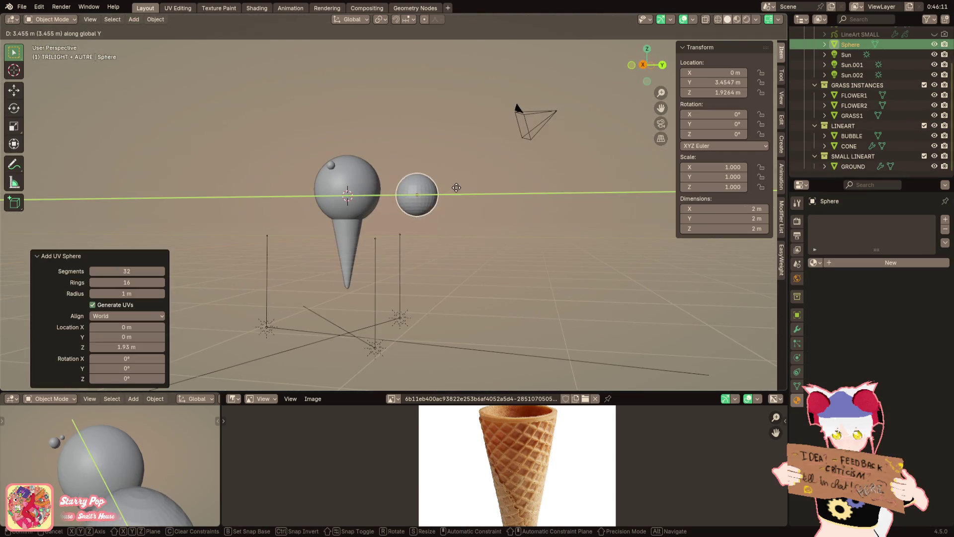
click(454, 191)
scroll(452, 194, up, 2)
scroll(453, 194, up, 2)
Select the sphere's lower edge loops and scale them outward horizontally into a wide brim
key(KP_Decimal)
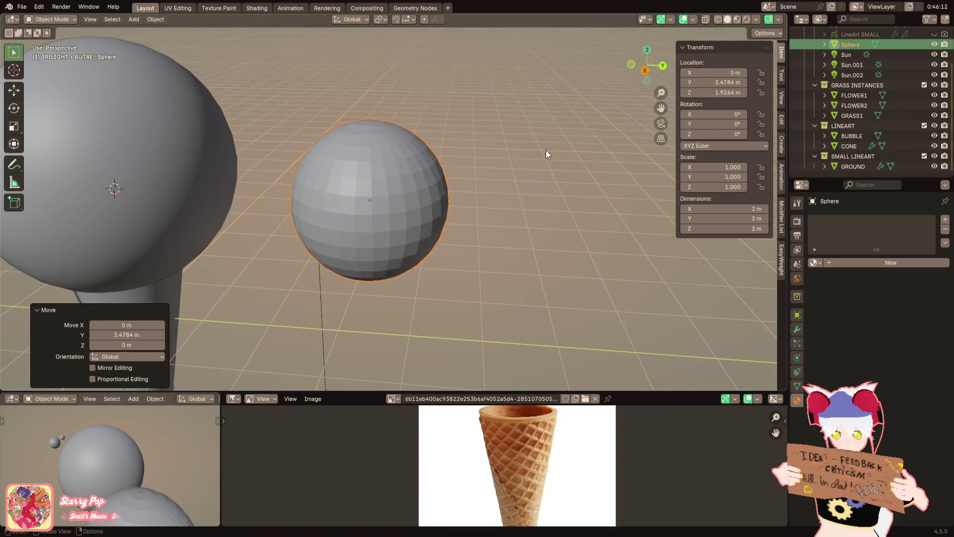
key(Tab)
middle_drag(416, 211, 334, 215)
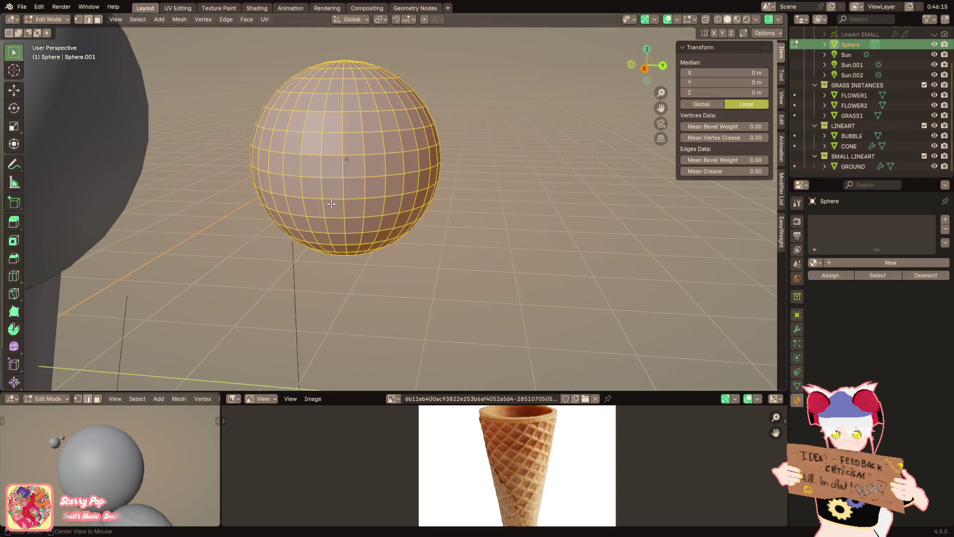
alt+click(332, 204)
alt+shift+click(335, 217)
alt+shift+click(339, 231)
middle_drag(359, 244, 371, 207)
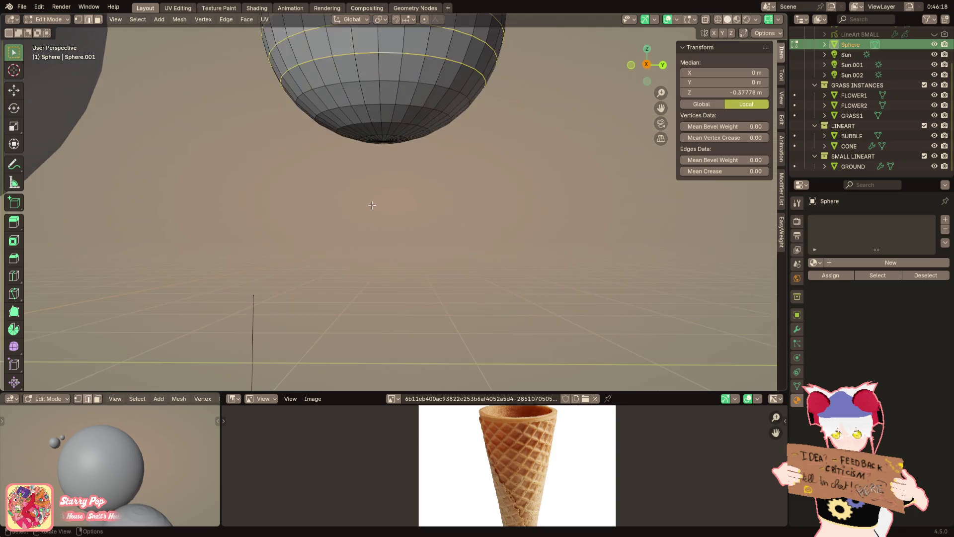
scroll(371, 207, up, 1)
alt+shift+click(375, 158)
alt+shift+click(376, 180)
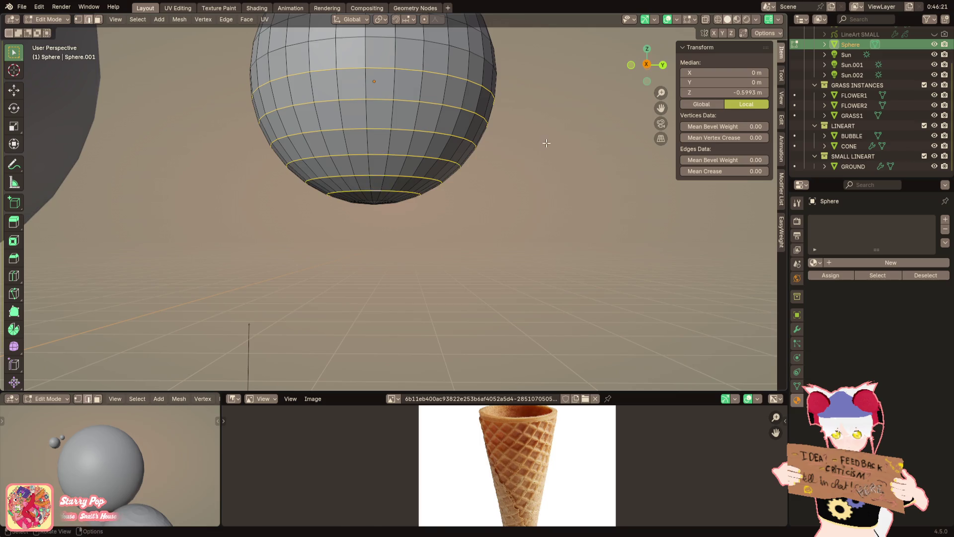
key(s)
key(shift+z)
click(665, 149)
Widen the lower preview view, set it to rendered shading, and turn it so the UFO sits by the cone
mouse_move(504, 114)
middle_down()
mouse_move(462, 234)
mouse_move(418, 241)
middle_up()
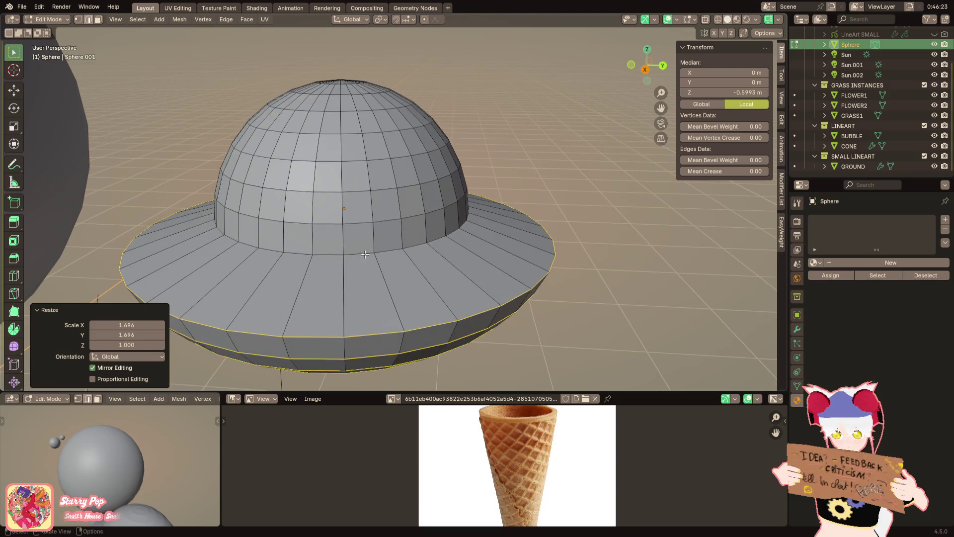
scroll(186, 464, down, 3)
mouse_move(186, 464)
middle_down()
mouse_move(180, 441)
mouse_move(21, 450)
middle_up()
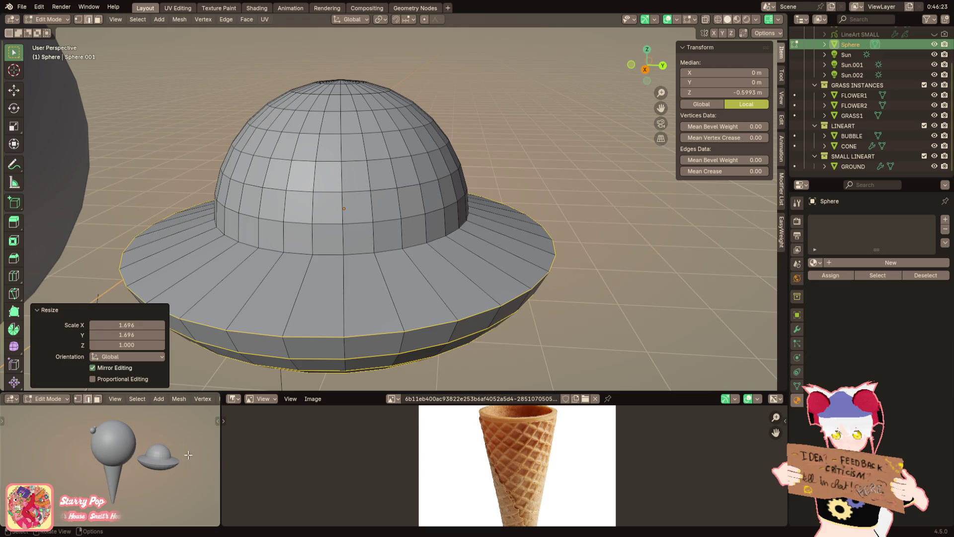
mouse_move(221, 464)
mouse_down()
mouse_move(358, 443)
mouse_move(554, 435)
mouse_move(542, 450)
mouse_move(232, 452)
mouse_up()
click(536, 399)
middle_drag(173, 454, 149, 453)
scroll(428, 273, down, 5)
middle_drag(428, 273, 443, 234)
Add two loop cuts around the saucer and move the new loops vertically
key(Tab)
key(Tab)
scroll(443, 233, up, 3)
key(ctrl+r)
click(458, 224)
key(ctrl+r)
scroll(458, 225, up, 1)
click(459, 224)
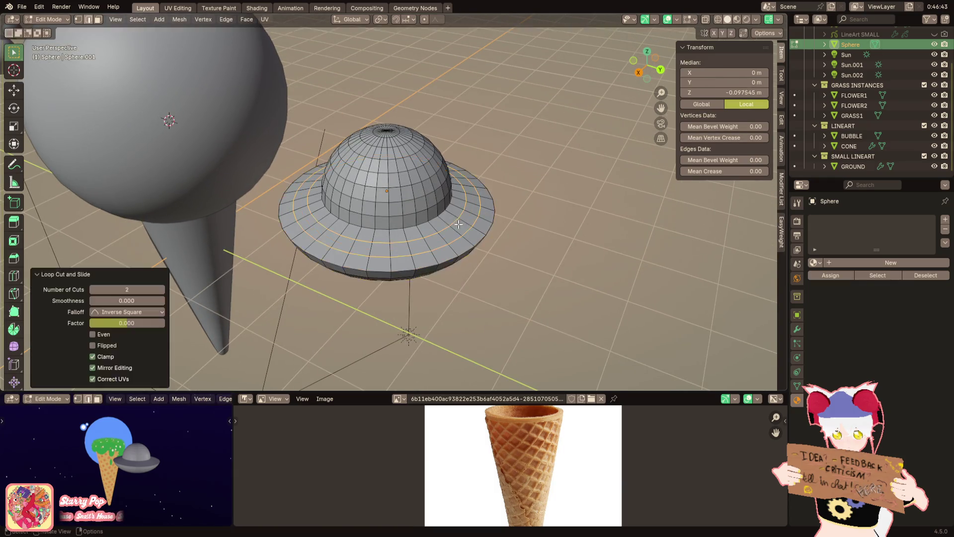
scroll(462, 219, up, 3)
key(g)
key(z)
click(506, 180)
Move a single brim edge loop vertically to shape the rim
alt+click(504, 210)
mouse_move(504, 210)
middle_down()
mouse_move(522, 198)
mouse_move(511, 215)
middle_up()
key(g)
key(z)
click(515, 212)
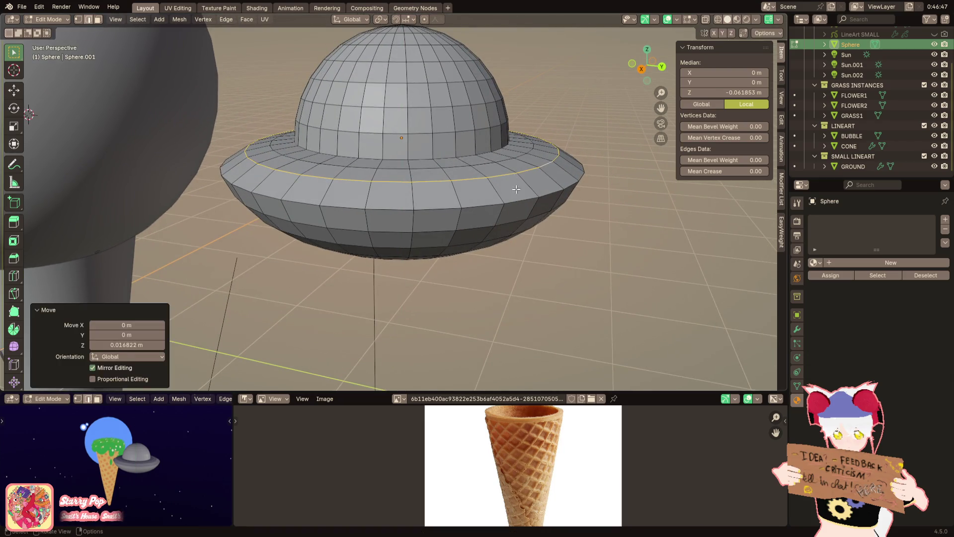
Raise the inner loop where brim meets dome and shrink it slightly
alt+click(514, 158)
alt+click(530, 159)
key(g)
key(z)
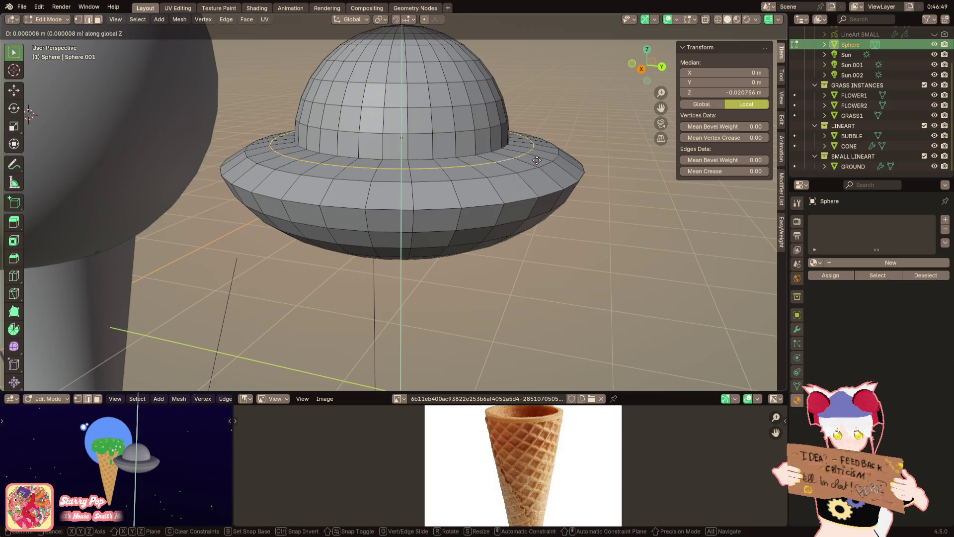
click(538, 156)
key(s)
click(579, 128)
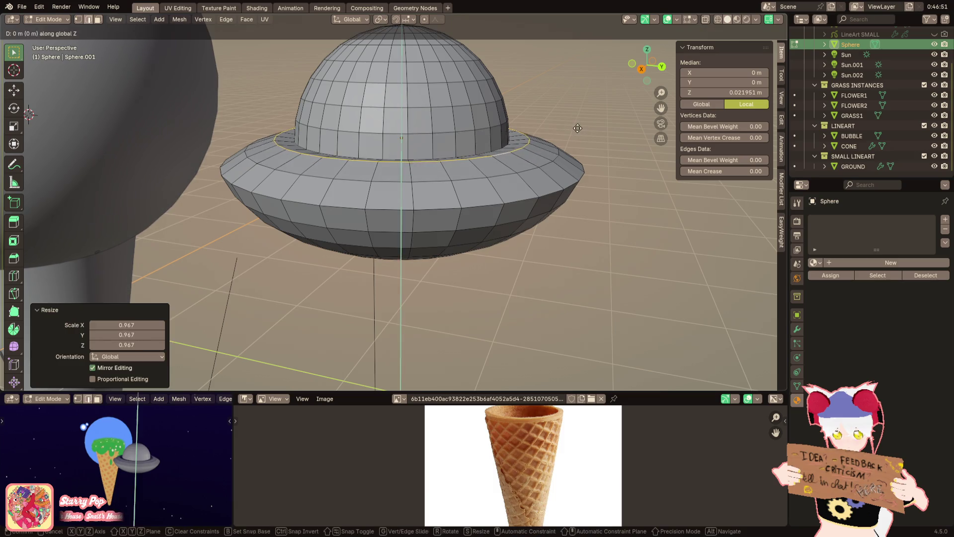
key(Tab)
scroll(572, 139, down, 3)
right_click(570, 167)
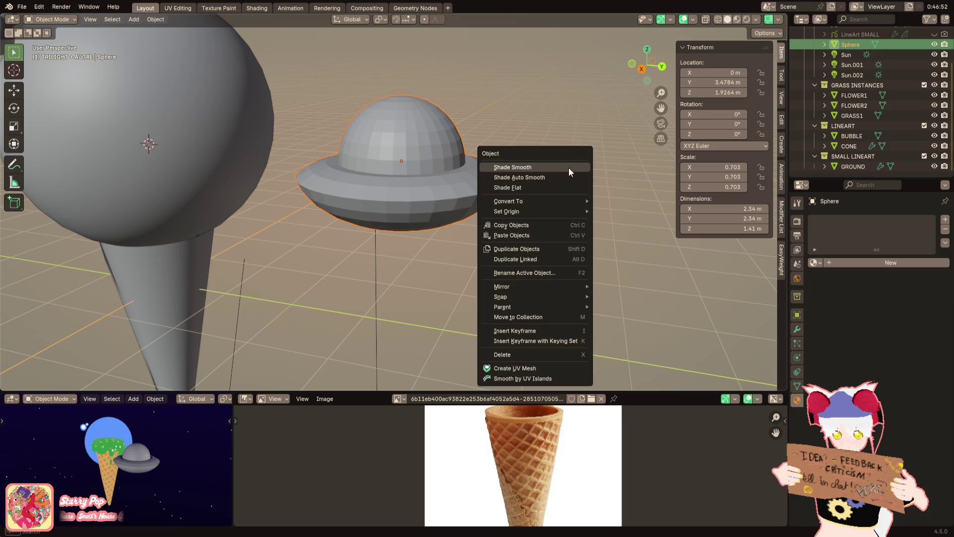
Apply Shade Auto Smooth to the saucer and adjust the smoothing angle
click(564, 174)
drag(126, 379, 128, 379)
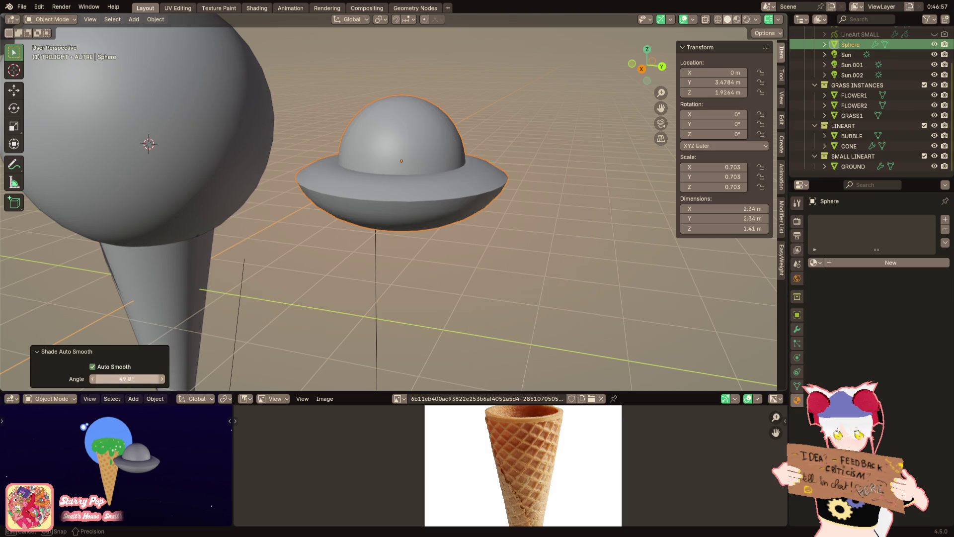
drag(127, 379, 128, 379)
Scale the saucer's outer rim loop slightly inward, narrowing it to 2.2 m across
key(Tab)
scroll(377, 232, up, 3)
alt+click(582, 168)
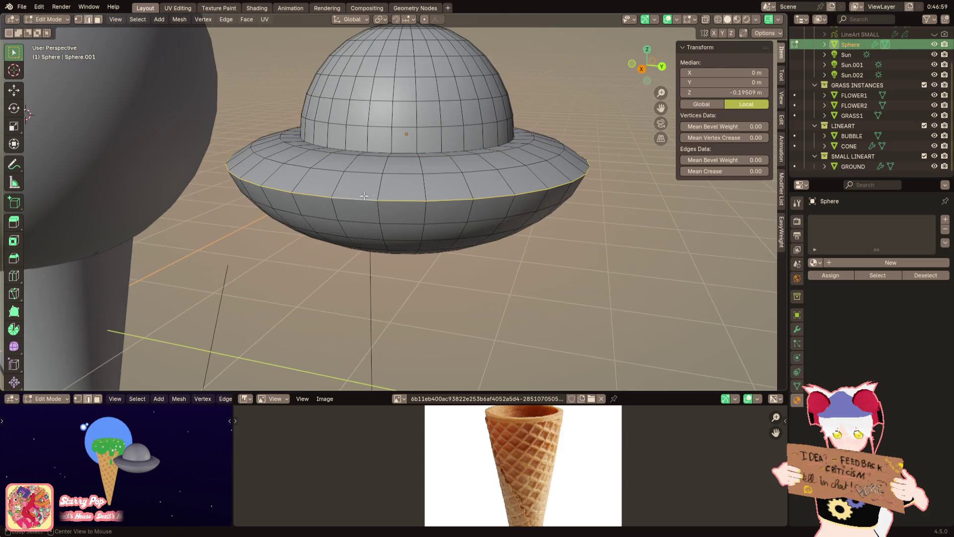
key(s)
click(575, 145)
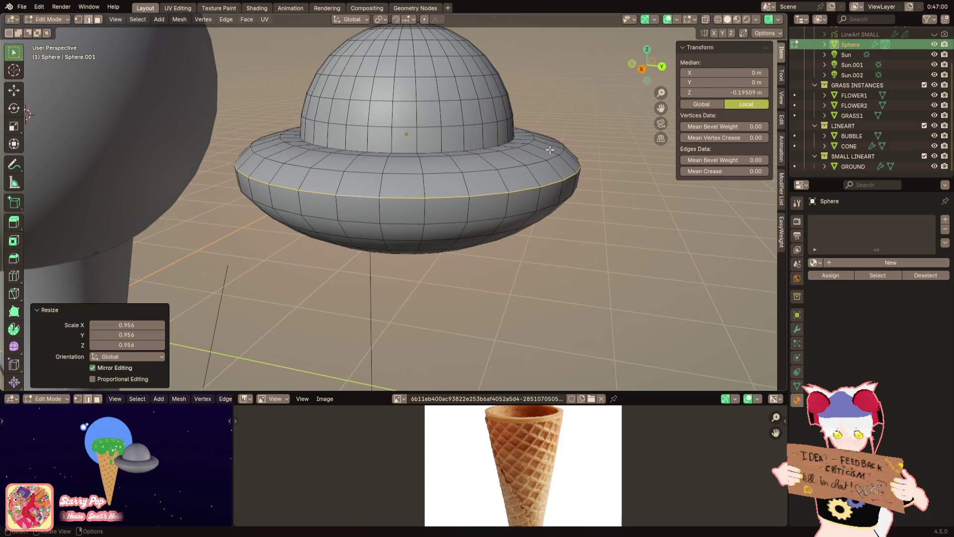
middle_drag(561, 224, 585, 171)
key(s)
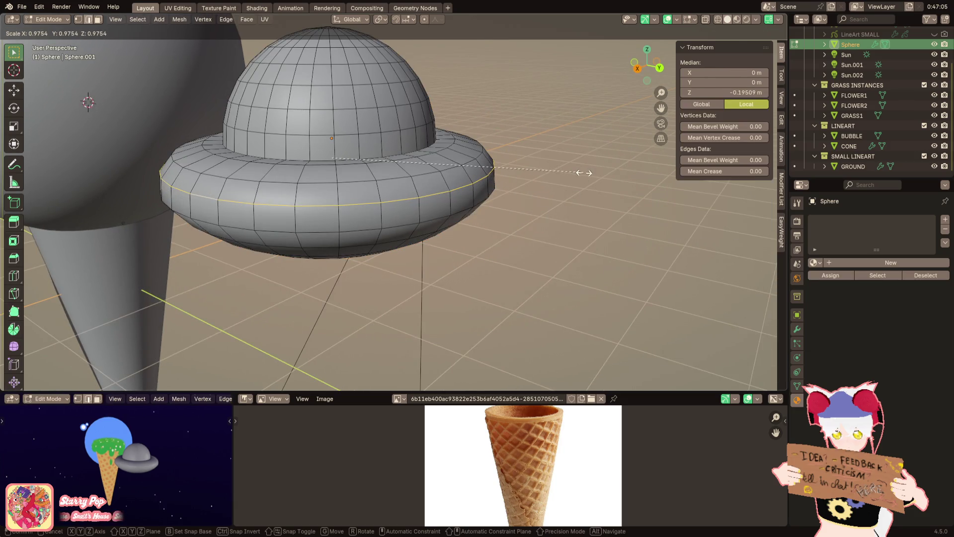
click(584, 173)
key(Tab)
scroll(581, 178, down, 3)
mouse_move(547, 198)
middle_down()
mouse_move(538, 231)
mouse_move(476, 216)
mouse_move(521, 128)
mouse_move(451, 169)
middle_up()
click(133, 19)
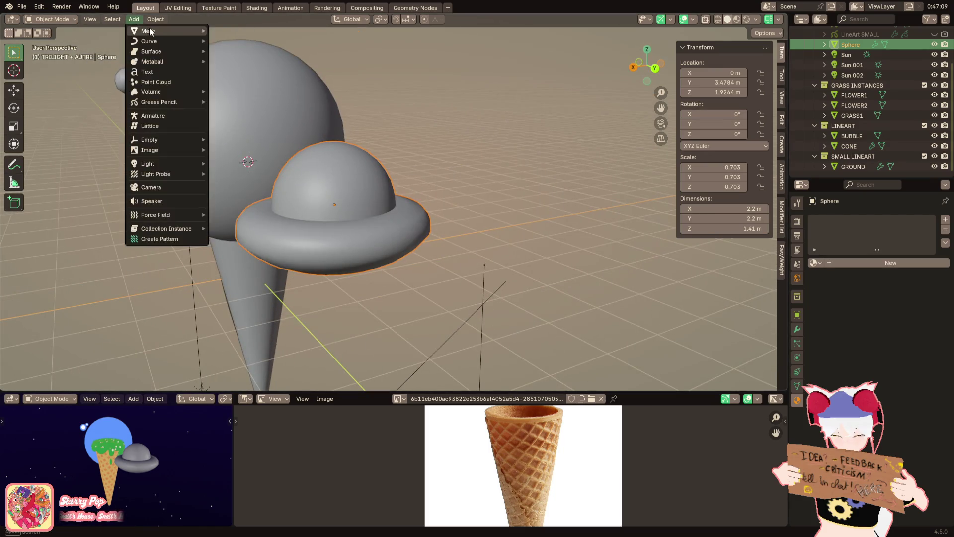
Snap the 3D cursor to the UFO's centre, add a cube there, and shrink it to about a third
key(shift+s)
click(397, 308)
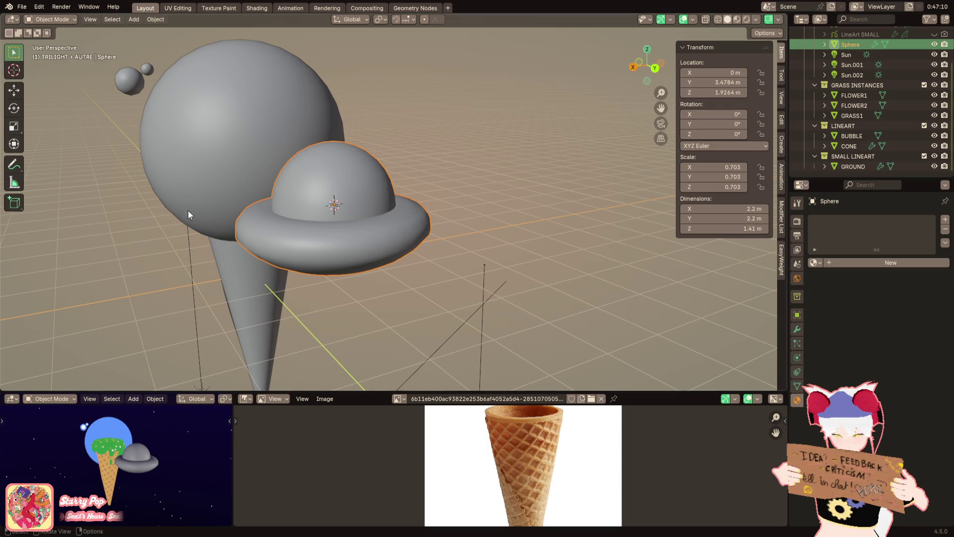
scroll(311, 186, up, 2)
click(132, 19)
mouse_move(148, 28)
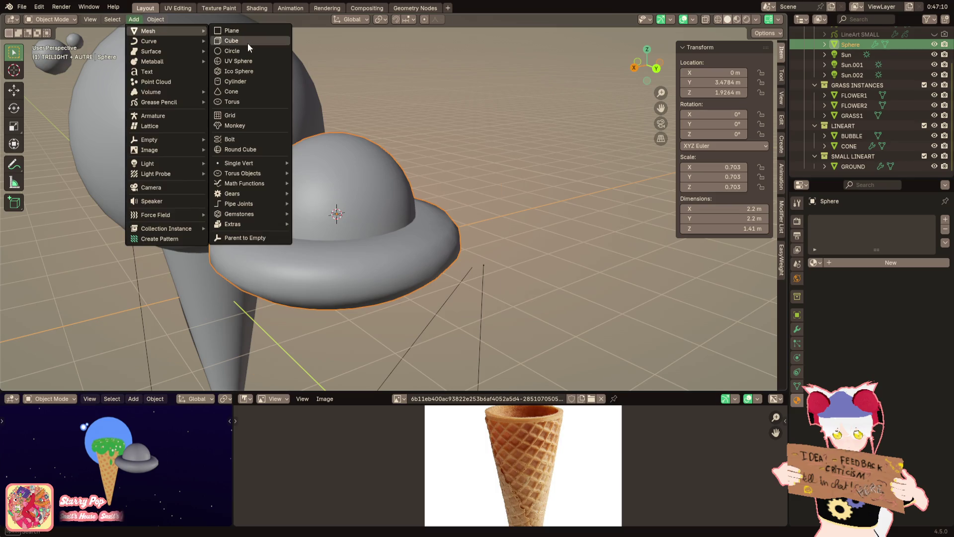
click(248, 43)
key(s)
click(377, 188)
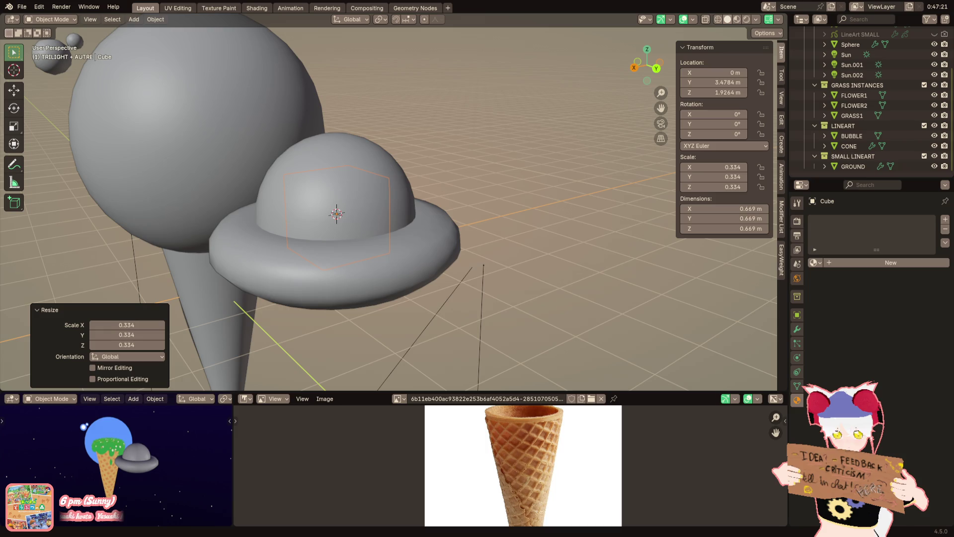
Move the cube's mesh up to sit above the dome
shift+middle_drag(413, 174, 442, 180)
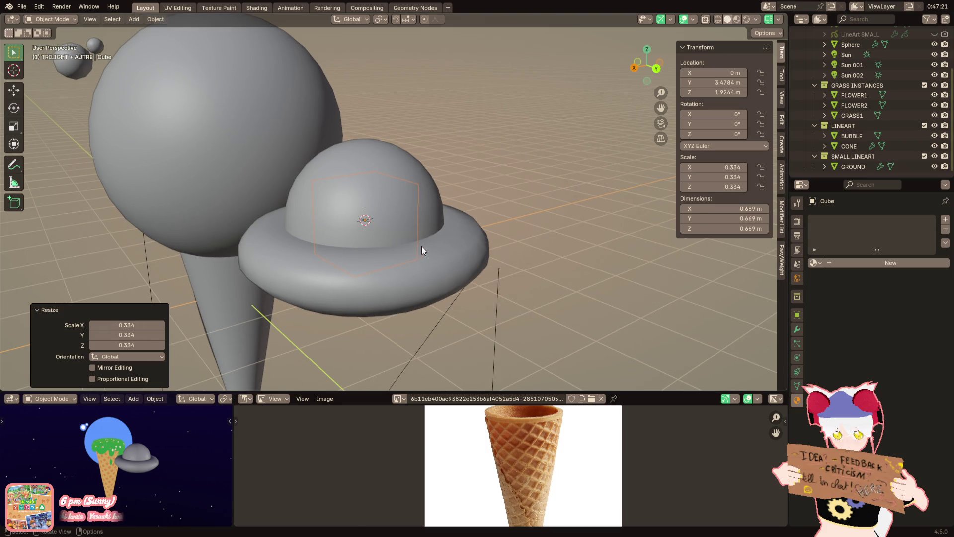
key(Tab)
key(g)
key(y)
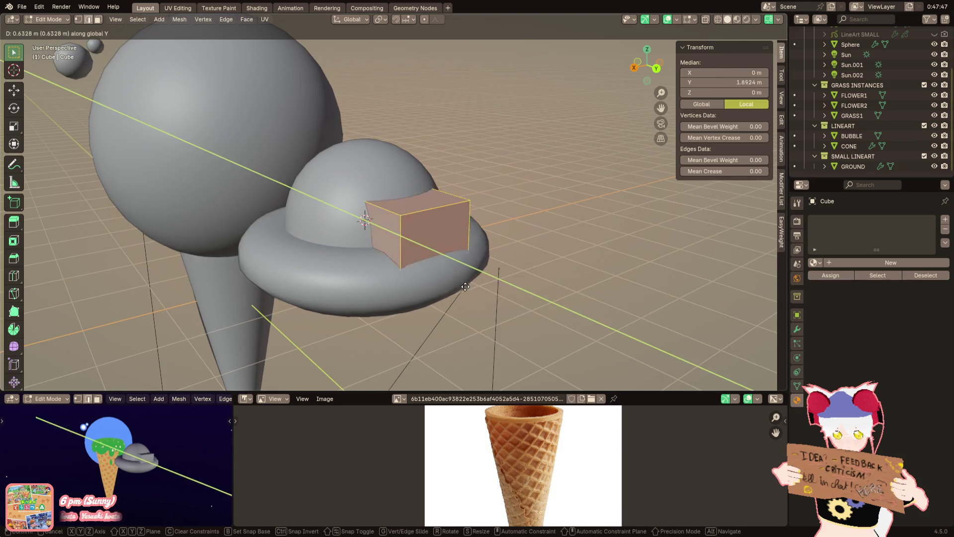
key(z)
key(Return)
Add a Mirror modifier across Y only, then shrink and position the cube as a pair of ears
click(798, 328)
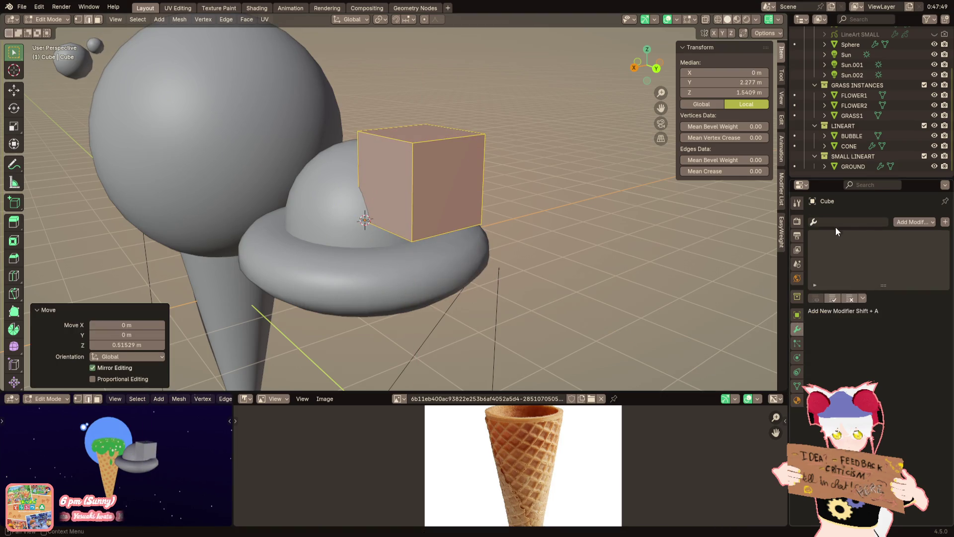
click(836, 227)
text(mirror)
click(875, 234)
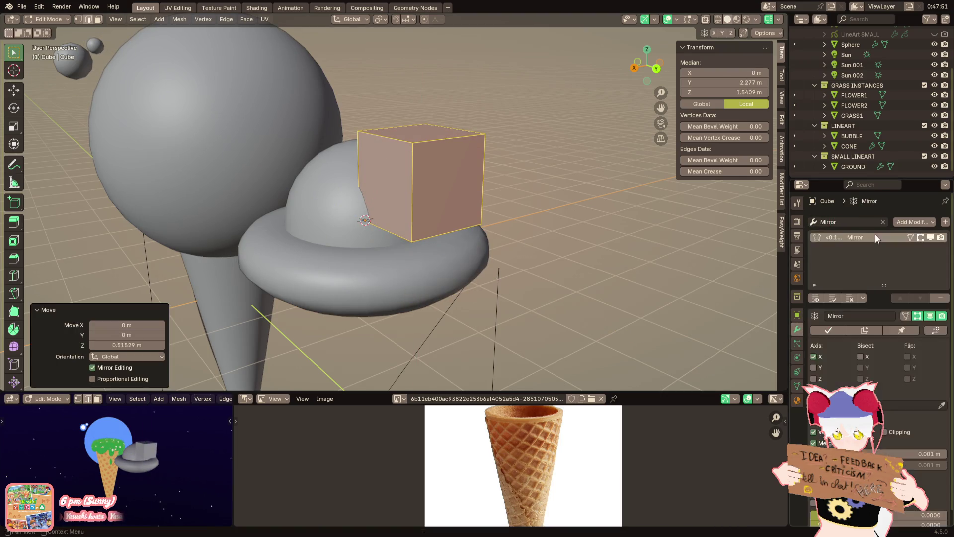
click(814, 356)
click(813, 368)
middle_drag(561, 159, 595, 158)
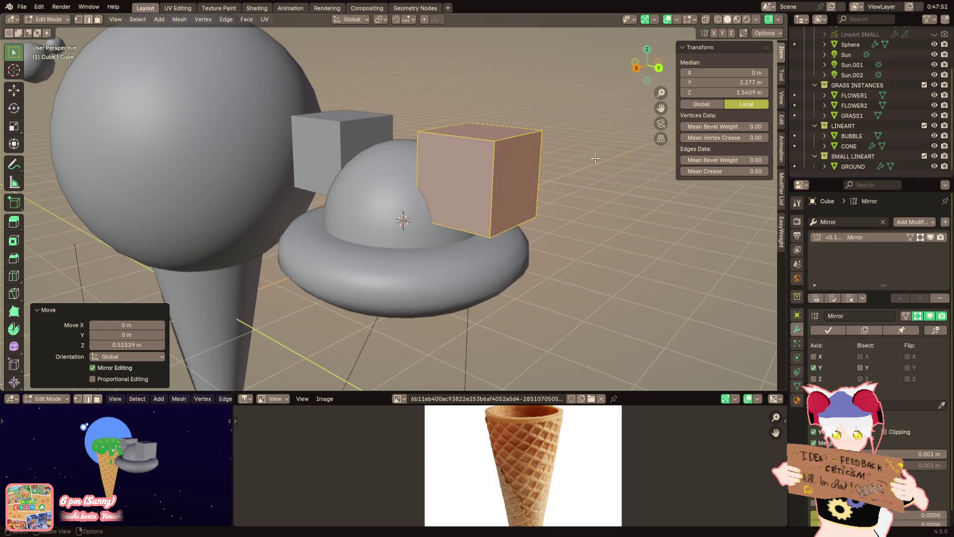
key(s)
key(Return)
middle_drag(517, 171, 495, 188)
key(g)
key(y)
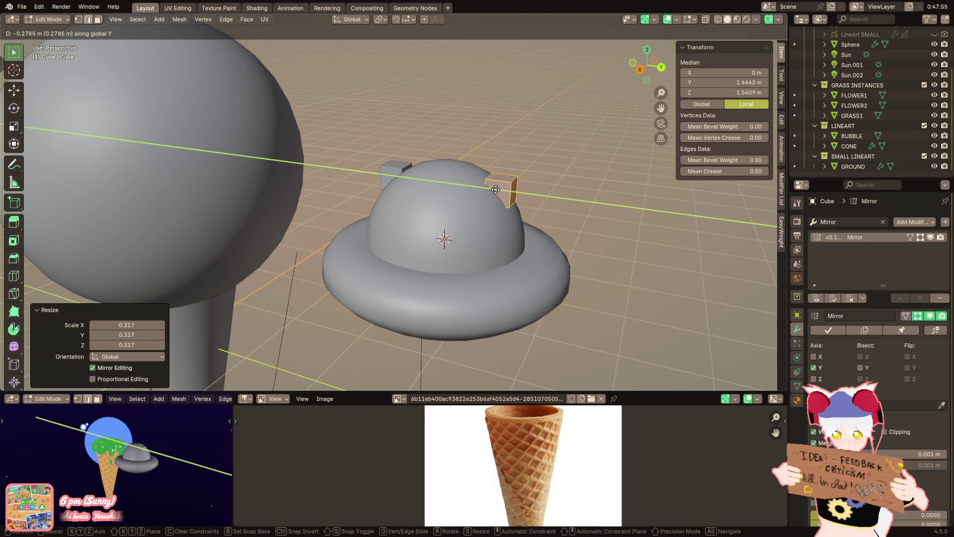
click(495, 189)
Add a Subdivision Surface modifier and delete the cube's bottom face
click(915, 222)
click(864, 235)
mouse_move(587, 224)
middle_down()
mouse_move(497, 198)
mouse_move(407, 104)
middle_up()
click(400, 97)
key(x)
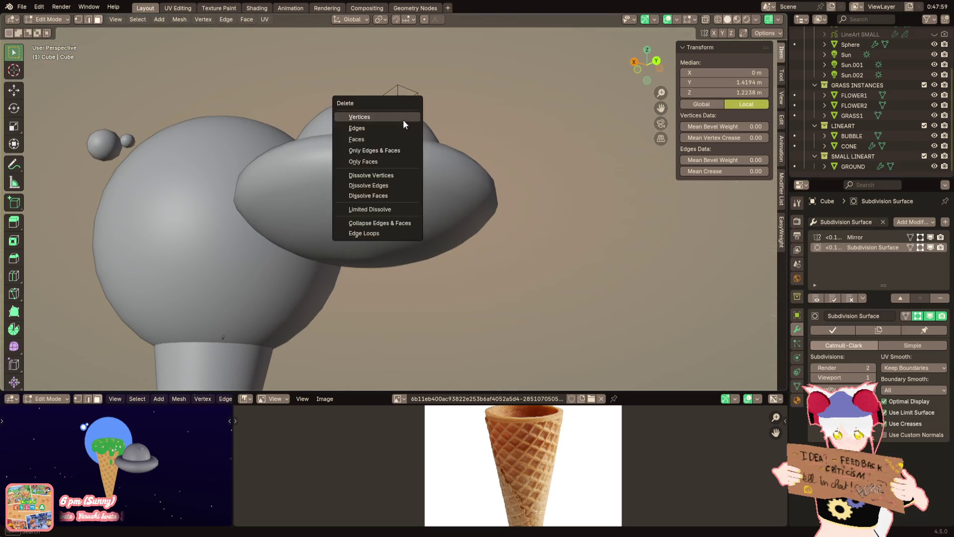
click(392, 135)
Enlarge the whole ear mesh about 2.2 times
middle_drag(391, 135, 503, 161)
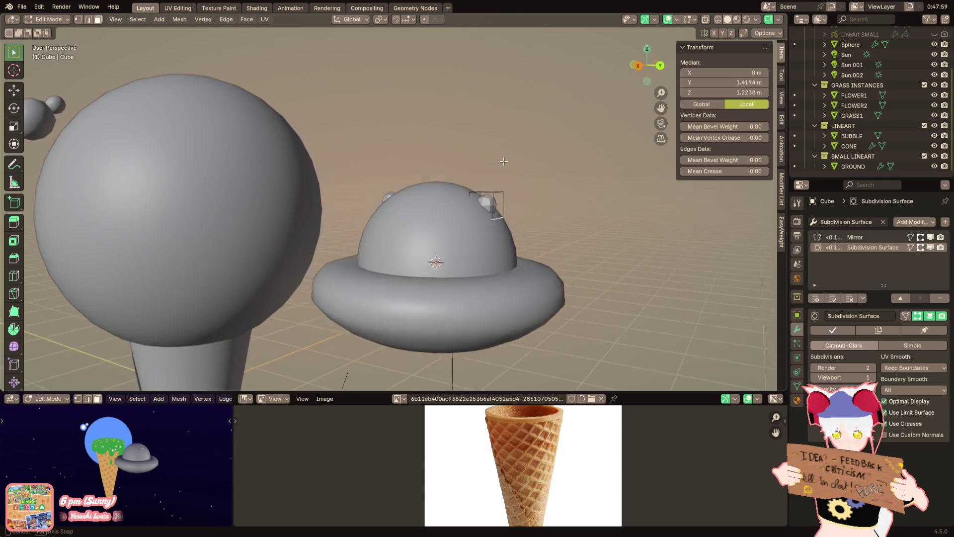
key(a)
key(s)
click(587, 192)
middle_drag(586, 192, 609, 212)
key(Tab)
Raise the ears' viewport subdivision to 2, shade them smooth, and frame the UFO in the preview
right_click(604, 210)
click(607, 210)
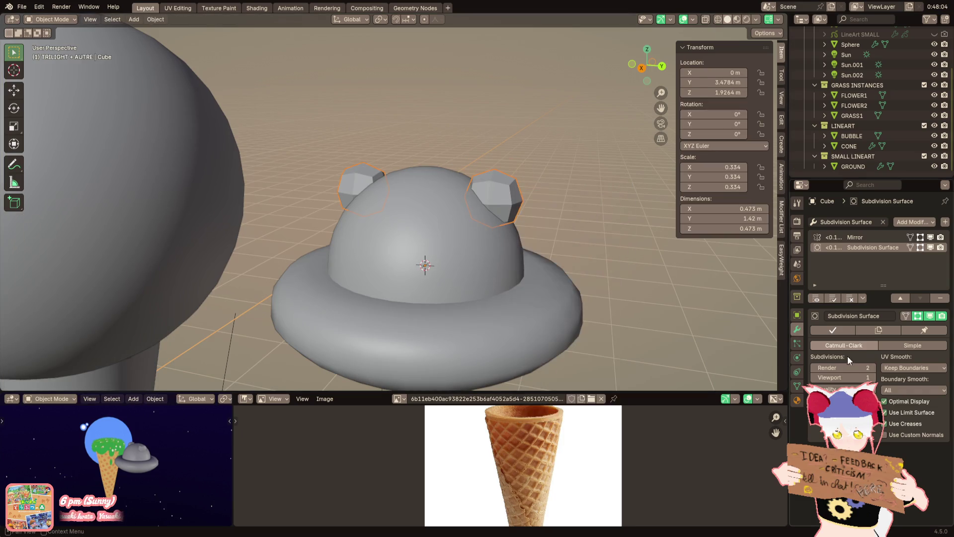
click(870, 377)
right_click(623, 281)
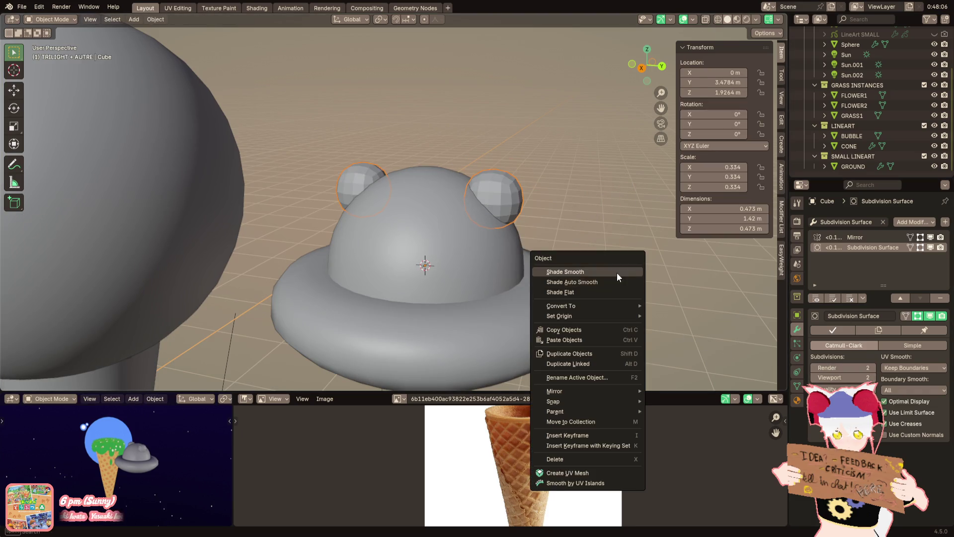
click(617, 273)
click(617, 274)
mouse_move(176, 431)
shift+middle_down()
mouse_move(111, 439)
mouse_move(176, 451)
shift+middle_up()
scroll(124, 446, up, 3)
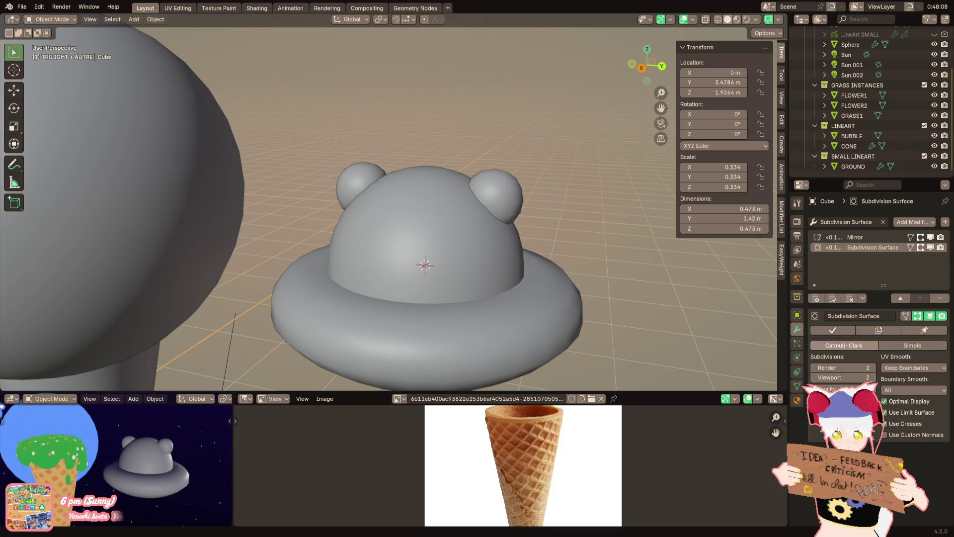
Copy the ear spheres and move the copies straight down beneath the saucer
key(Tab)
scroll(465, 299, down, 2)
mouse_move(464, 297)
middle_down()
mouse_move(460, 253)
mouse_move(467, 208)
mouse_move(477, 209)
middle_up()
scroll(467, 208, up, 2)
key(g)
key(z)
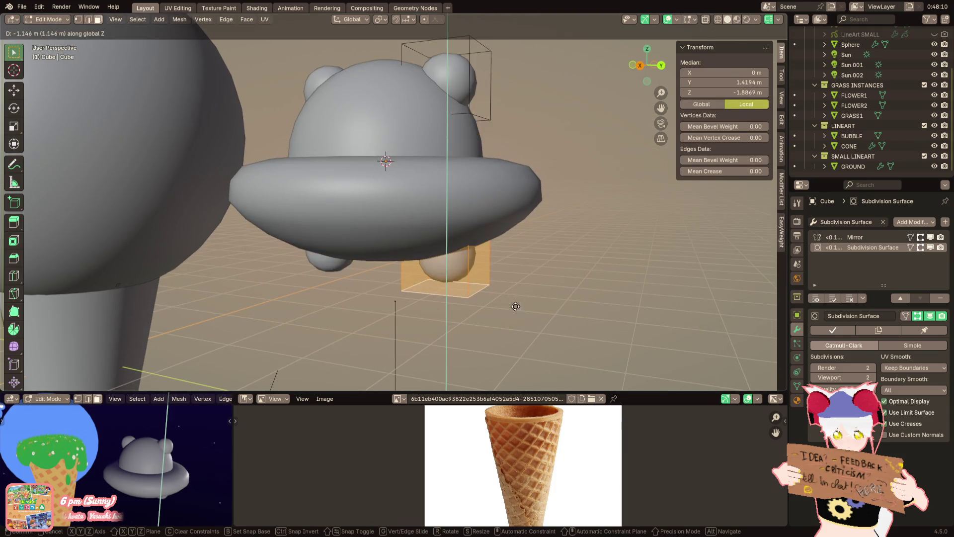
click(514, 304)
Separate the copied spheres into their own bump object and select it
mouse_move(506, 289)
middle_down()
mouse_move(486, 252)
mouse_move(472, 263)
middle_up()
scroll(497, 273, up, 2)
right_click(471, 263)
mouse_move(472, 456)
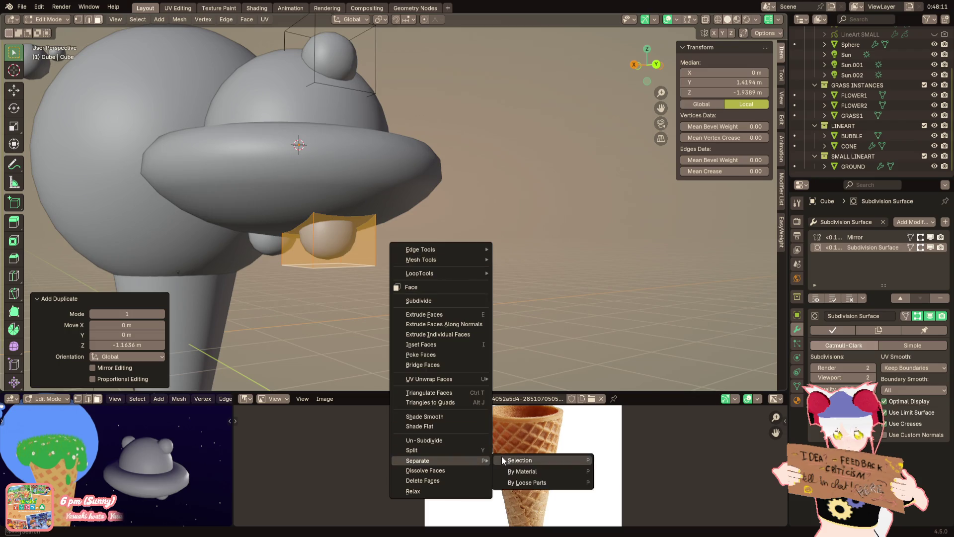
click(504, 456)
key(Tab)
click(339, 249)
middle_drag(339, 248, 362, 254)
Add a Plain Axes Empty at the saucer's centre
click(135, 20)
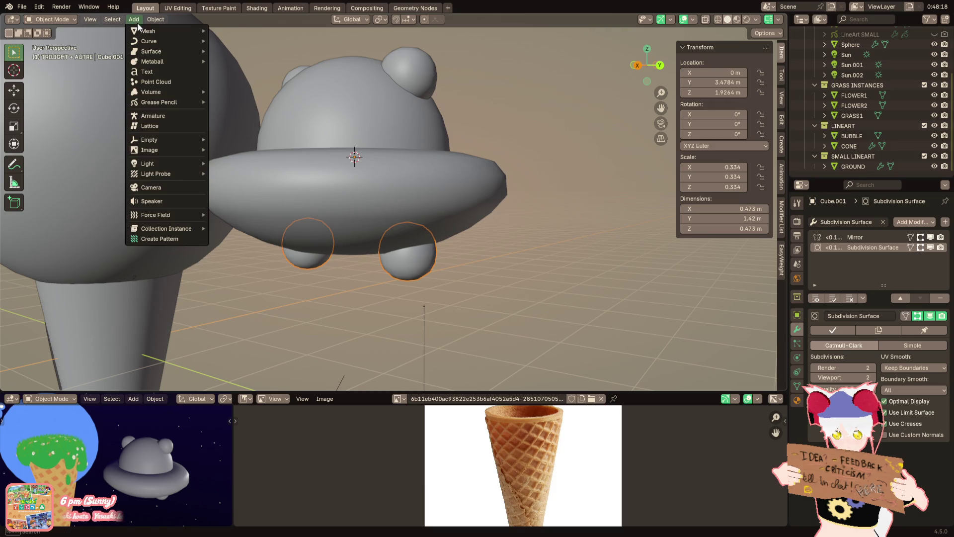
mouse_move(172, 140)
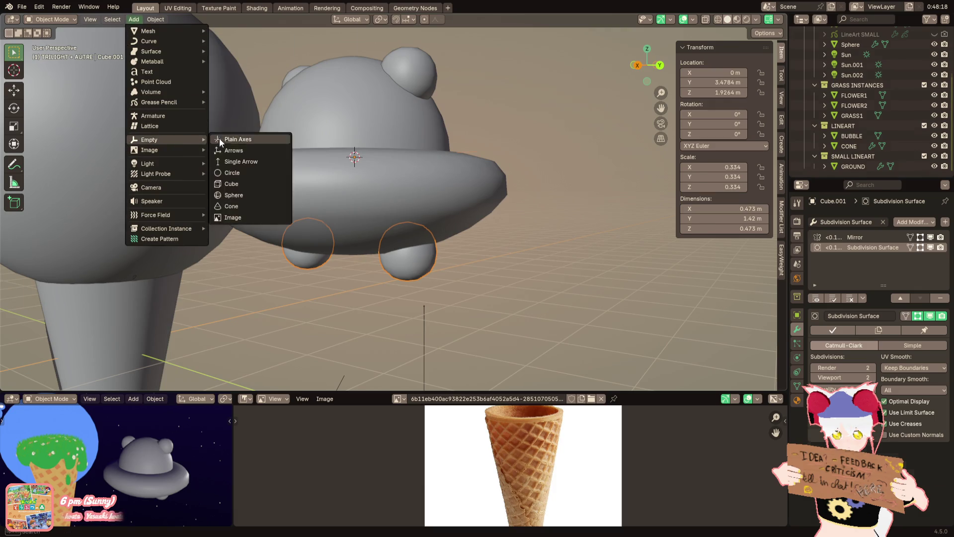
click(220, 140)
key(Tab)
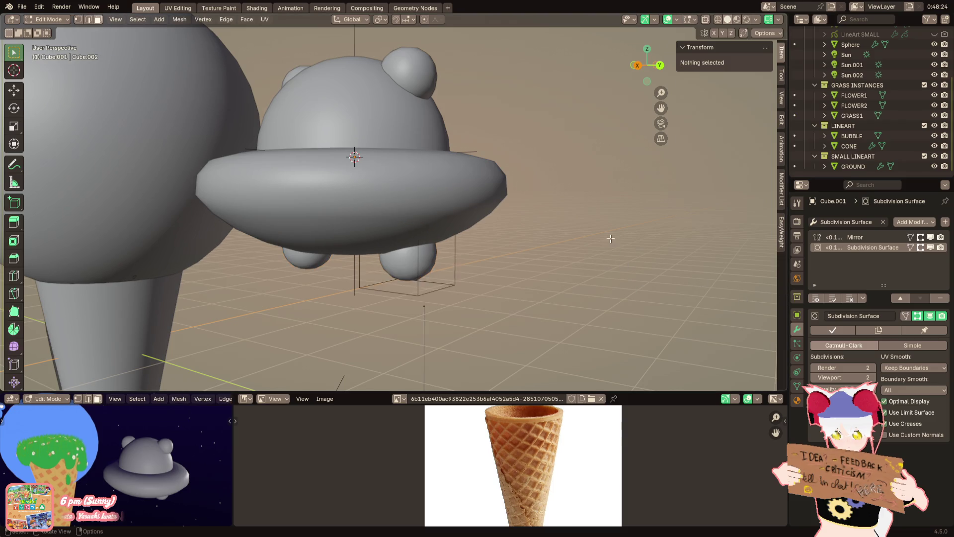
key(Tab)
middle_drag(576, 214, 487, 227)
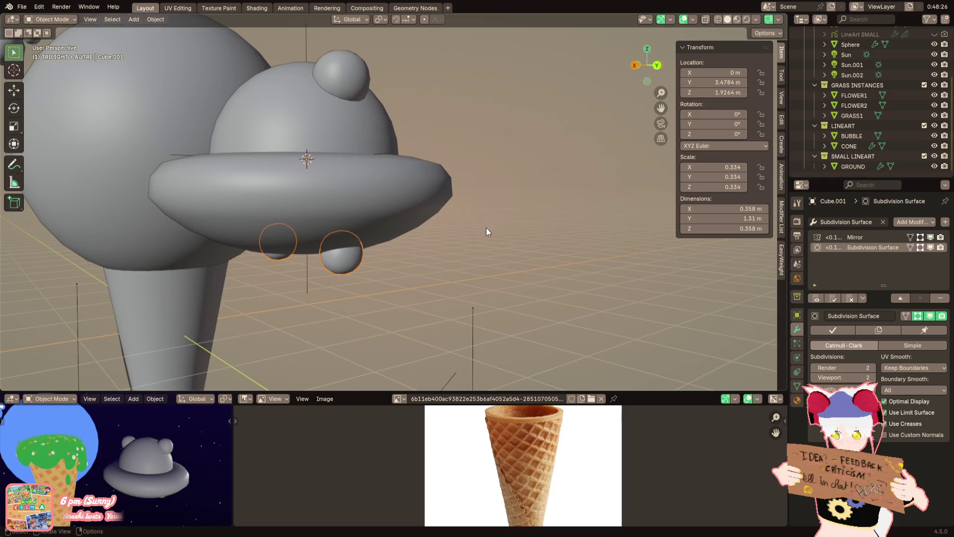
Replace the bumps' Mirror modifier with an Array using the Empty as object offset, Count 8
click(875, 237)
click(941, 298)
click(847, 222)
text(ar)
click(852, 239)
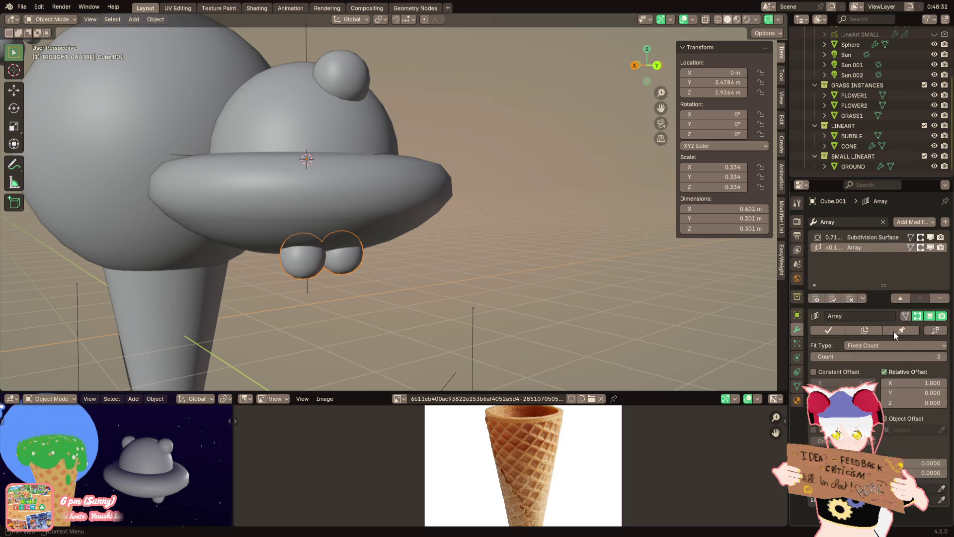
click(897, 372)
click(905, 418)
click(942, 430)
click(319, 281)
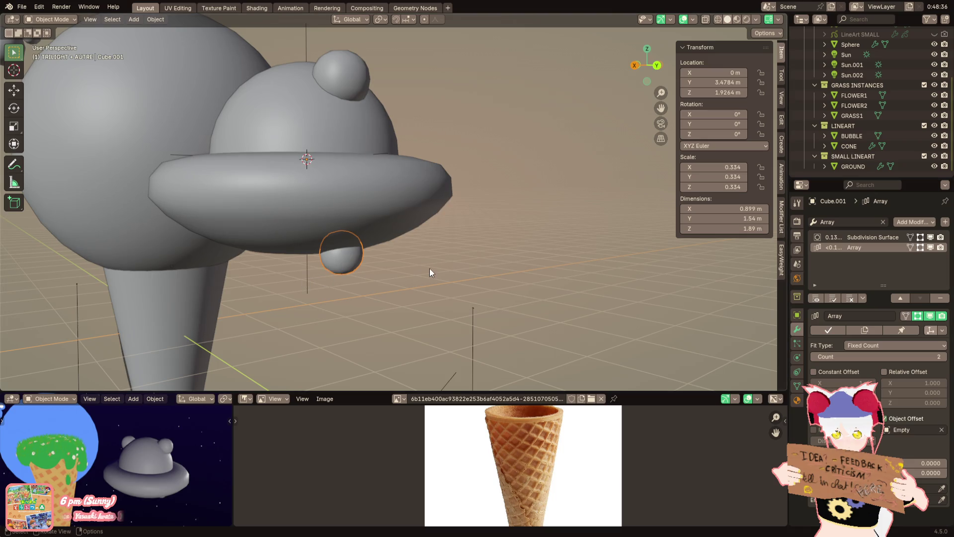
click(944, 357)
click(943, 357)
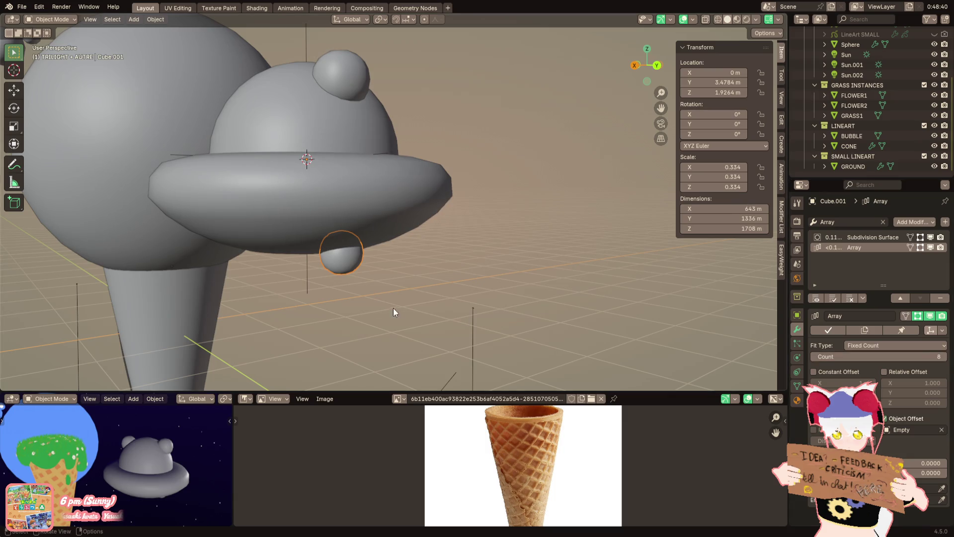
Apply the bump object's scale
click(308, 275)
key(r)
key(z)
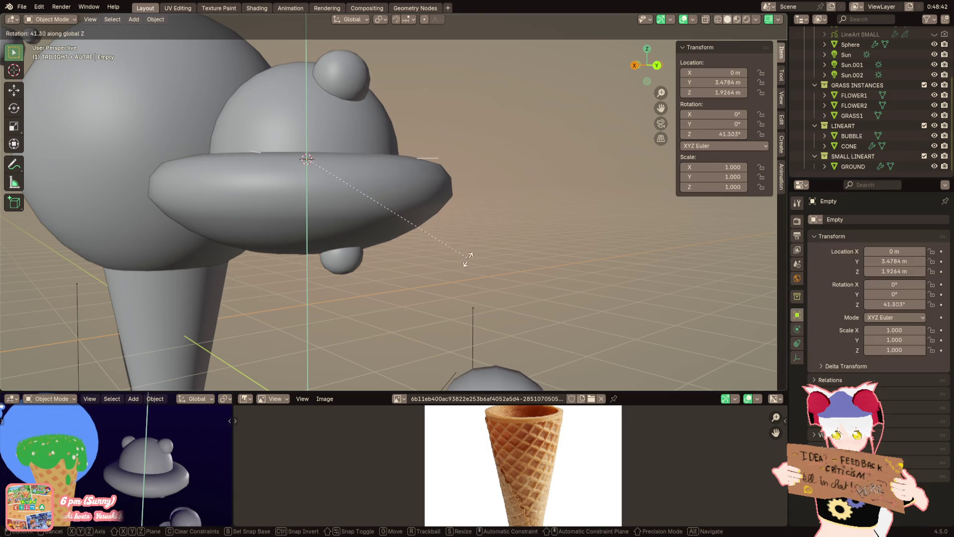
key(Escape)
click(348, 258)
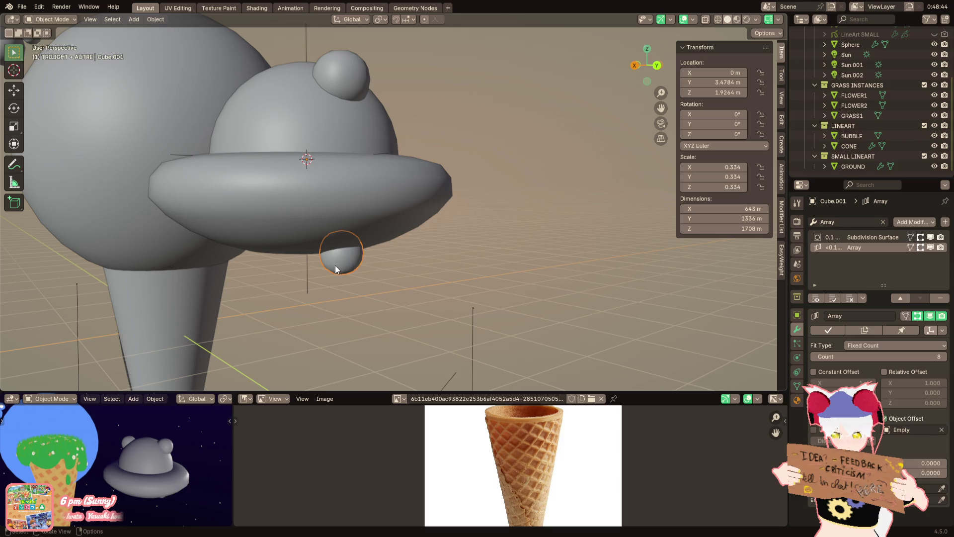
key(ctrl+a)
click(422, 285)
Rotate the Empty 45° around Z so the bumps spread evenly around the ring
click(308, 278)
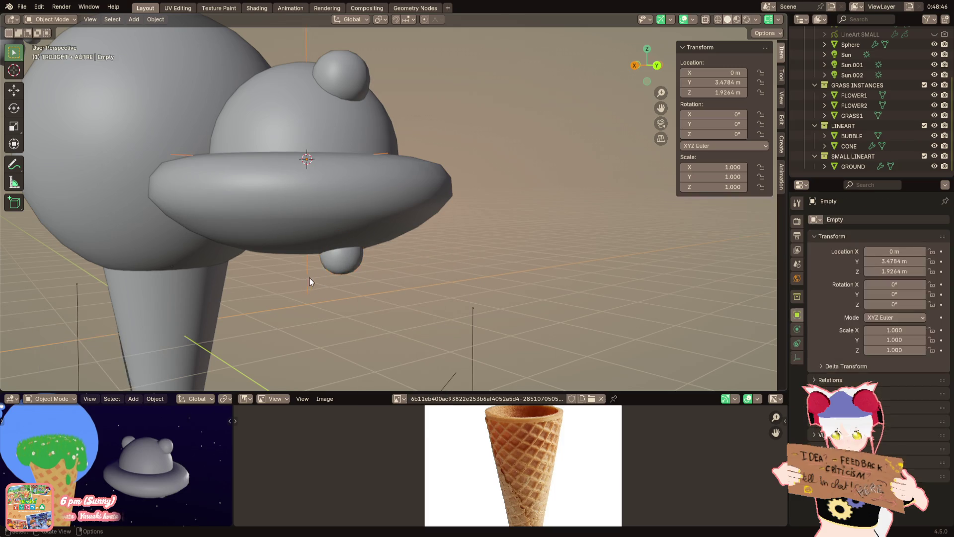
scroll(437, 208, down, 5)
key(r)
key(z)
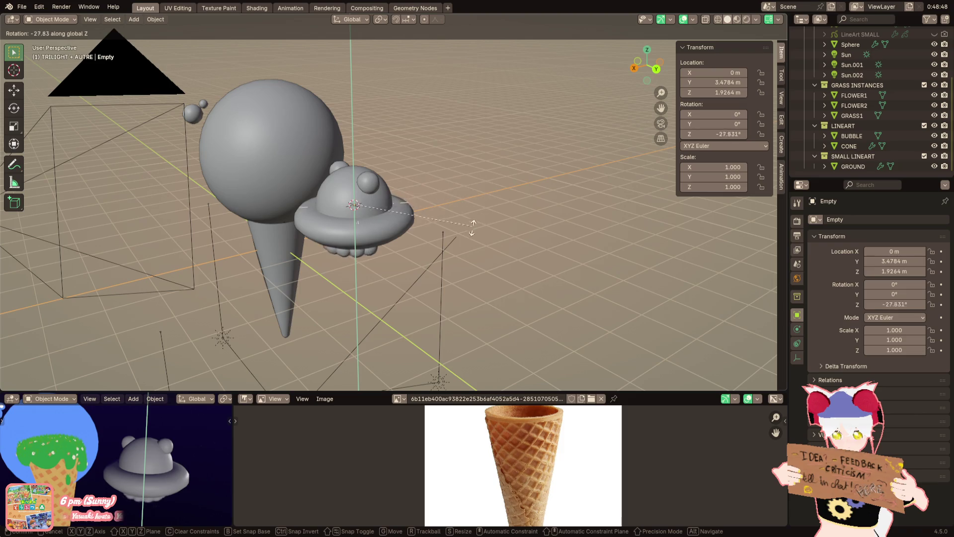
right_click(431, 240)
mouse_move(432, 239)
middle_down()
mouse_move(415, 236)
mouse_move(395, 194)
middle_up()
text(rz)
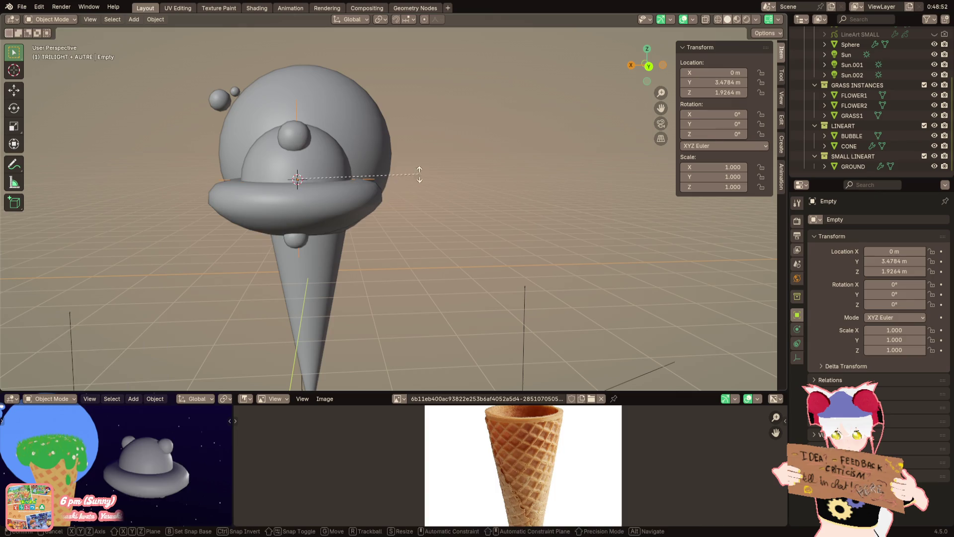
text(45)
key(Return)
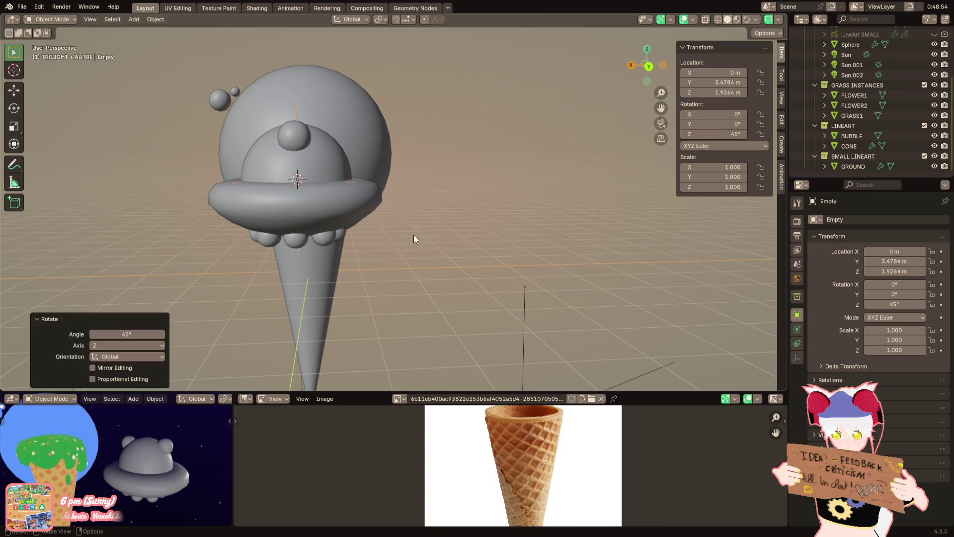
Shrink the bump mesh to 0.684 in Edit Mode
mouse_move(412, 231)
middle_down()
mouse_move(442, 183)
mouse_move(480, 231)
middle_up()
scroll(480, 231, up, 2)
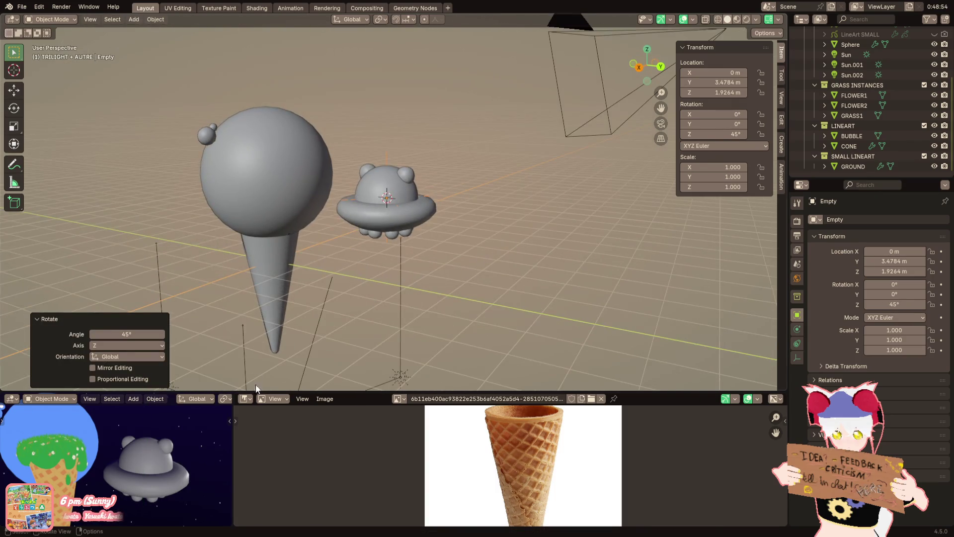
scroll(160, 454, down, 3)
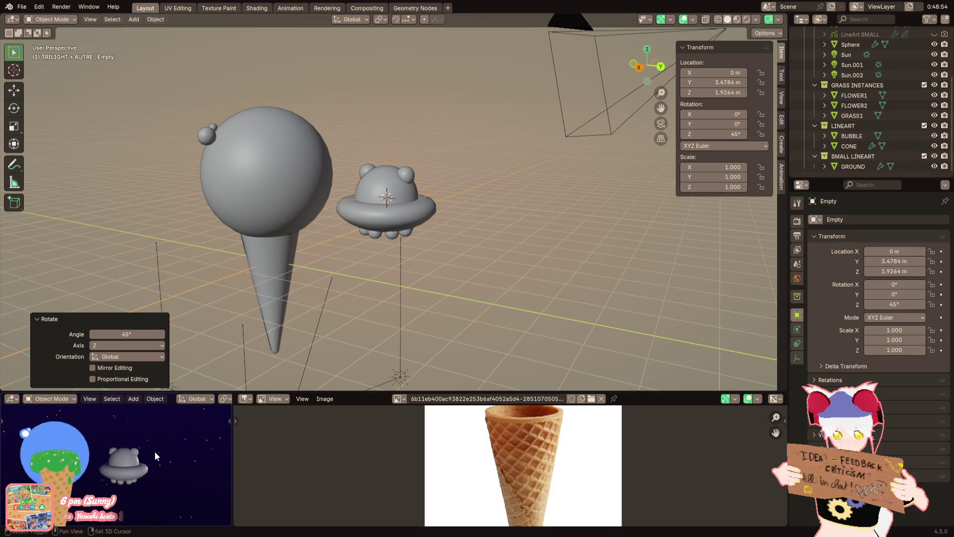
mouse_move(348, 298)
middle_down()
mouse_move(389, 274)
mouse_move(395, 243)
middle_up()
scroll(397, 252, up, 5)
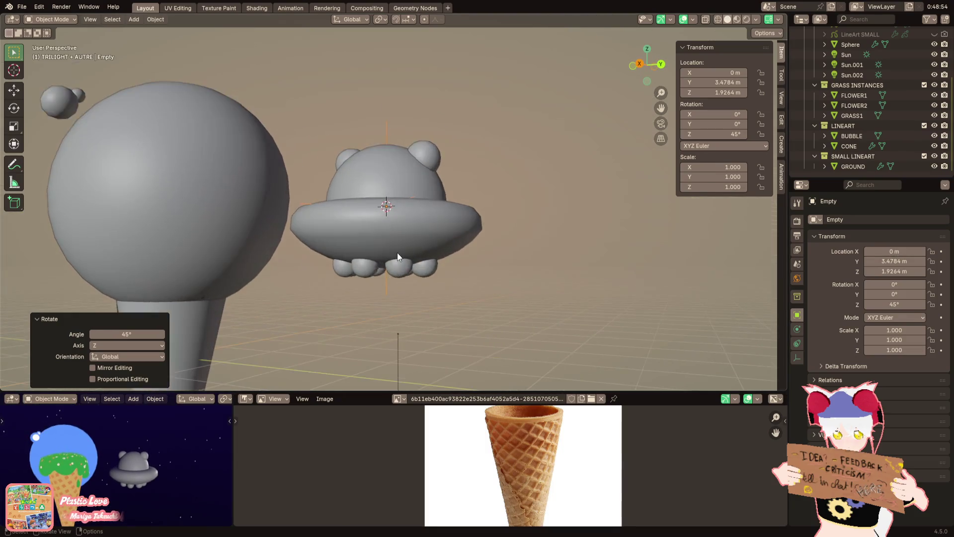
middle_drag(398, 282, 406, 253)
click(406, 254)
key(Tab)
scroll(432, 263, up, 4)
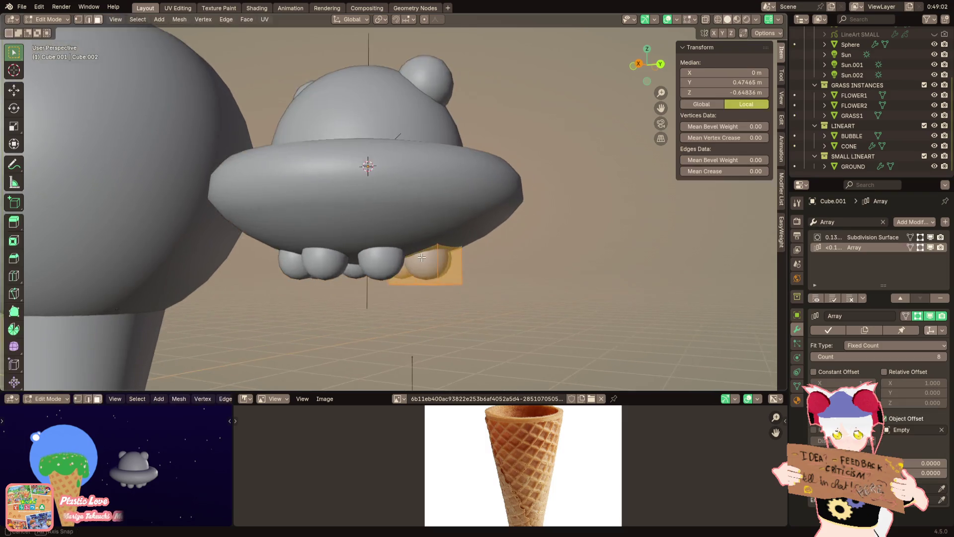
key(ctrl+r)
right_click(450, 275)
middle_drag(450, 275, 468, 268)
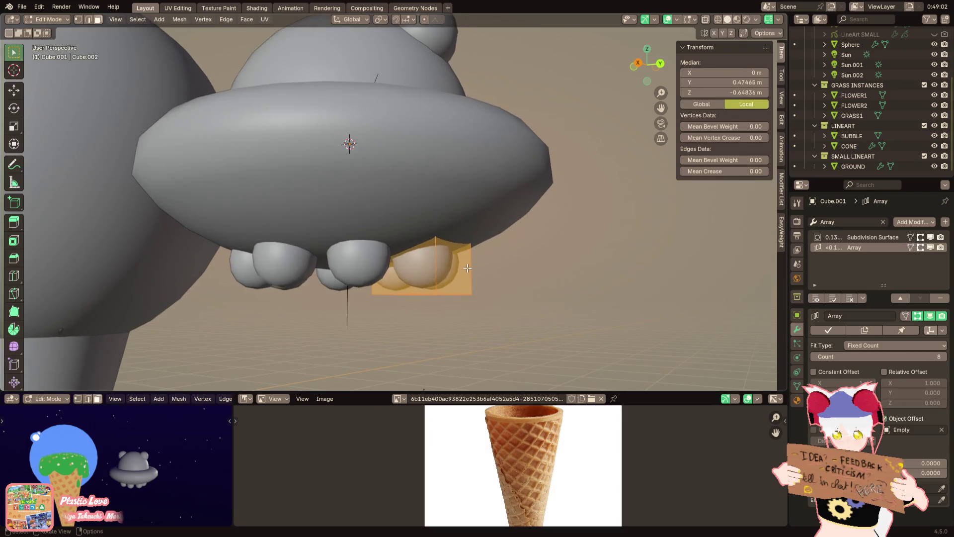
key(s)
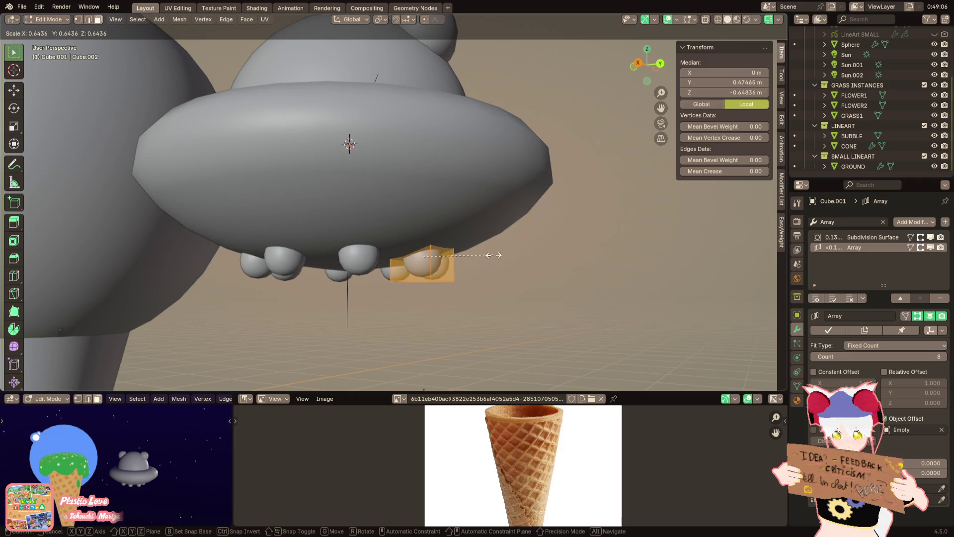
click(498, 267)
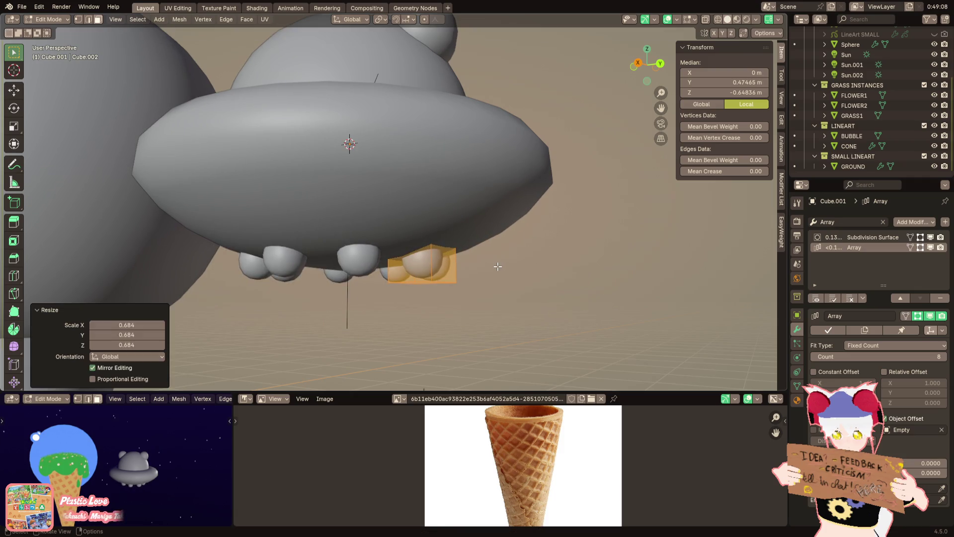
middle_drag(499, 266, 420, 292)
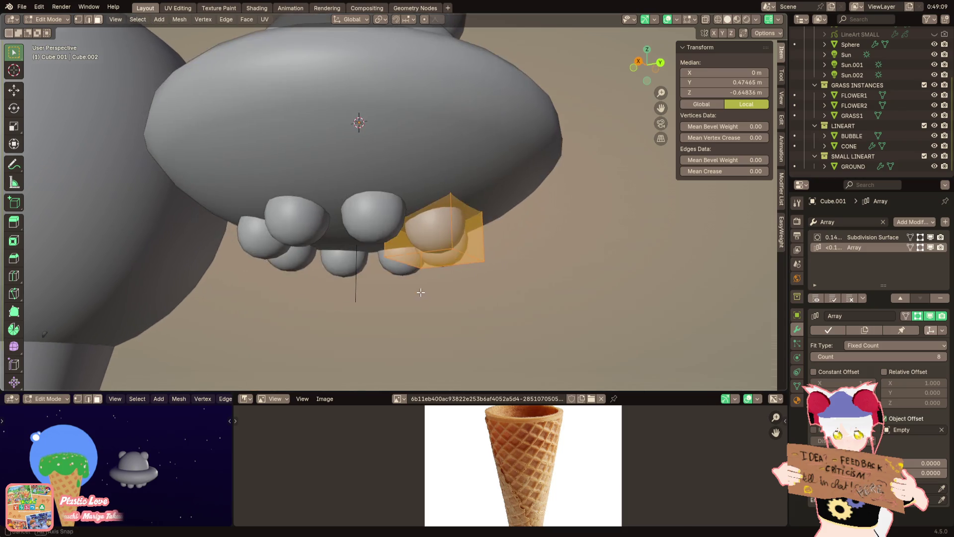
key(Tab)
Select the saucer sphere and start editing its mesh
click(358, 189)
key(Tab)
middle_drag(358, 189, 346, 219)
click(22, 6)
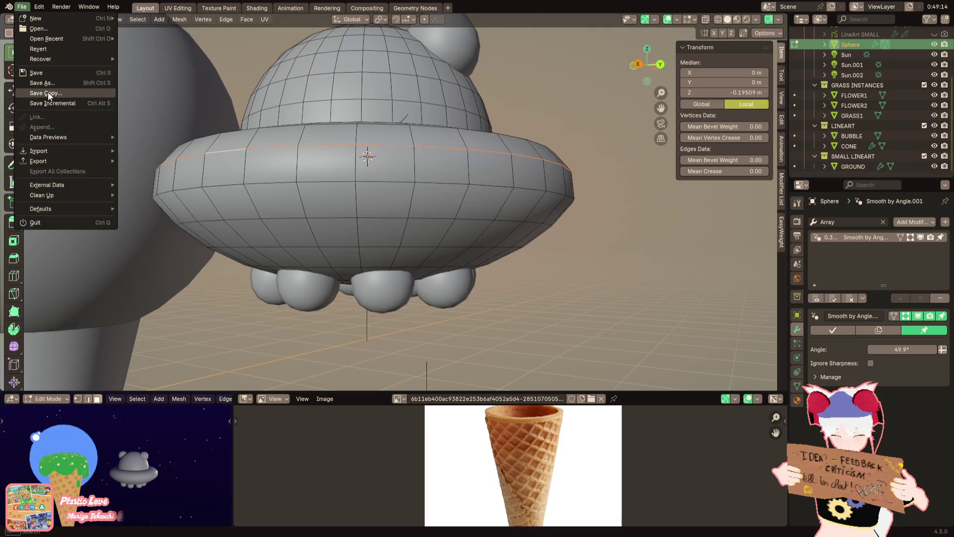
Save the ice cream island file and cut three edge loops around the saucer rim
click(36, 72)
key(ctrl+r)
scroll(201, 163, up, 2)
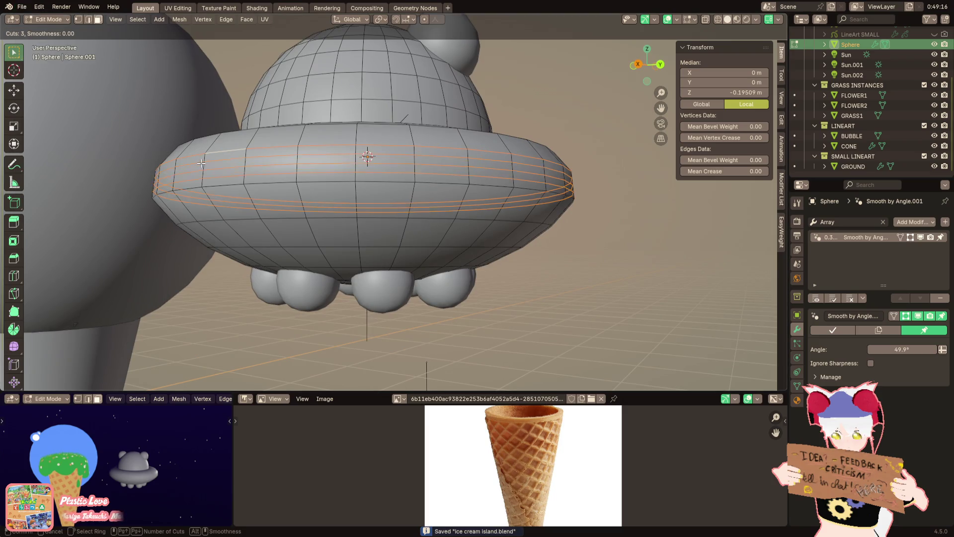
click(201, 163)
Widen the three rim loops horizontally, try a 1.009 scale on one, then undo
alt+click(191, 171)
alt+shift+click(191, 165)
alt+shift+click(191, 181)
key(s)
key(shift+z)
click(586, 139)
alt+click(572, 169)
key(s)
key(shift+z)
click(599, 137)
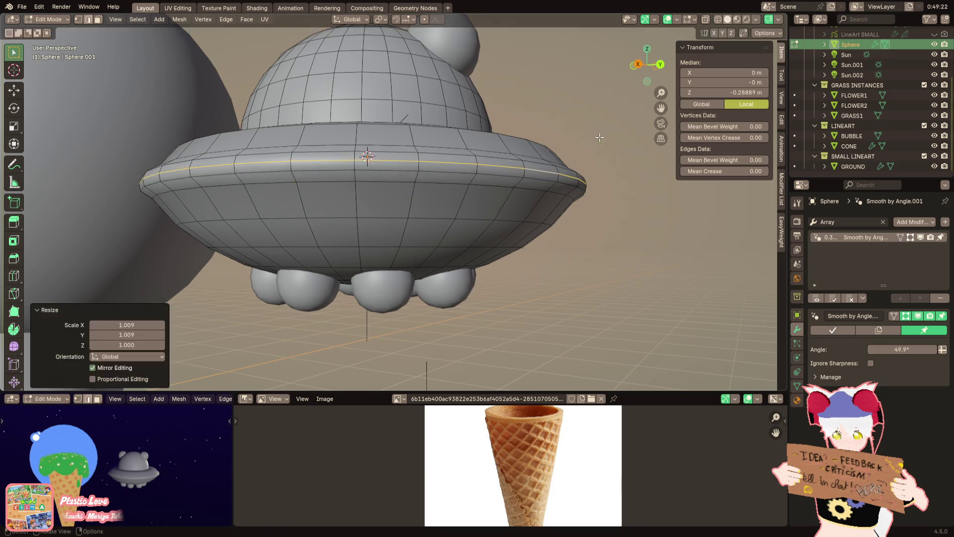
key(ctrl+z)
key(ctrl+z)
key(ctrl+z)
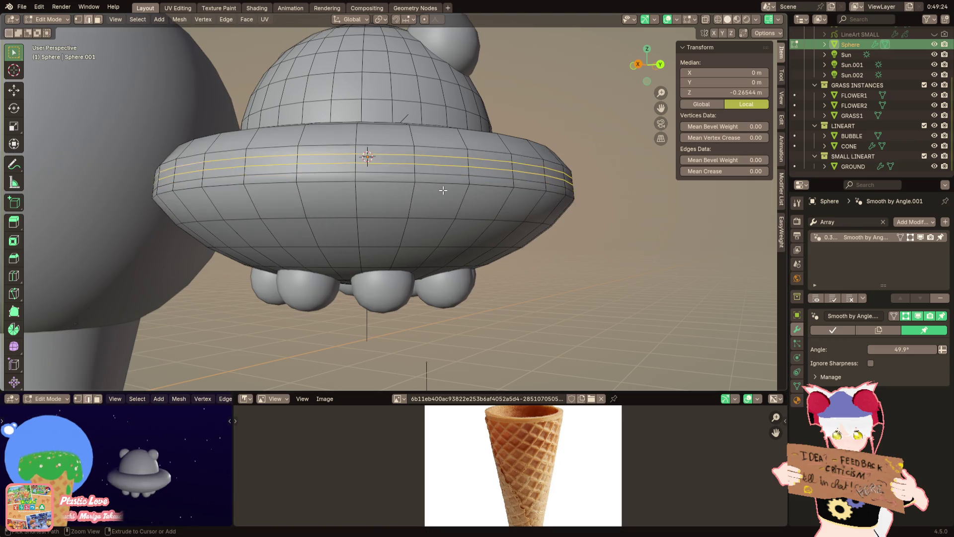
middle_drag(442, 189, 295, 218)
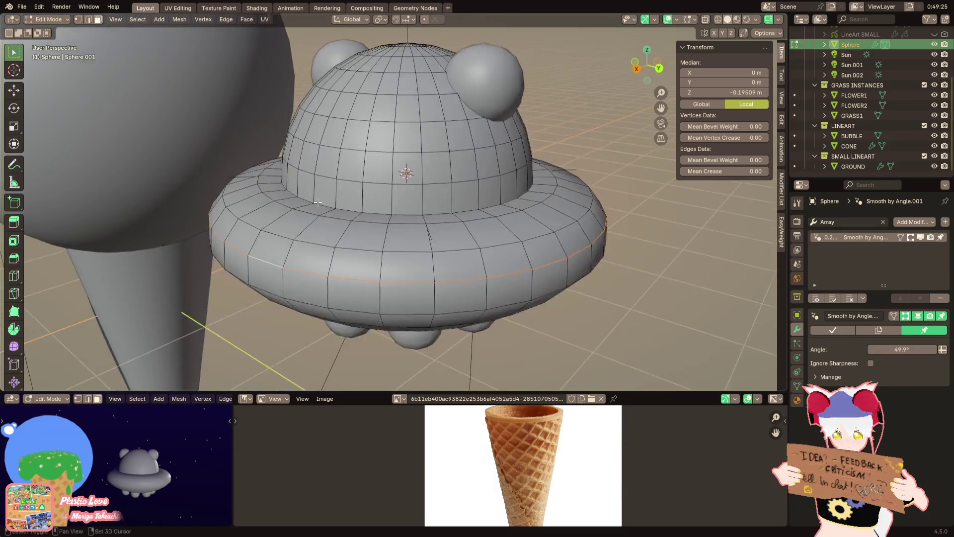
scroll(222, 233, up, 3)
Add three loops near the dome's base, test pushing them out 0.0431 m, then undo
key(ctrl+r)
click(221, 231)
right_click(222, 228)
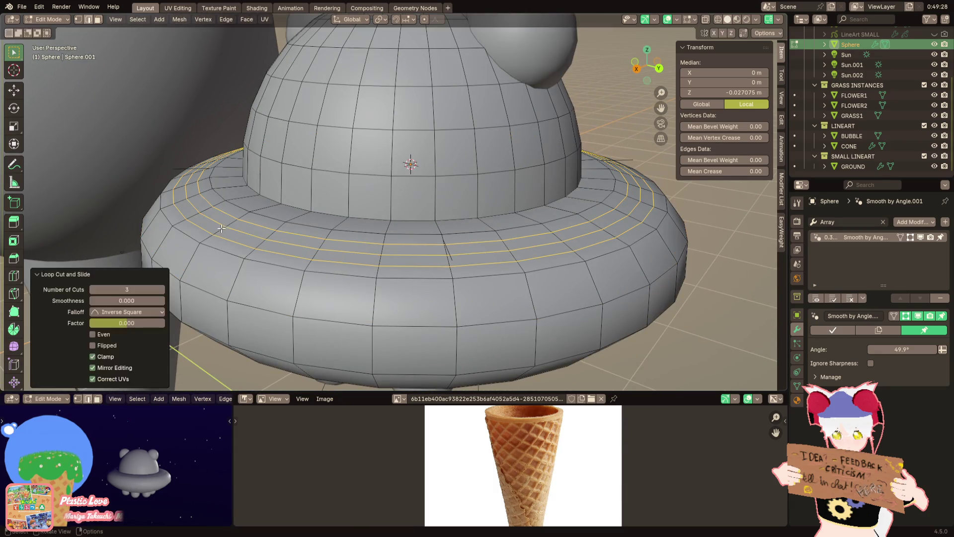
key(g)
click(560, 171)
key(ctrl+z)
key(alt+s)
click(596, 161)
key(ctrl+z)
key(ctrl+z)
key(ctrl+z)
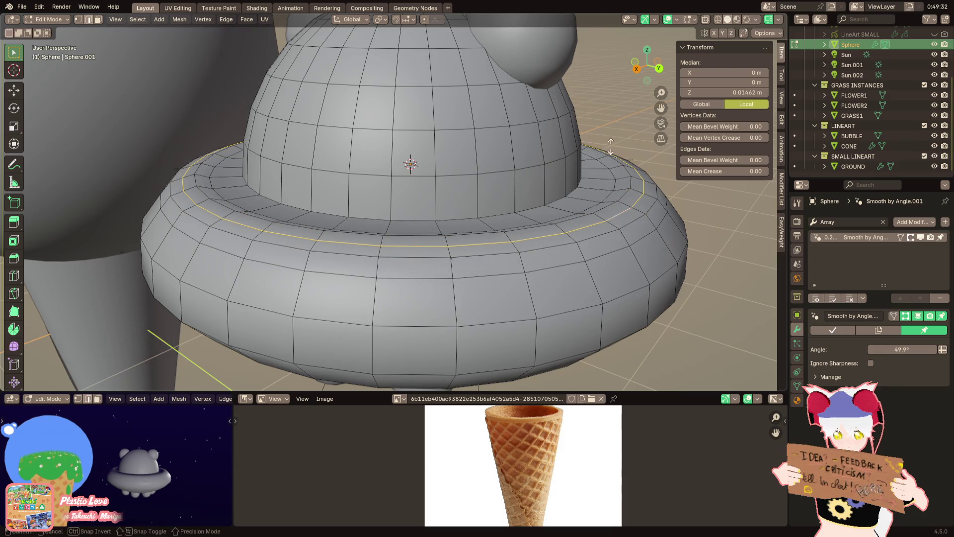
Mark a lower edge loop on the saucer as sharp
alt+click(635, 243)
right_click(635, 244)
click(647, 415)
scroll(603, 308, down, 3)
key(Tab)
mouse_move(603, 308)
middle_down()
mouse_move(544, 305)
mouse_move(567, 305)
mouse_move(555, 327)
mouse_move(510, 315)
middle_up()
key(Tab)
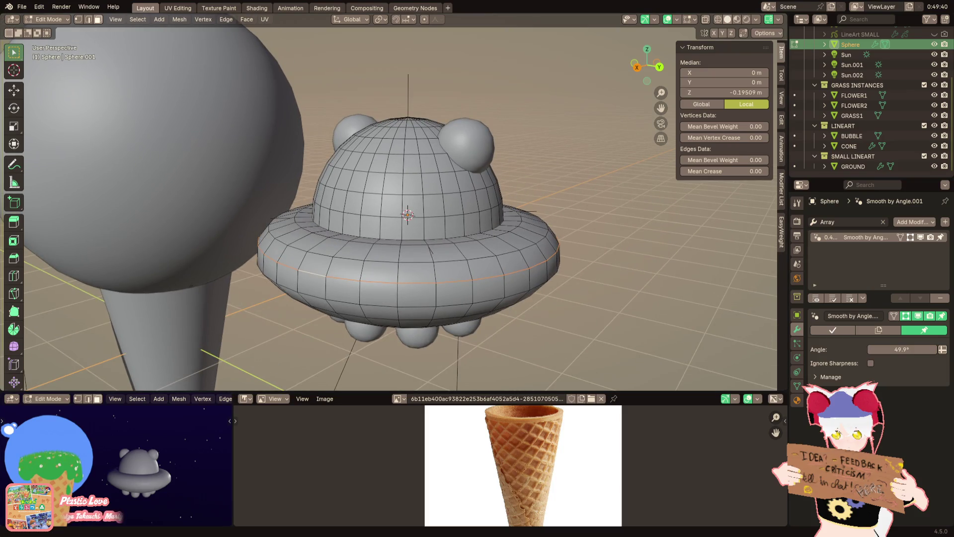
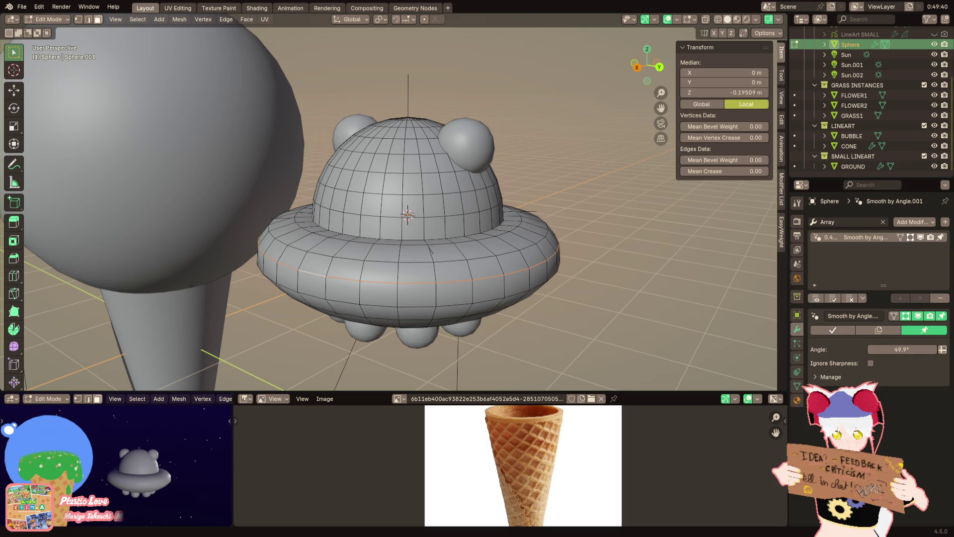
Select a single face on the UFO's saucer rim
shift+middle_drag(408, 214, 403, 204)
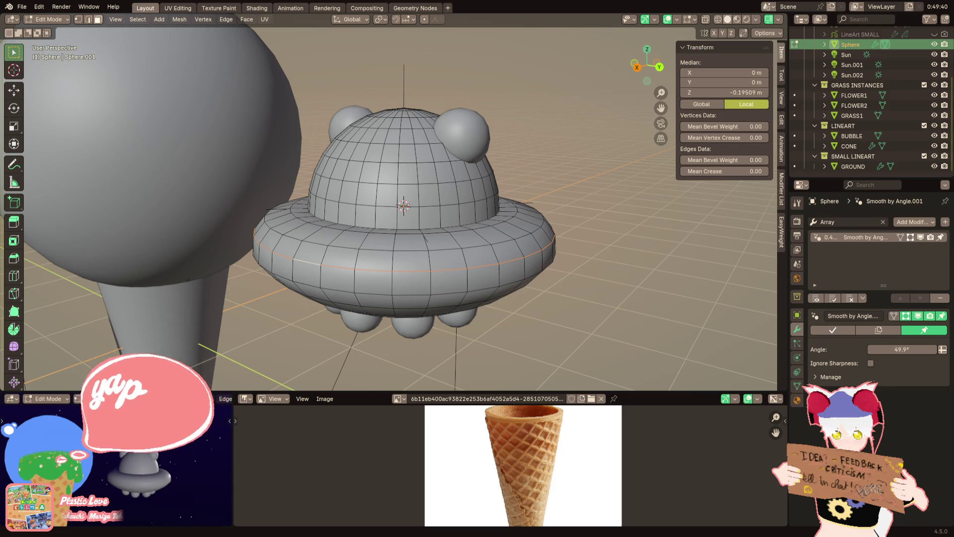
mouse_move(404, 246)
shift+middle_down()
mouse_move(440, 242)
mouse_move(394, 253)
mouse_move(387, 242)
shift+middle_up()
scroll(393, 253, up, 2)
click(394, 229)
scroll(391, 234, up, 3)
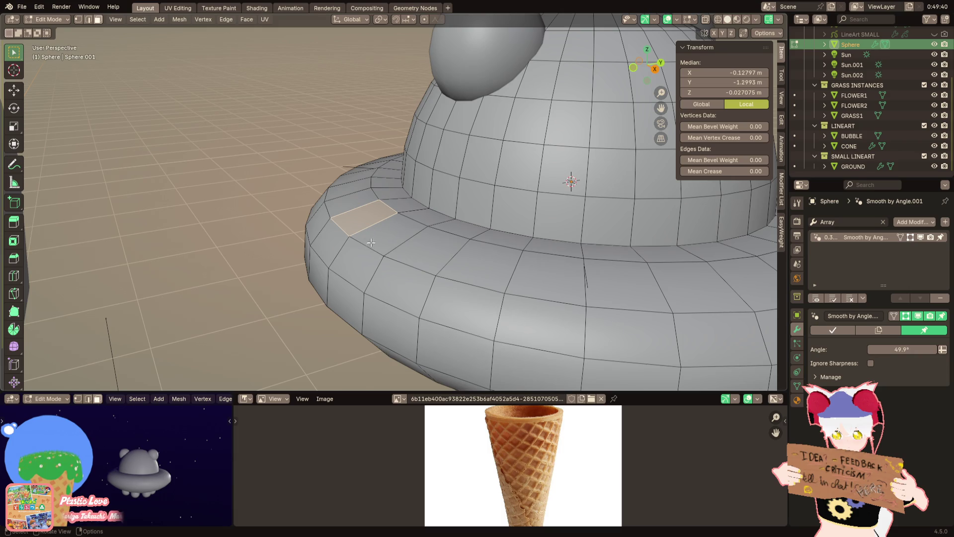
Save the scene as ice cream island.blend
click(21, 7)
click(36, 72)
click(22, 7)
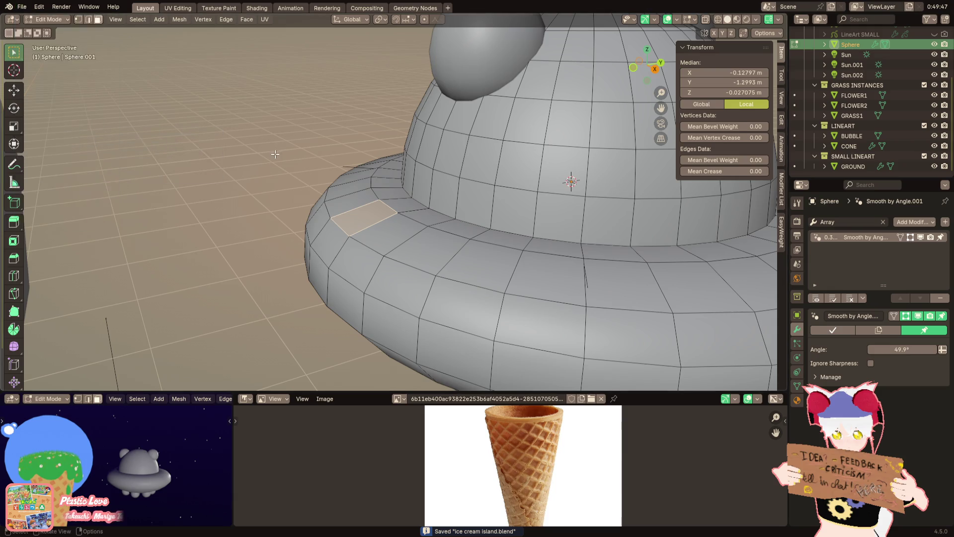
key(Tab)
key(Tab)
Add the face above to the rim selection, then exit mesh editing to show the whole UFO
middle_drag(264, 179, 386, 270)
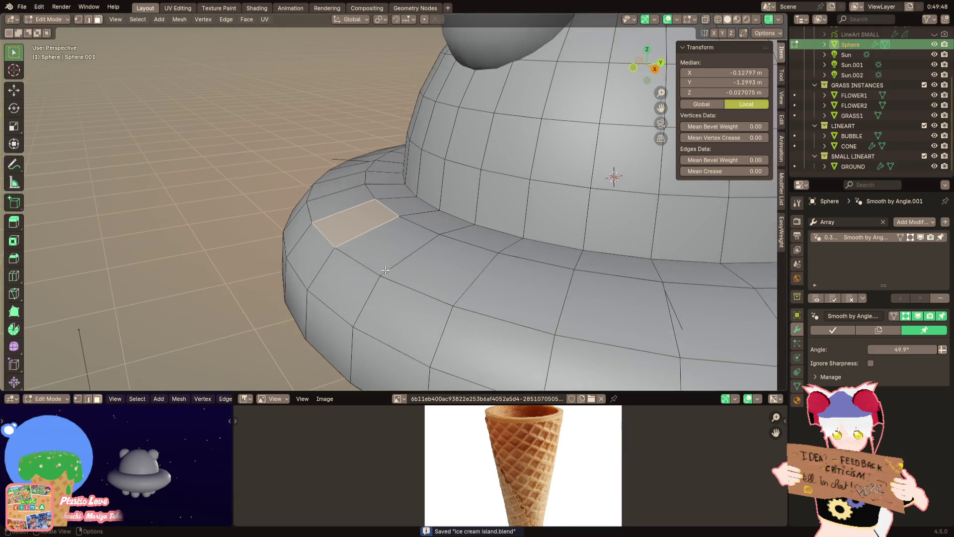
shift+click(341, 202)
middle_drag(348, 208, 392, 230)
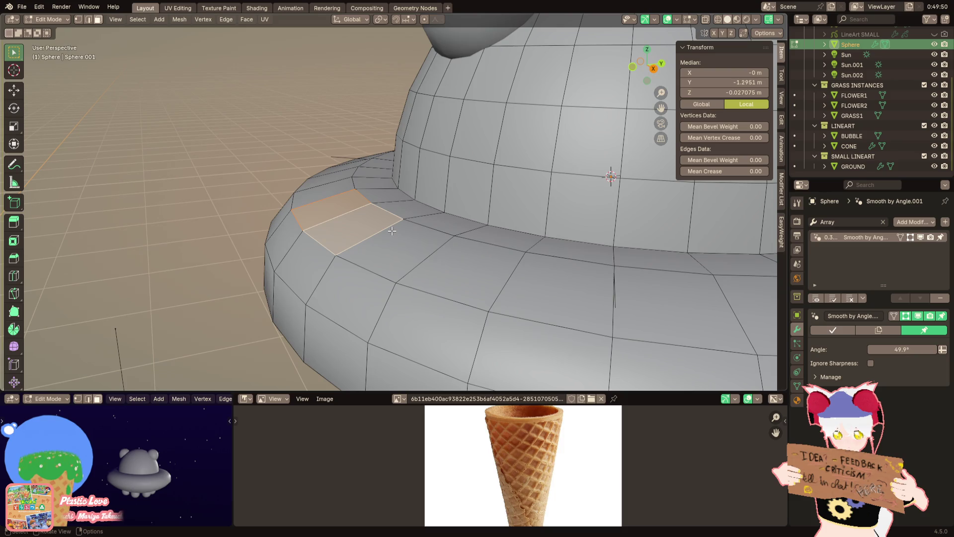
scroll(498, 239, down, 6)
mouse_move(447, 241)
middle_down()
mouse_move(394, 243)
mouse_move(418, 204)
middle_up()
key(alt+q)
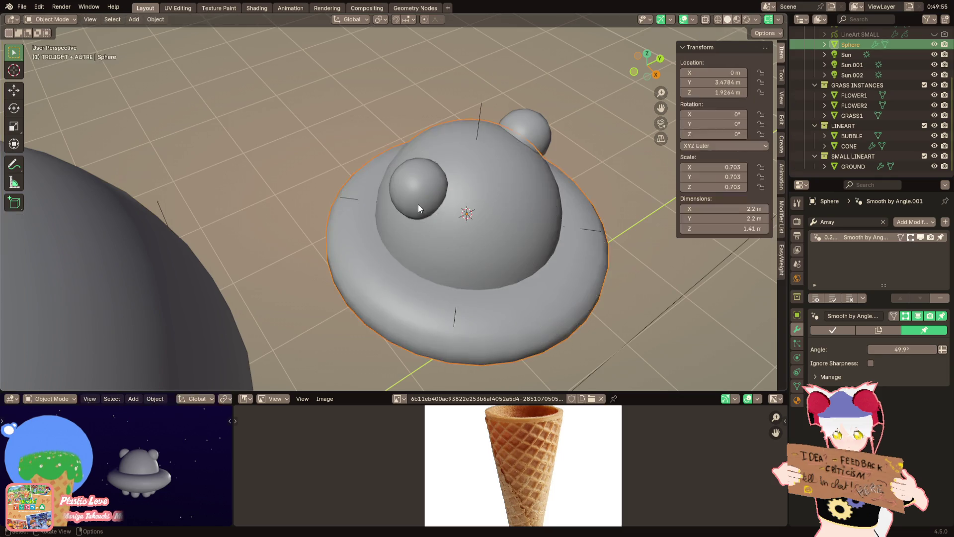
Select all faces of the rear ear sphere
click(497, 173)
key(ctrl+l)
middle_drag(497, 174, 381, 155)
scroll(381, 155, up, 4)
Duplicate the ear sphere and lower the copy vertically onto the saucer rim
key(shift+d)
key(y)
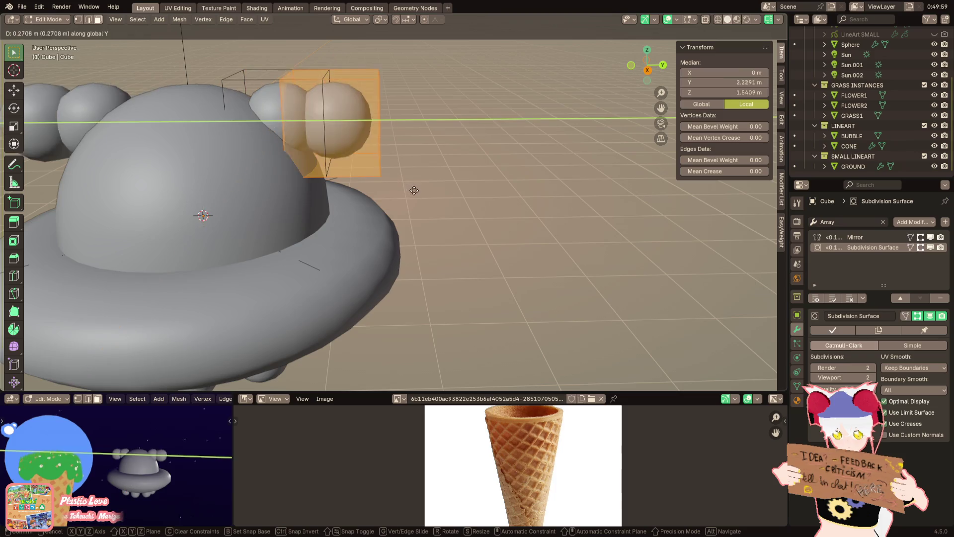
click(438, 197)
key(g)
key(z)
click(432, 281)
mouse_move(432, 280)
middle_down()
mouse_move(517, 221)
mouse_move(477, 234)
mouse_move(526, 157)
mouse_move(447, 194)
mouse_move(550, 209)
mouse_move(437, 266)
mouse_move(467, 234)
mouse_move(454, 227)
mouse_move(495, 217)
middle_up()
key(s)
right_click(518, 220)
Inset one face of the copy by 0.07154 m
click(437, 248)
key(i)
click(522, 159)
Add a centered loop cut to the copy and slide the new edge loop along X
key(ctrl+r)
click(462, 222)
right_click(462, 222)
key(g)
key(x)
click(451, 229)
key(ctrl+r)
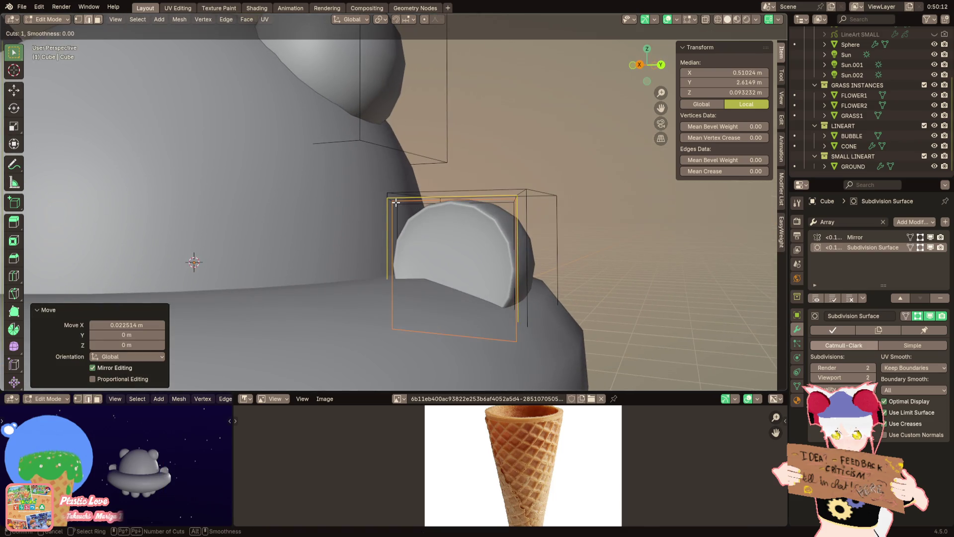
Add another loop cut and flatten it to zero scale on X
click(492, 230)
key(s)
key(x)
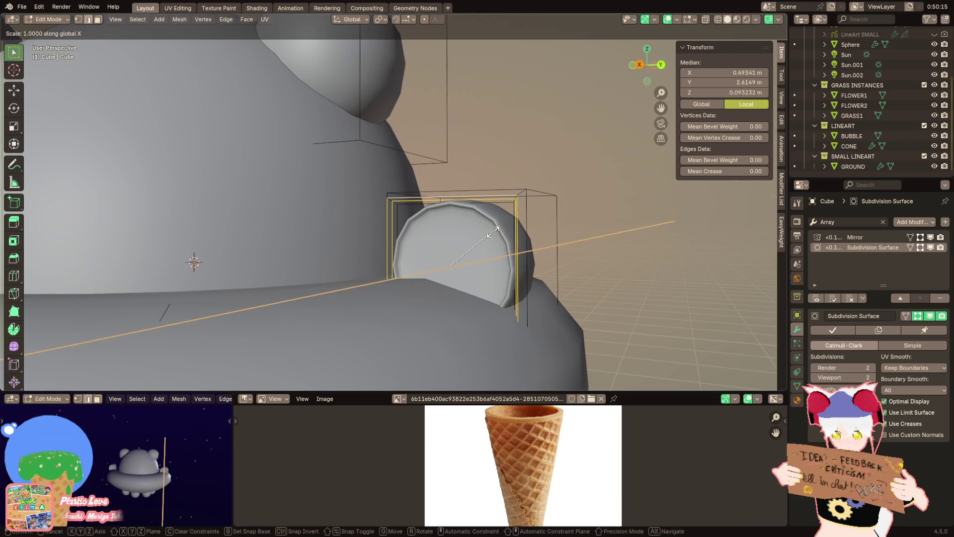
key(0)
key(Return)
scroll(445, 200, up, 1)
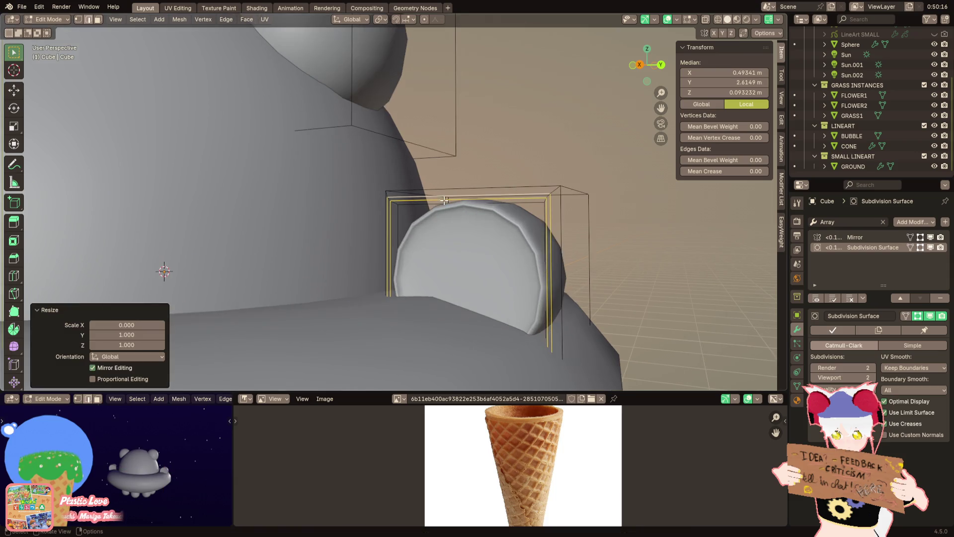
Select the door's face loop and shrink it on Y and Z to 0.693
key(alt+a)
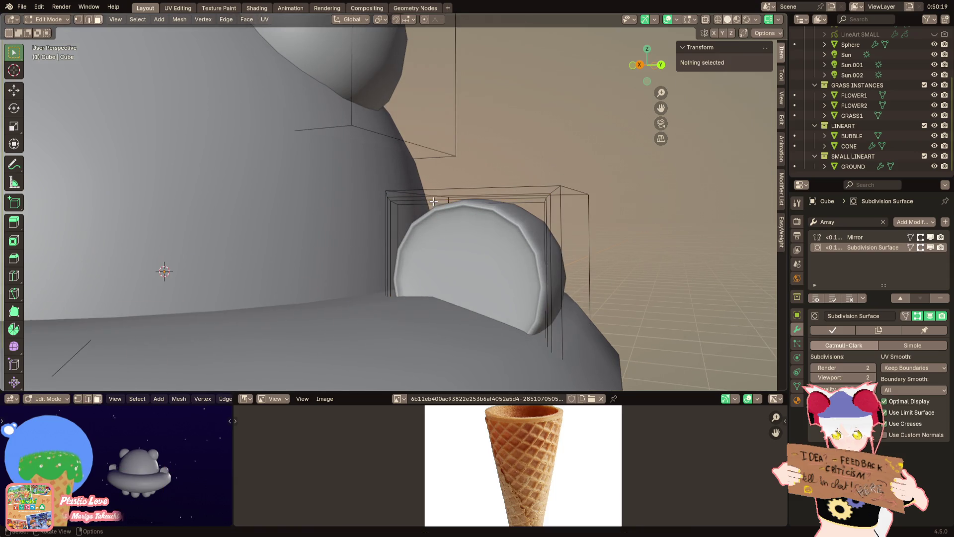
alt+click(446, 200)
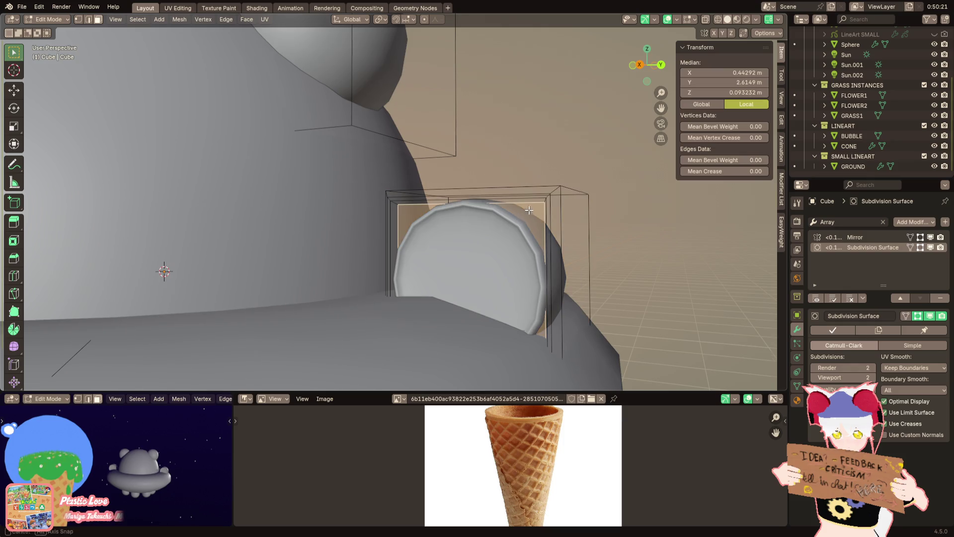
middle_drag(529, 210, 459, 184)
middle_drag(385, 189, 475, 169)
key(s)
key(shift+x)
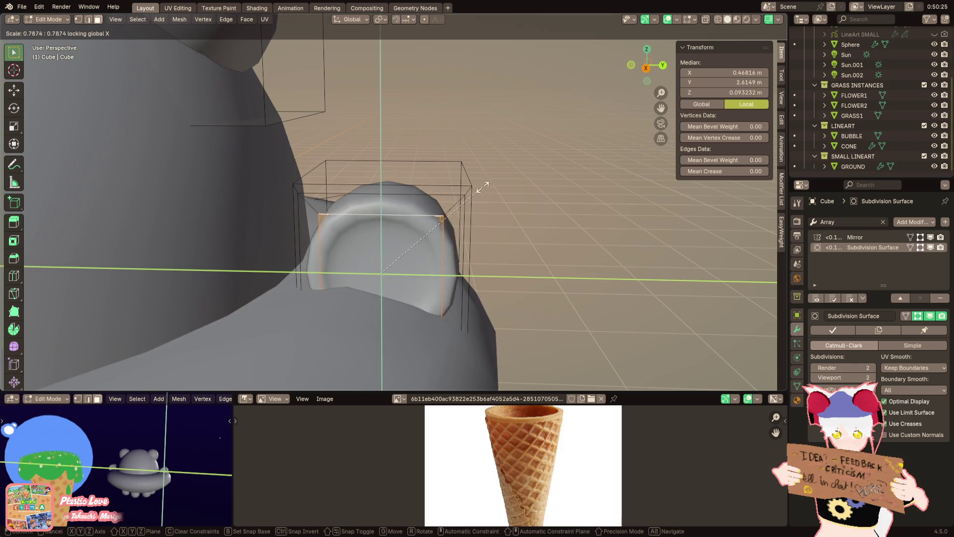
click(471, 194)
Give the door's edge loop an edge crease of 1.00 and return to Object Mode
middle_drag(471, 195, 359, 218)
alt+click(322, 226)
drag(718, 171, 766, 171)
key(Tab)
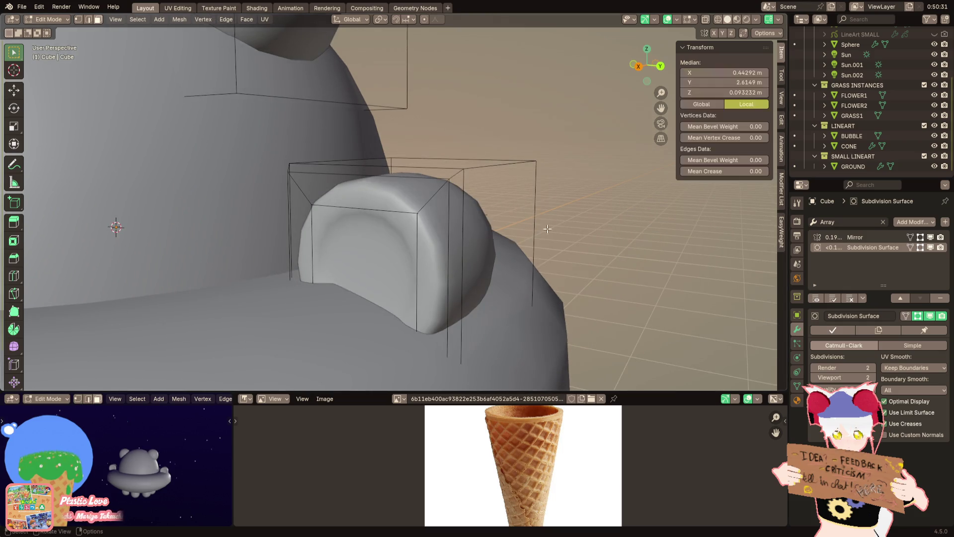
scroll(543, 264, down, 3)
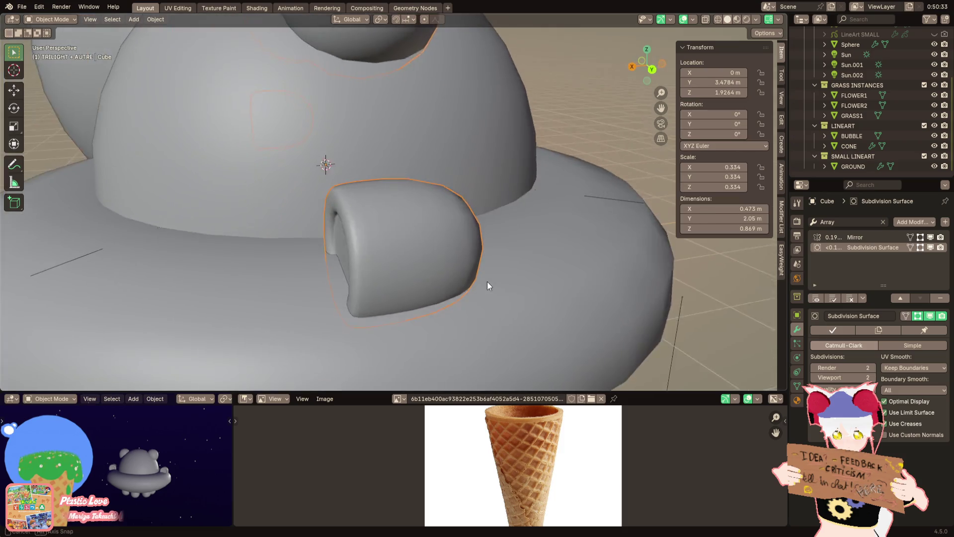
Re-enter Edit Mode on the door, turn on X-ray, and frame the selected lower faces
key(Tab)
mouse_move(494, 281)
middle_down()
mouse_move(513, 224)
mouse_move(553, 215)
mouse_move(512, 264)
mouse_move(560, 241)
middle_up()
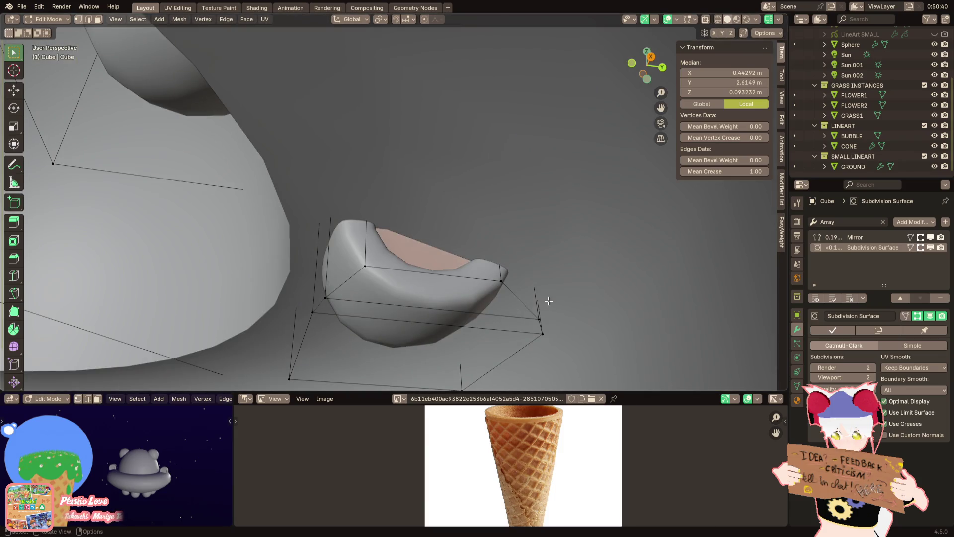
key(KP_Decimal)
key(alt+z)
shift+click(395, 293)
shift+click(396, 293)
key(KP_Decimal)
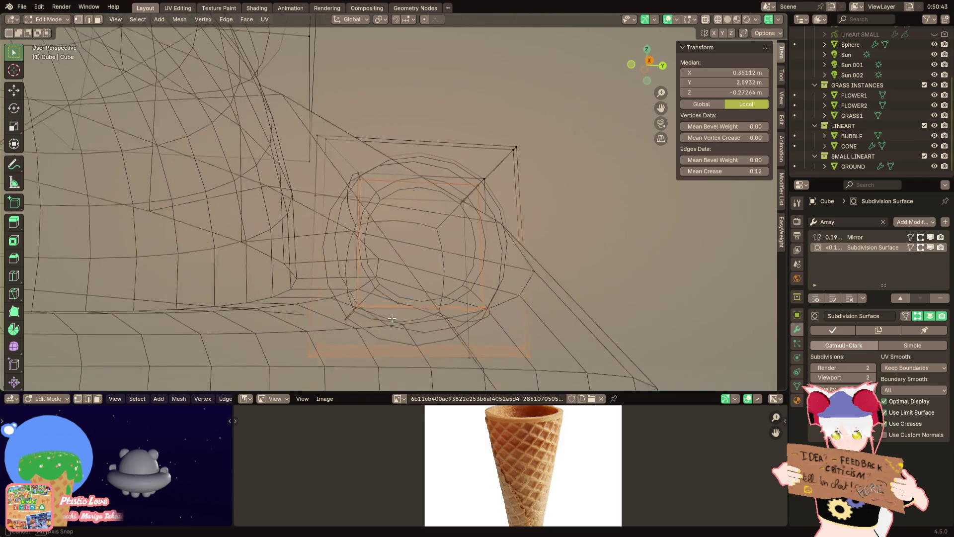